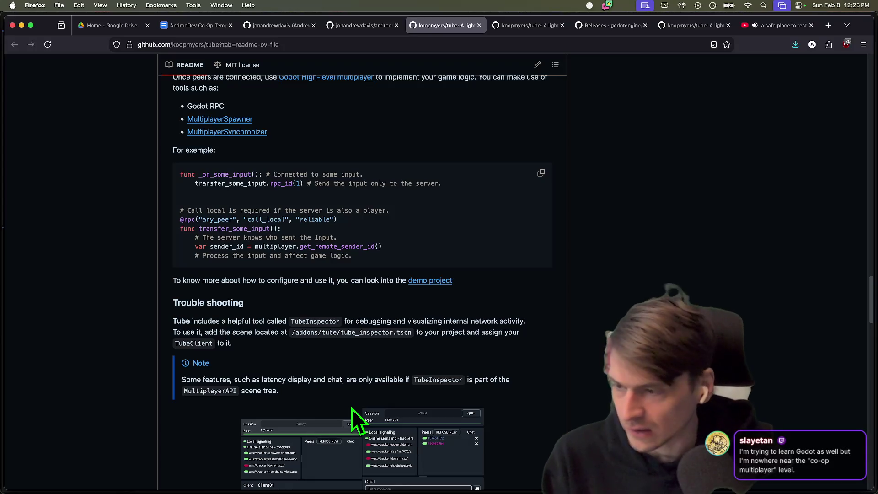
Scroll the Tube README up to '4. Implementing Multiplayer Logic', then return to Godot.
scroll(334, 393, "up", 5)
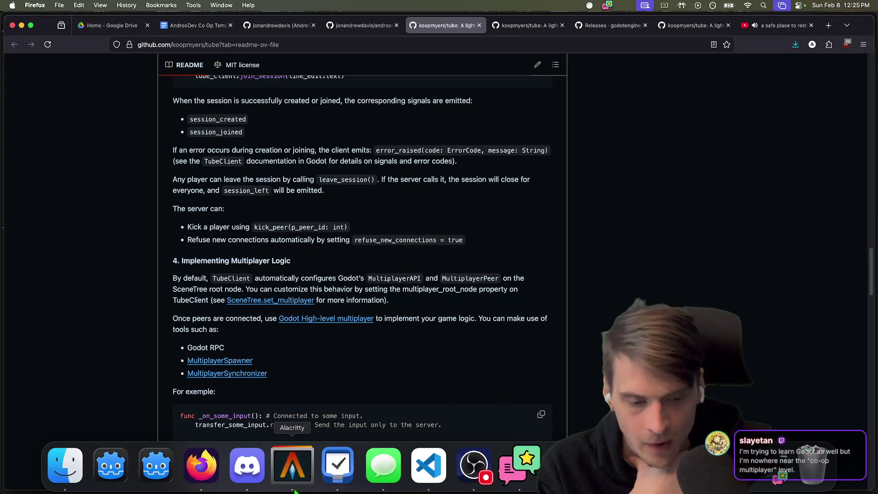
left_click(478, 463)
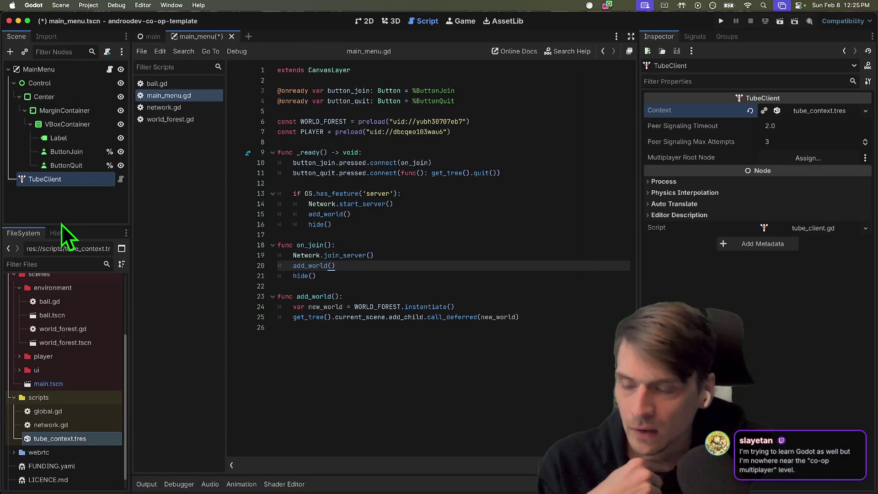
Open scenes/player/Player.tscn, view its capsule model in the 3D workspace, and save.
scroll(51, 394, "up", 3)
double_click(57, 446)
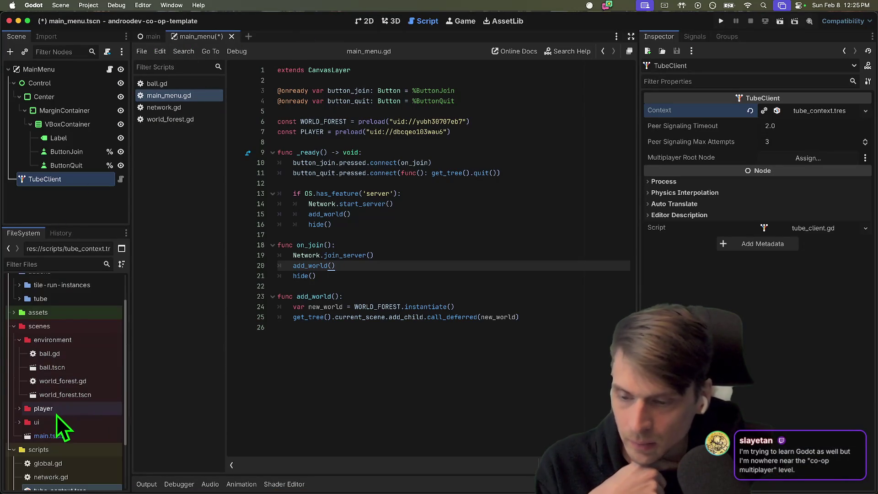
scroll(61, 407, "down", 1)
double_click(78, 439)
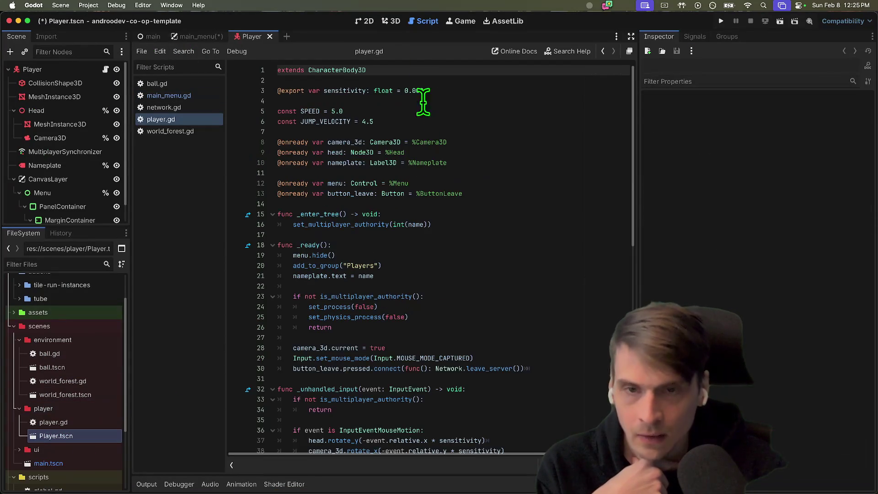
left_click(393, 20)
scroll(416, 179, "left", 10)
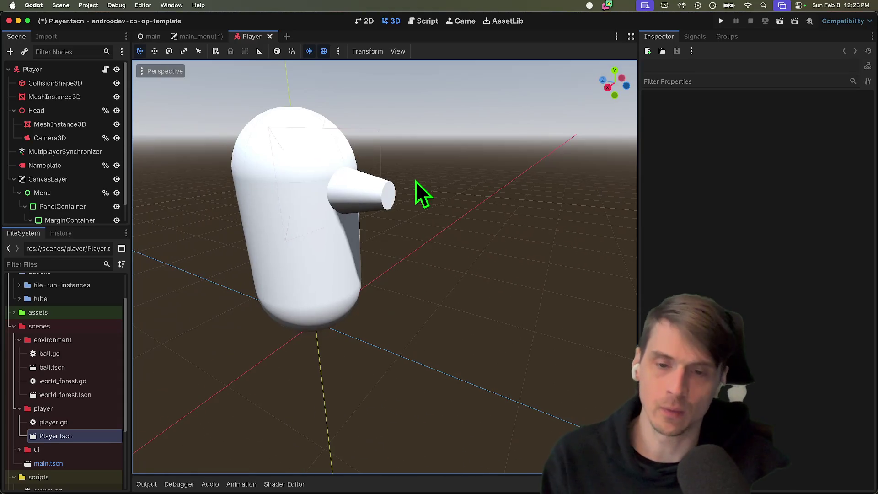
scroll(415, 179, "up", 5)
key("super+s")
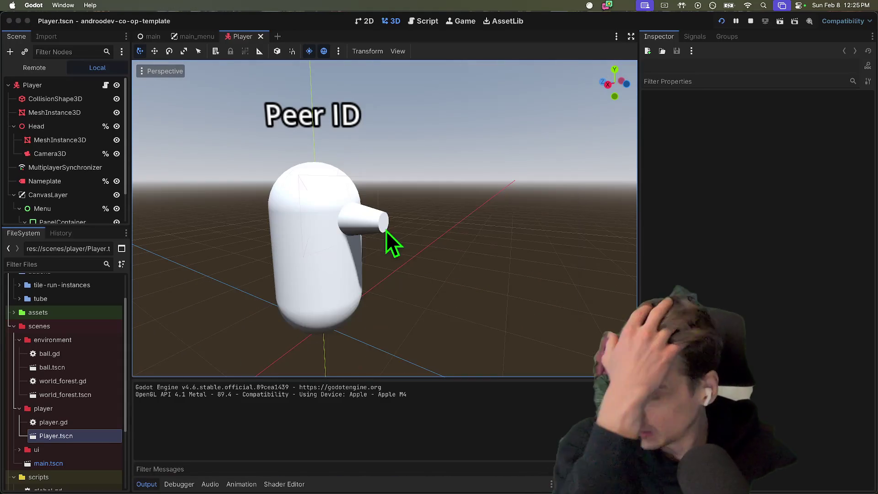
Allow local network access and join from the lower game window, walking toward the pillars.
left_click(462, 191)
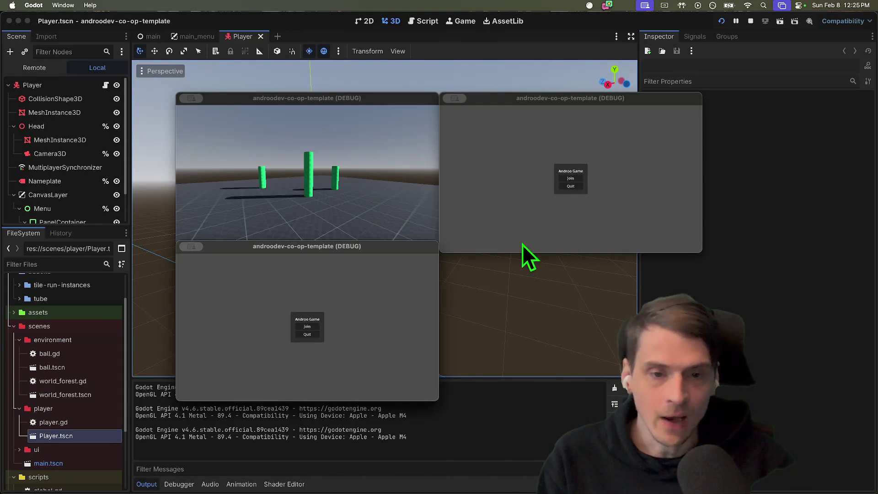
left_click(311, 326)
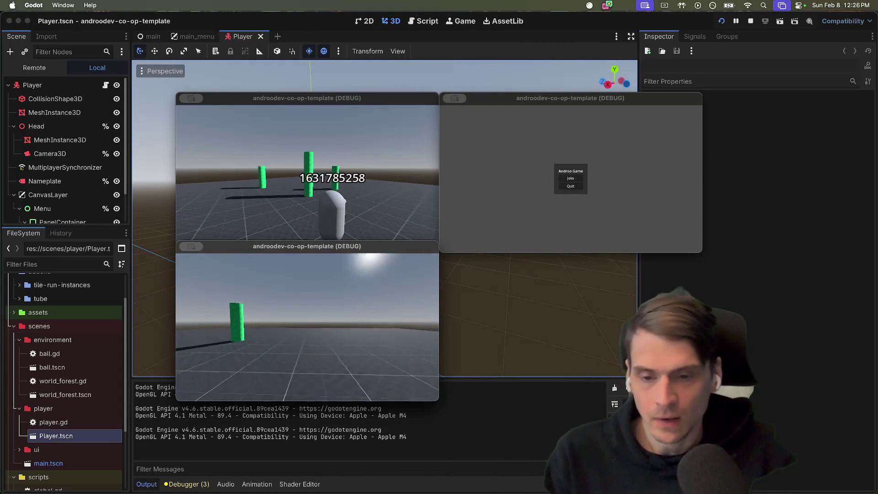
key("w")
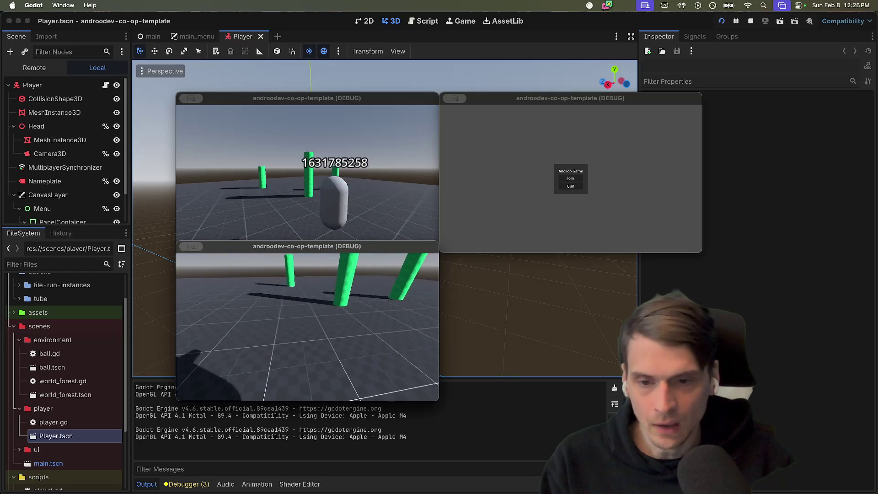
Join from the right game window and walk that player past the pillars and red balls.
left_click(560, 251)
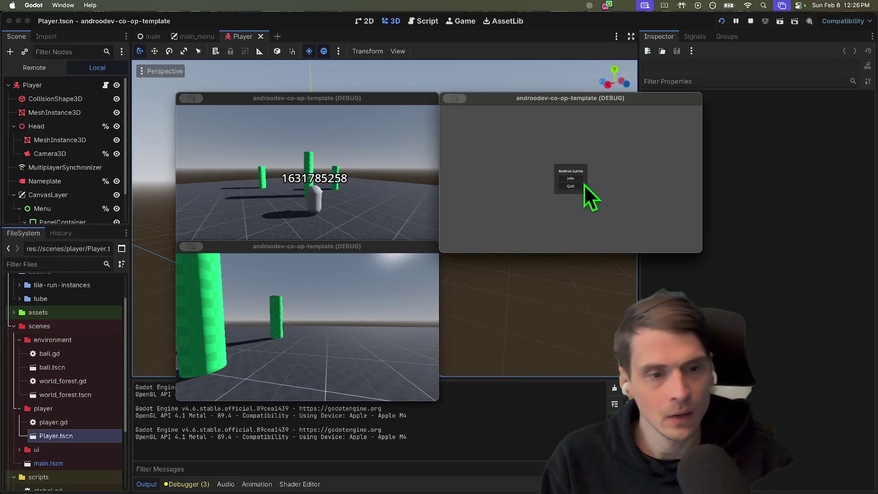
left_click(572, 179)
key("w")
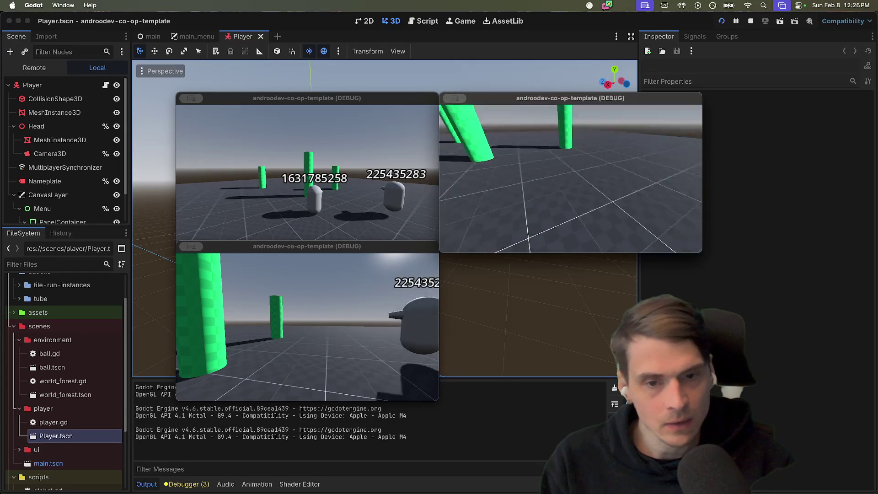
key("w")
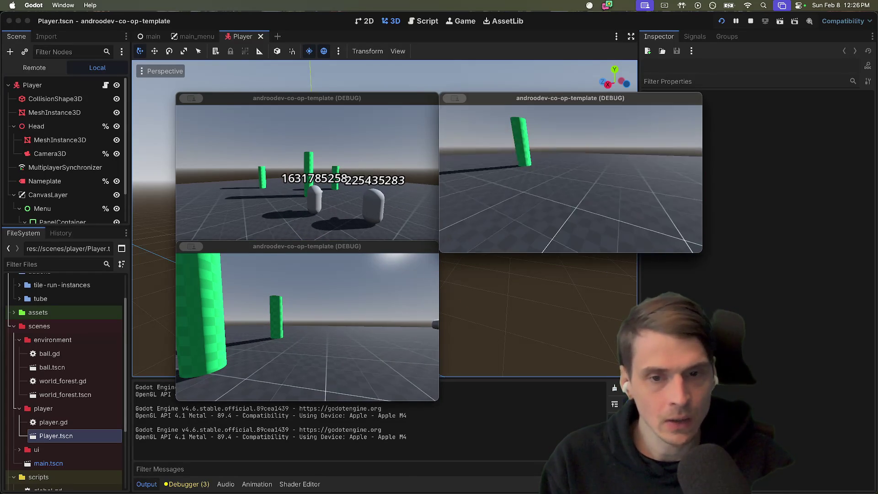
key("w")
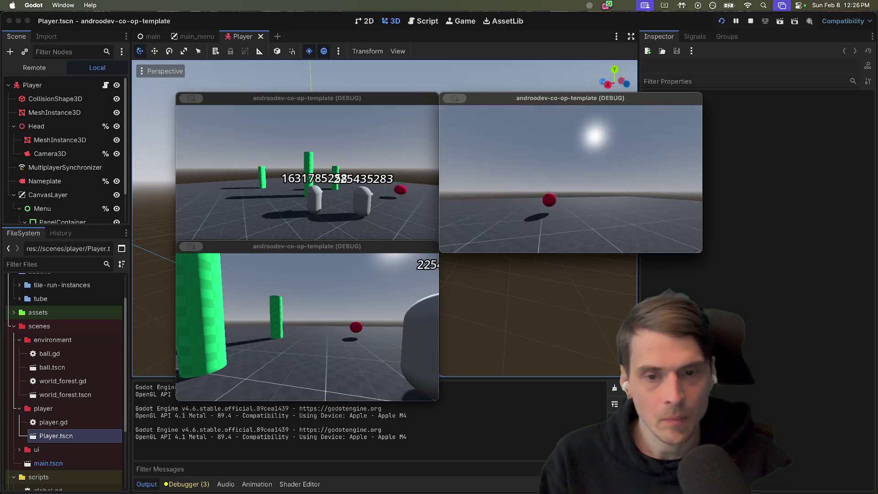
key("w")
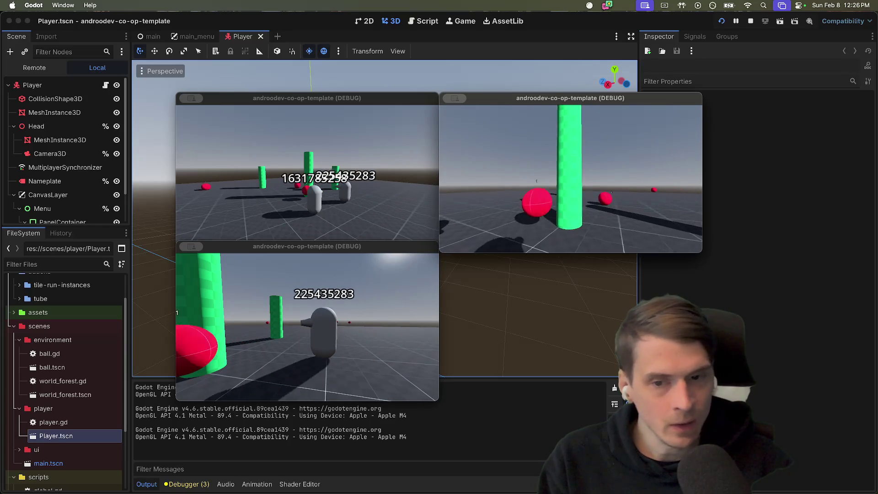
key("w")
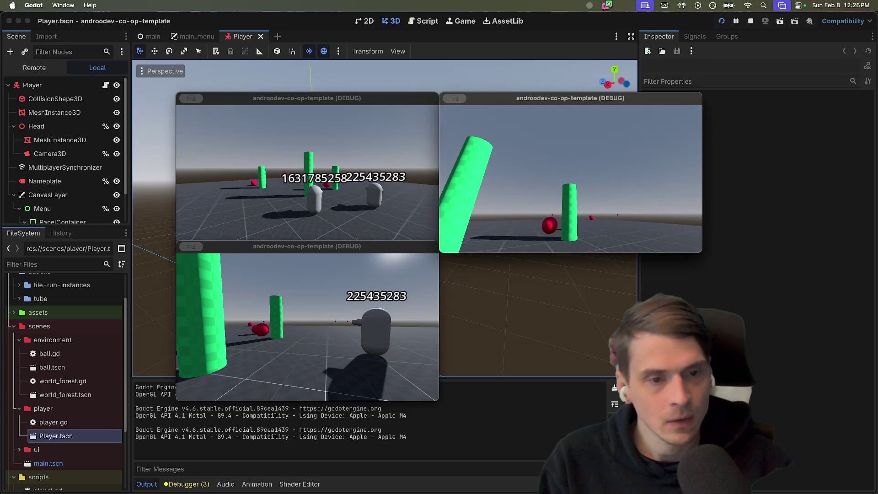
Close the right game window, join from the bottom window, then close it too.
key("super+q")
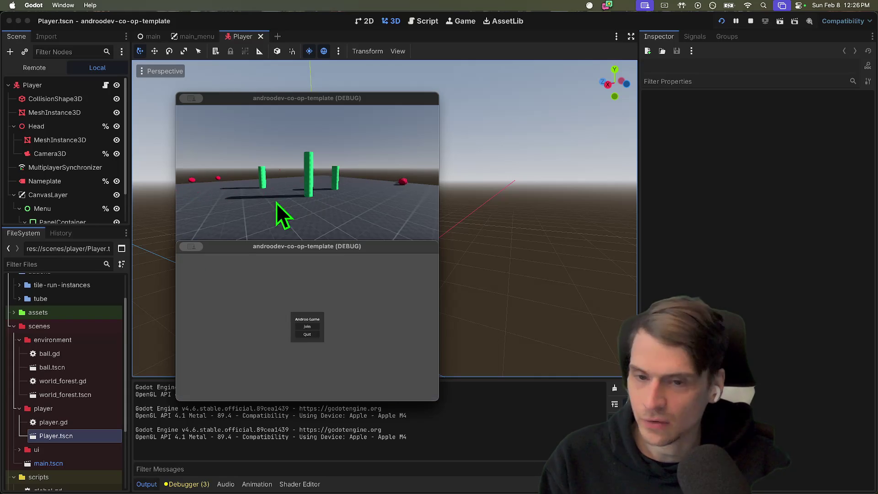
left_click(316, 326)
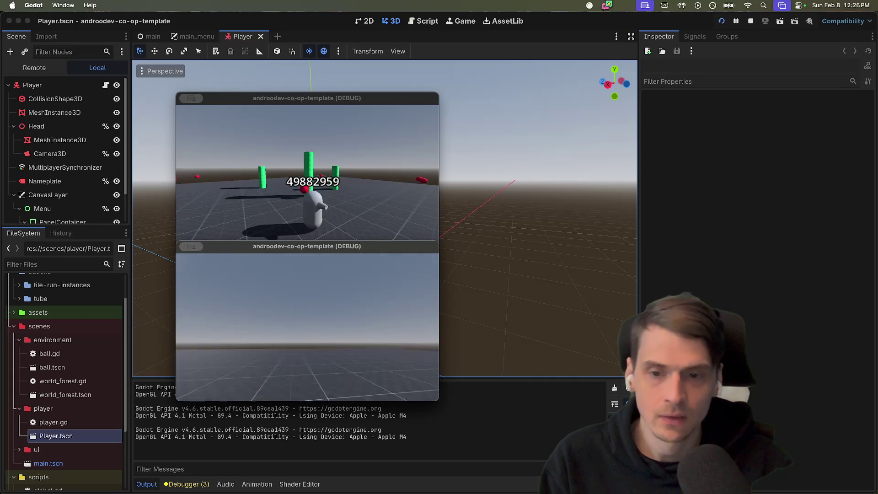
key("super+q")
key("super+q")
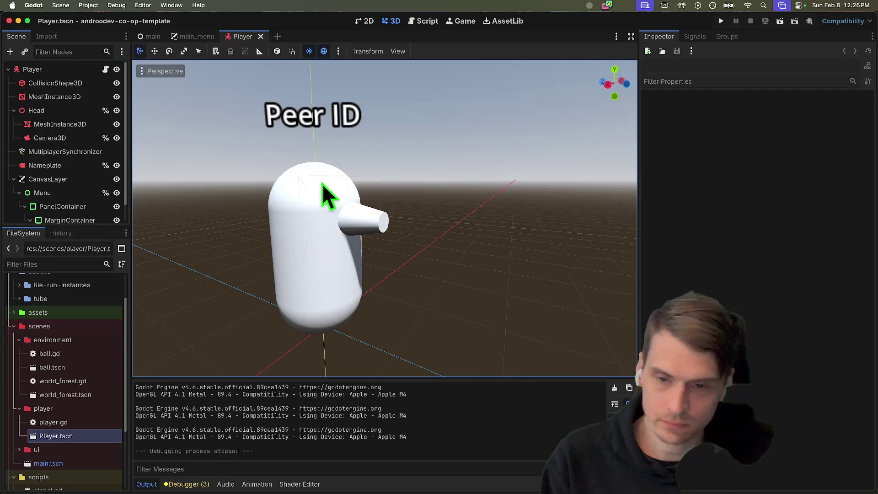
Inspect the UPNP_RESULT_SOCKET_ERROR warning in tube_upnp.gd from the Debugger's Errors list.
key("super+Tab")
key("super+Tab")
left_click(186, 484)
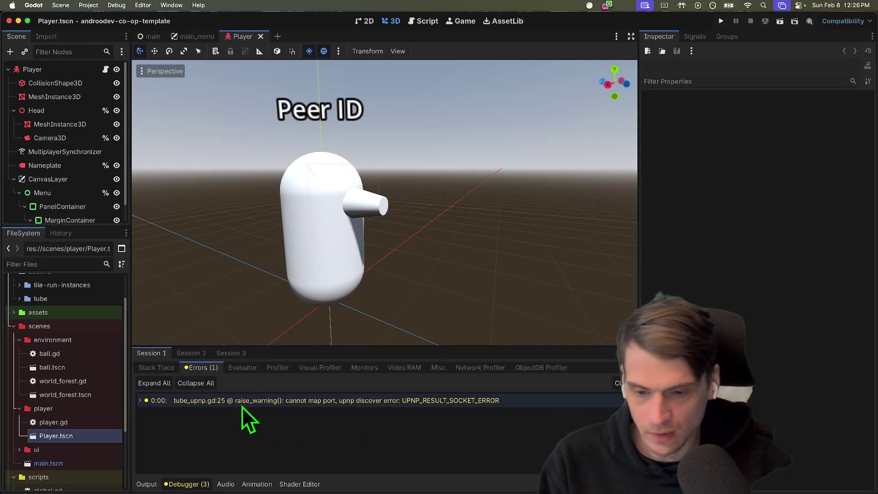
double_click(242, 404)
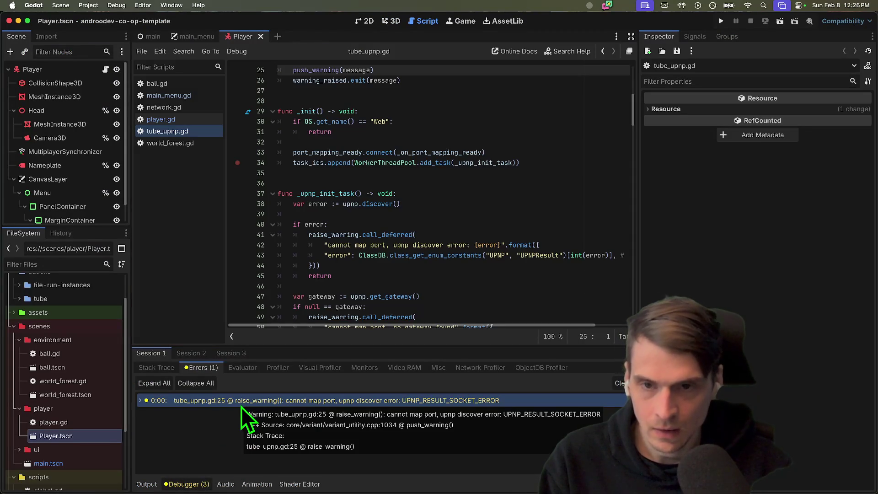
scroll(352, 288, "up", 3)
left_click(204, 352)
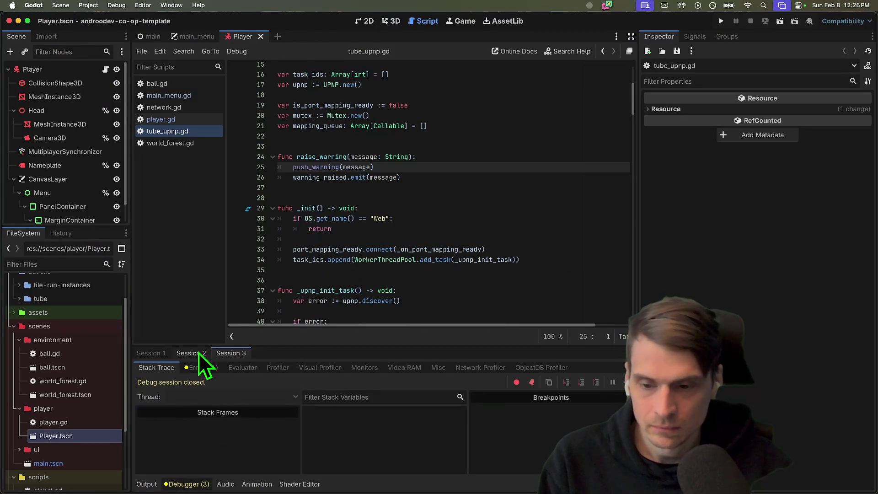
left_click(172, 353)
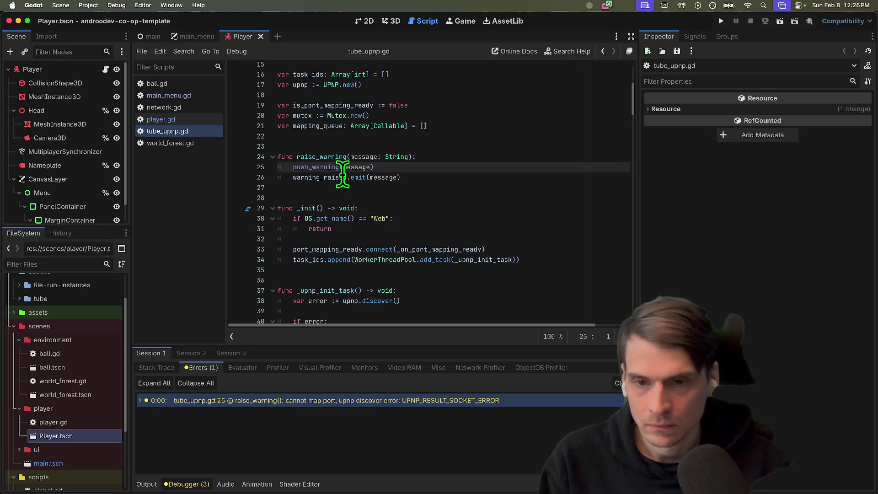
scroll(334, 169, "up", 5)
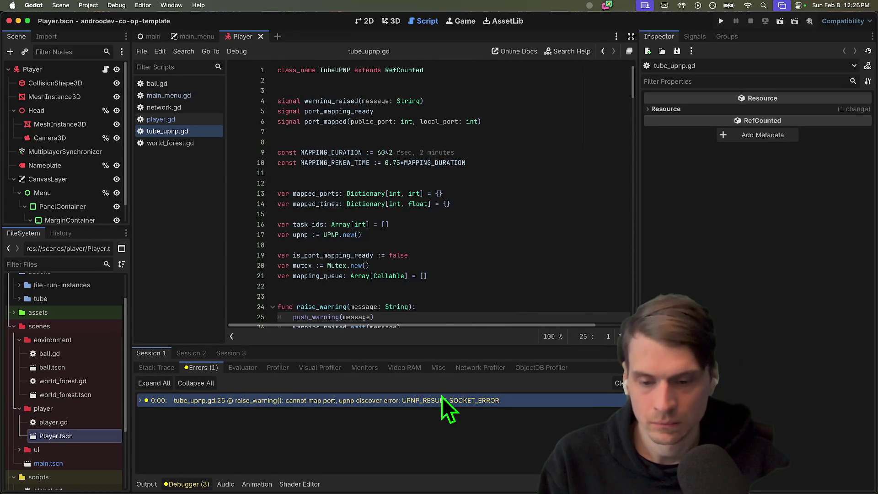
mouse_move(442, 403)
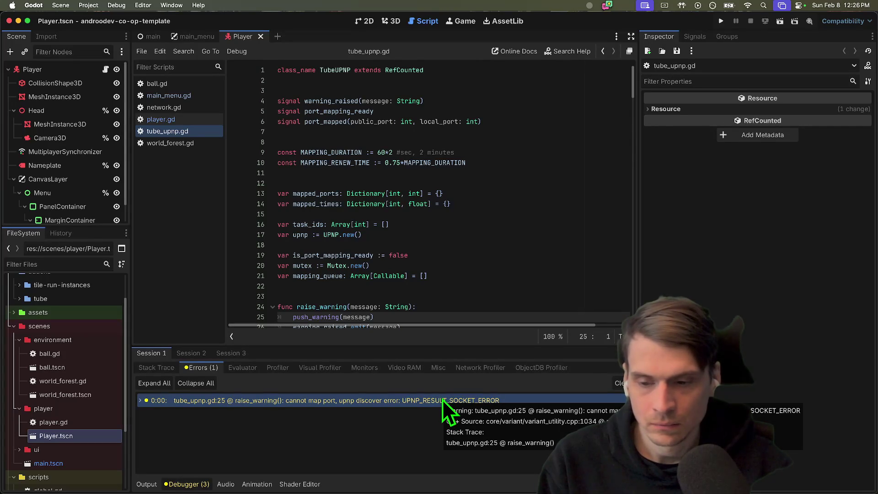
Close the tube_upnp.gd, world_forest.gd, player.gd, network.gd and main_menu.gd scripts.
middle_click(202, 131)
middle_click(203, 131)
middle_click(207, 117)
middle_click(206, 108)
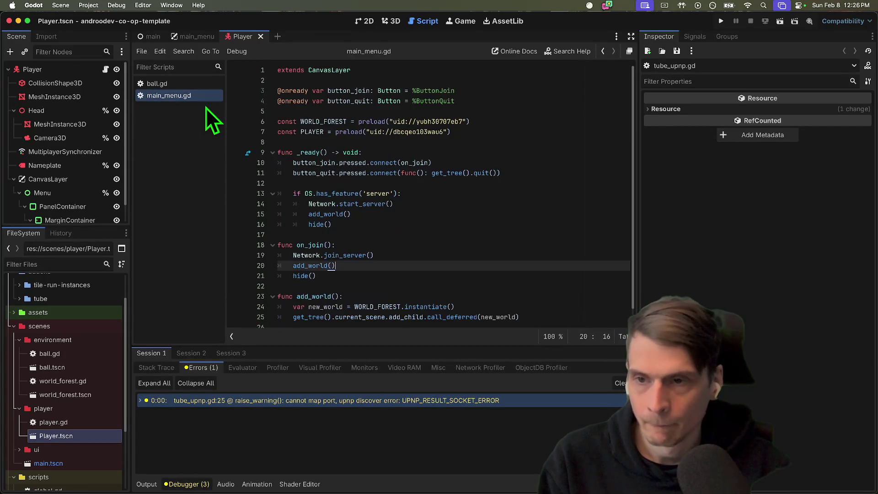
middle_click(205, 95)
Open main.tscn and network.gd from the FileSystem, then switch to Firefox.
scroll(53, 435, "down", 4)
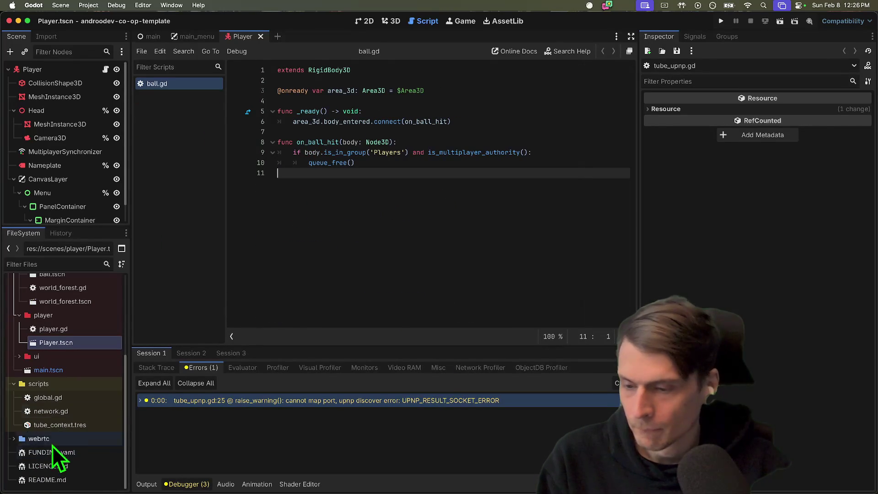
double_click(73, 370)
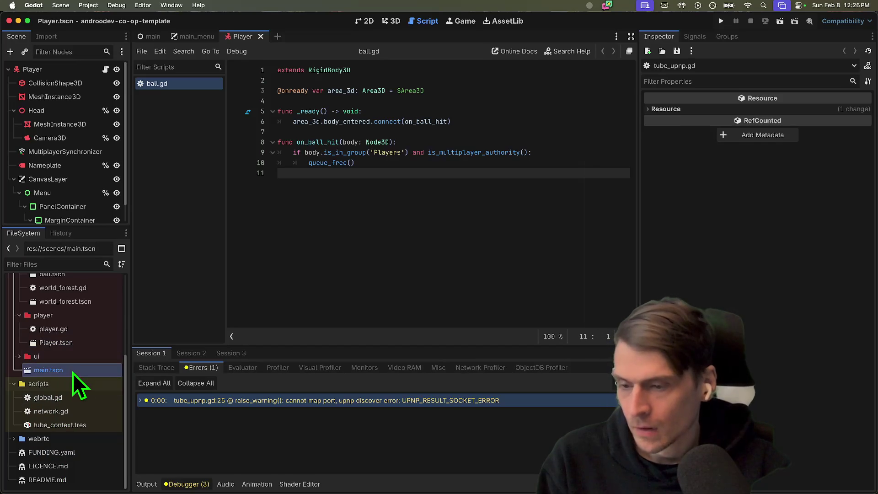
double_click(72, 414)
scroll(587, 306, "down", 10)
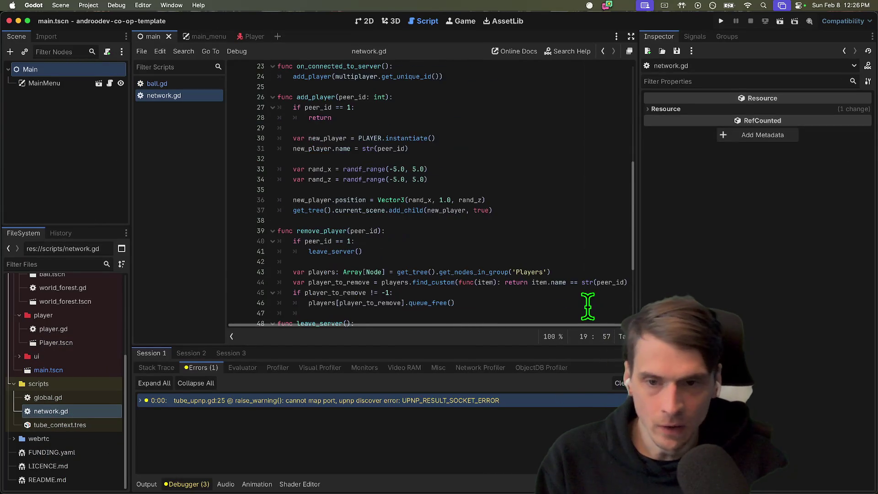
key("super+Tab")
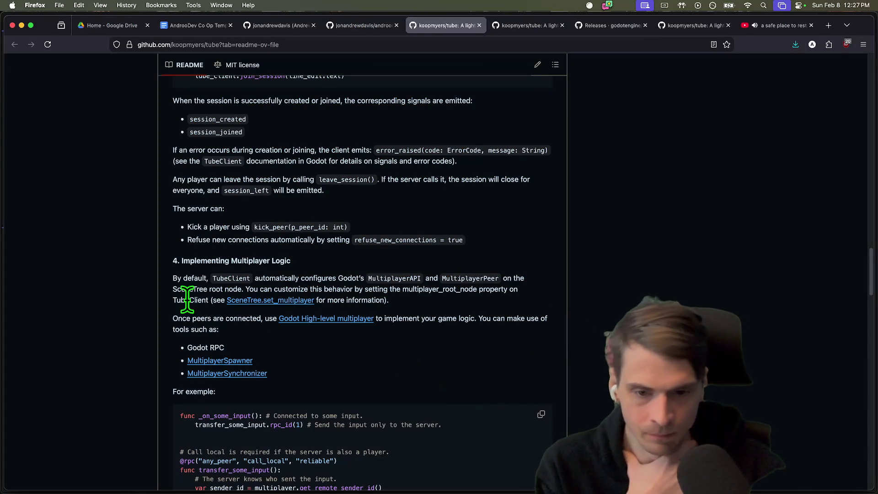
Select 'MultiplayerAPI' and read the README's session and multiplayer-logic sections, then return to Godot.
double_click(415, 279)
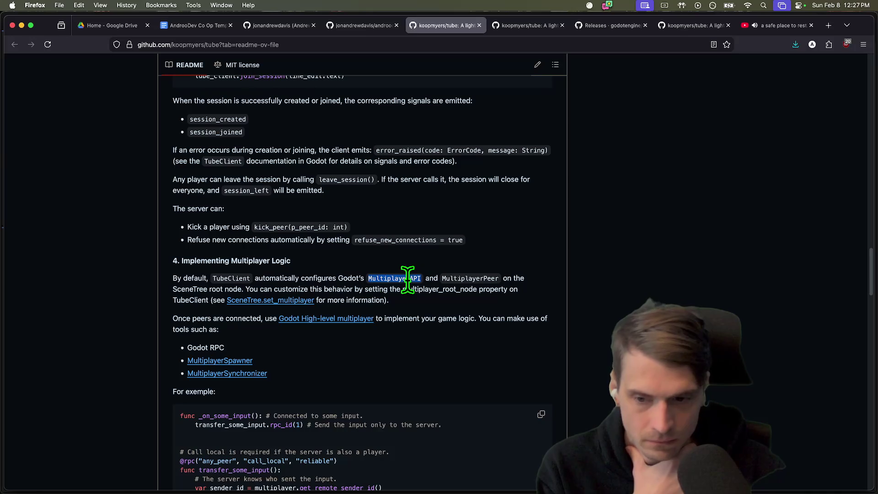
scroll(489, 289, "down", 2)
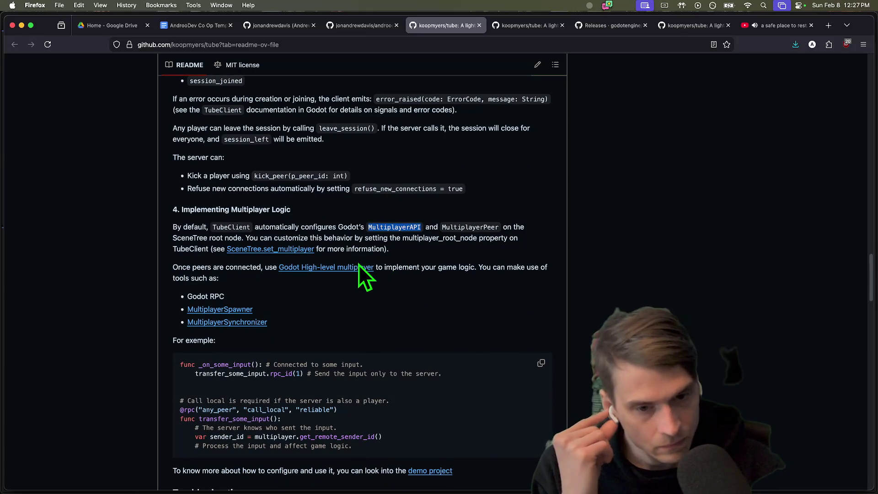
scroll(367, 300, "down", 1)
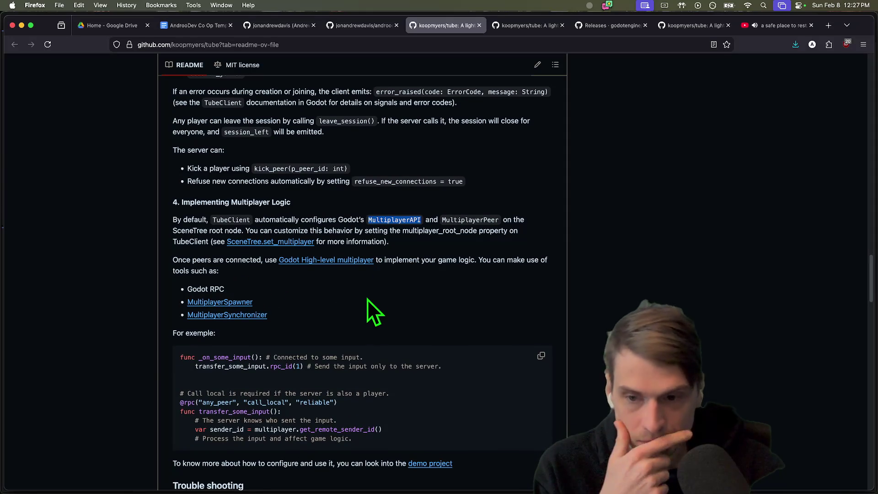
scroll(368, 298, "up", 4)
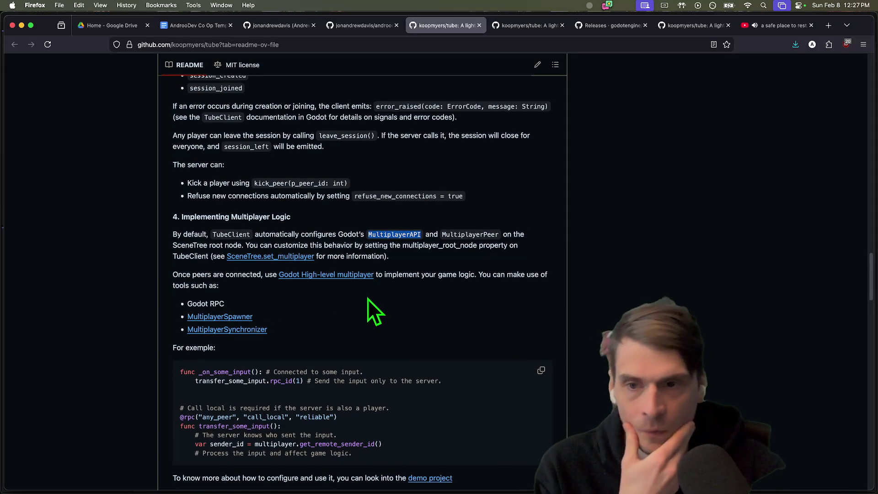
scroll(467, 297, "up", 10)
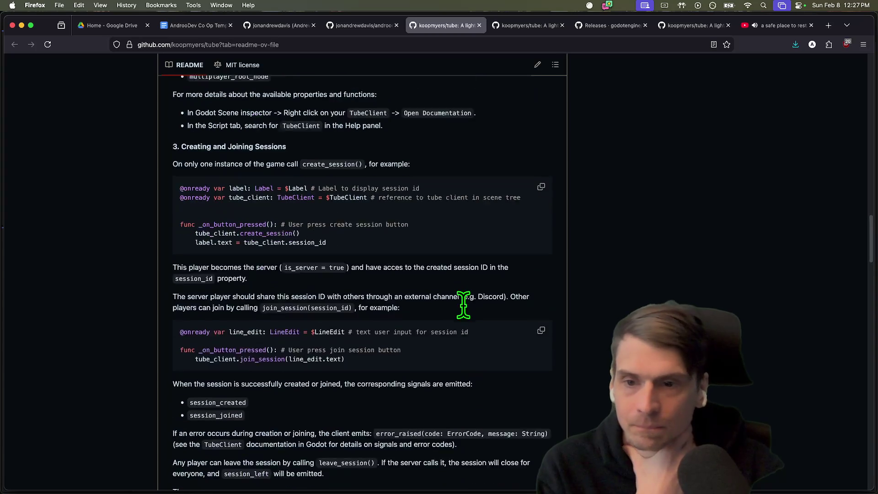
scroll(465, 308, "up", 2)
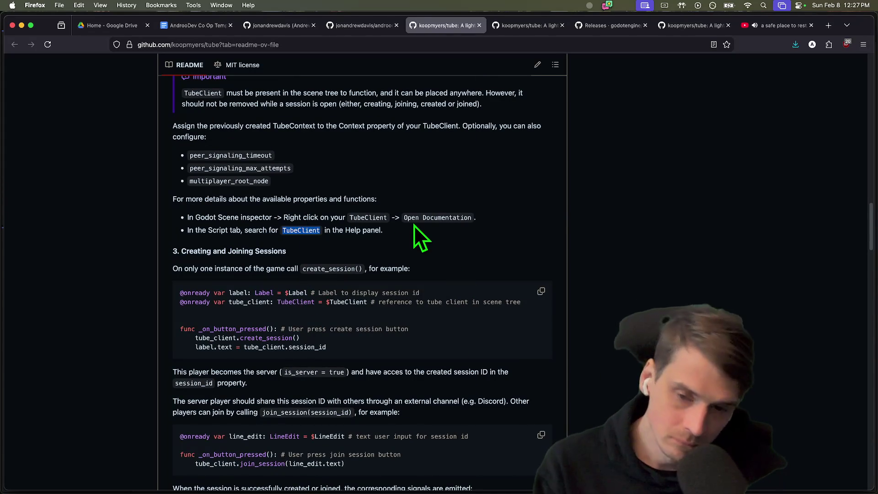
key("super+Tab")
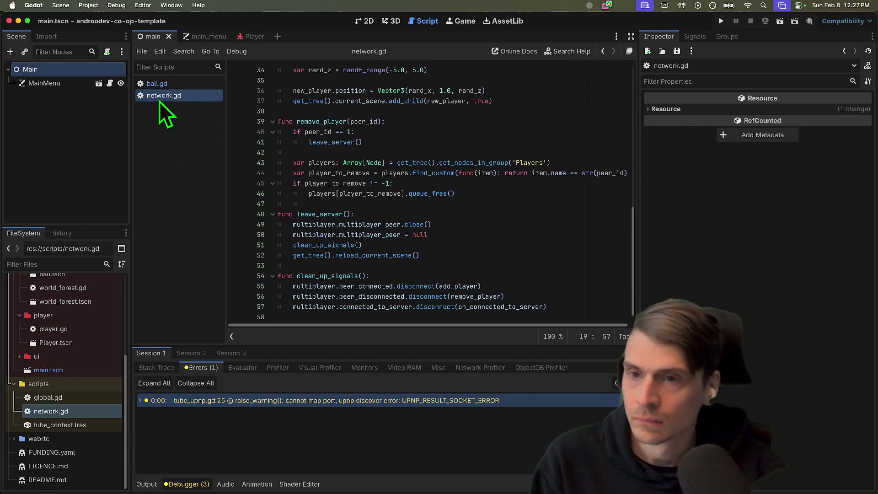
Open the main menu scene and bring up the TubeClient node's class documentation.
left_click(86, 83)
left_click(110, 83)
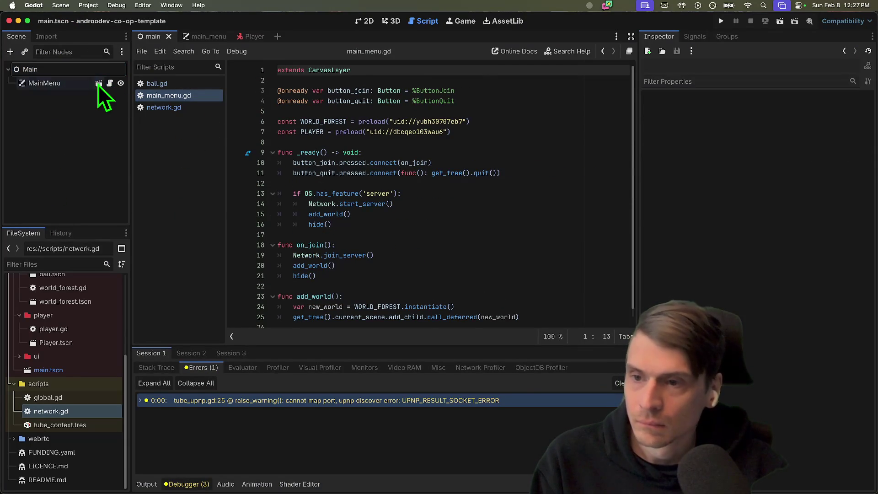
left_click(99, 84)
left_click(47, 179)
right_click(48, 177)
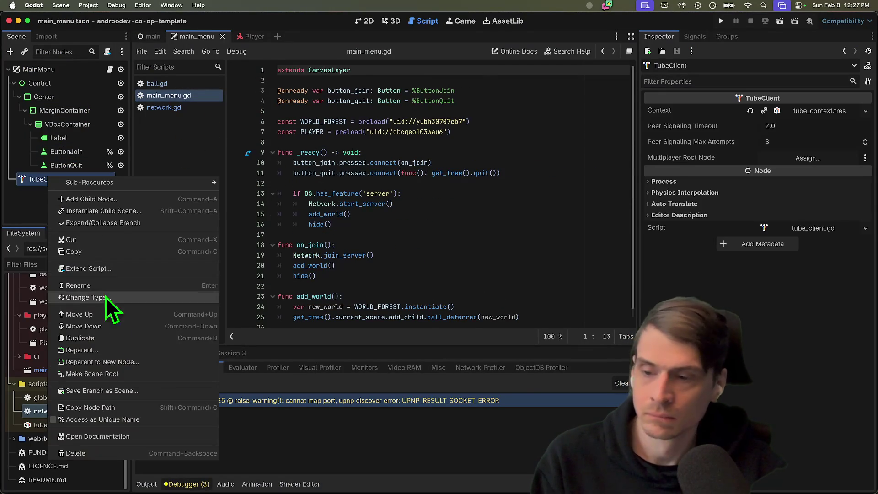
left_click(171, 437)
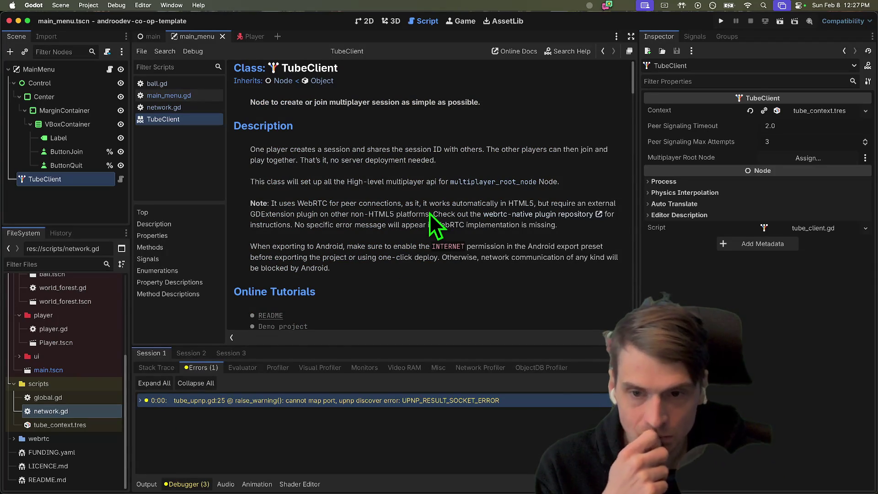
Read down the TubeClient reference to its peer_connected and peer_disconnected signals.
scroll(429, 214, "down", 5)
scroll(429, 213, "down", 3)
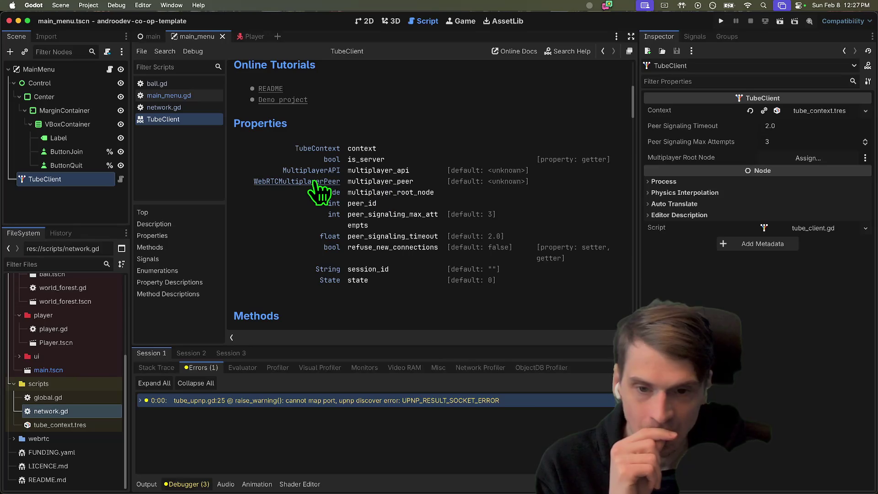
scroll(311, 192, "down", 4)
scroll(308, 191, "down", 2)
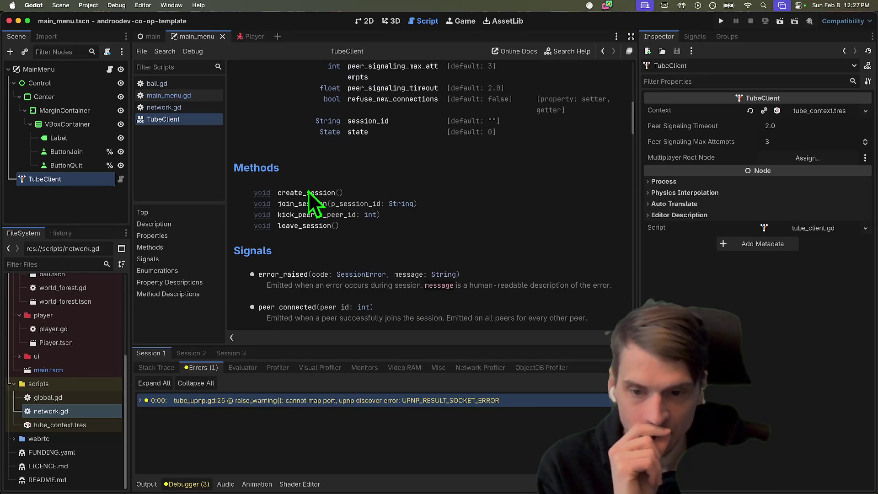
scroll(311, 193, "down", 6)
scroll(509, 156, "down", 3)
scroll(510, 156, "up", 2)
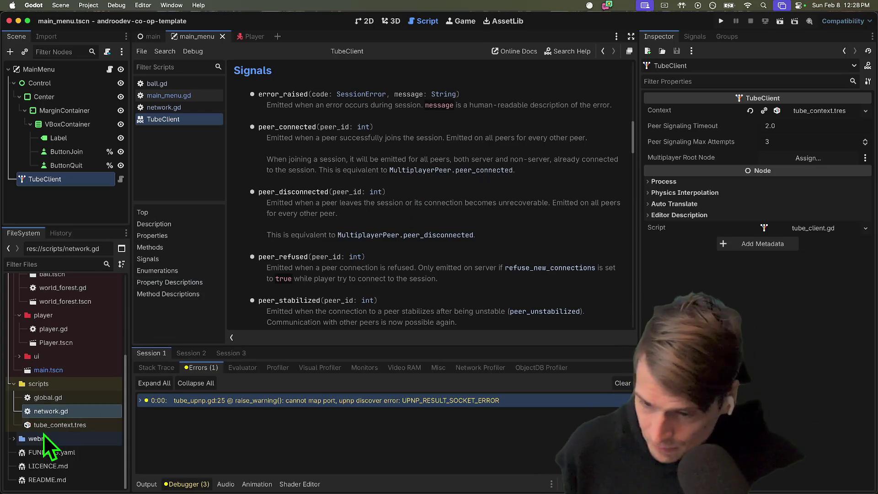
scroll(75, 339, "up", 5)
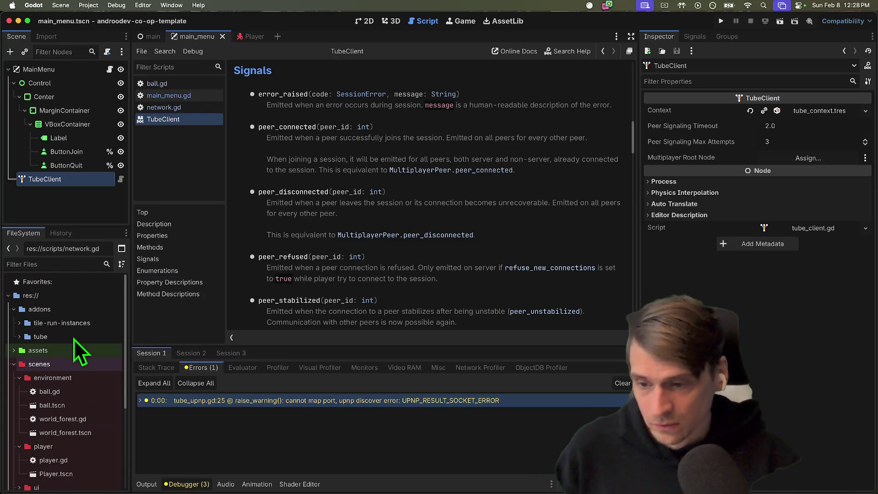
scroll(67, 383, "down", 3)
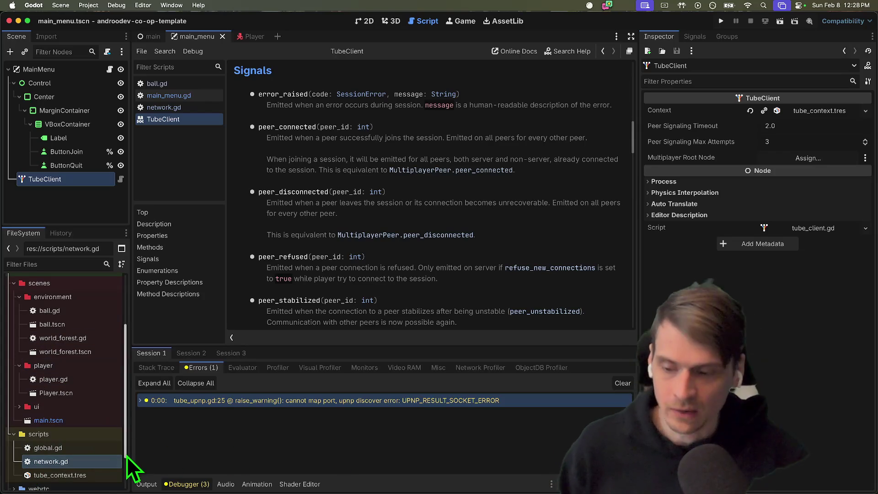
double_click(98, 462)
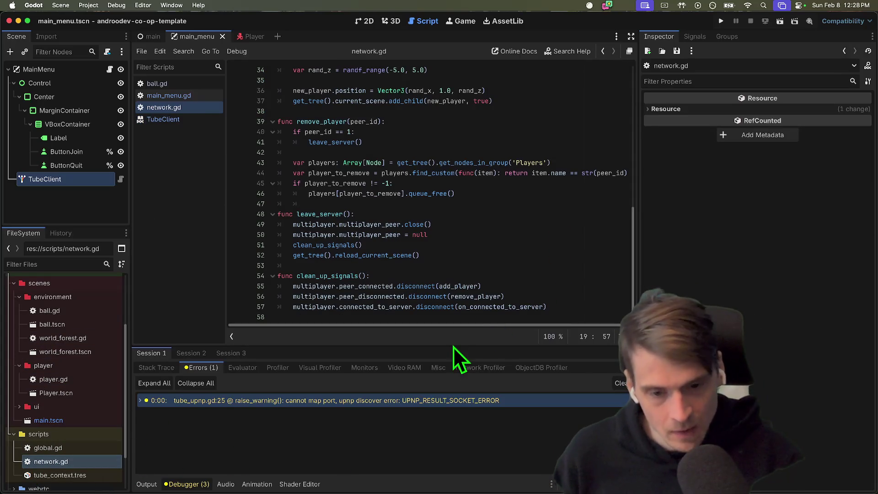
Review network.gd's start_server and join_server code, then quit to the Project List.
scroll(561, 190, "up", 10)
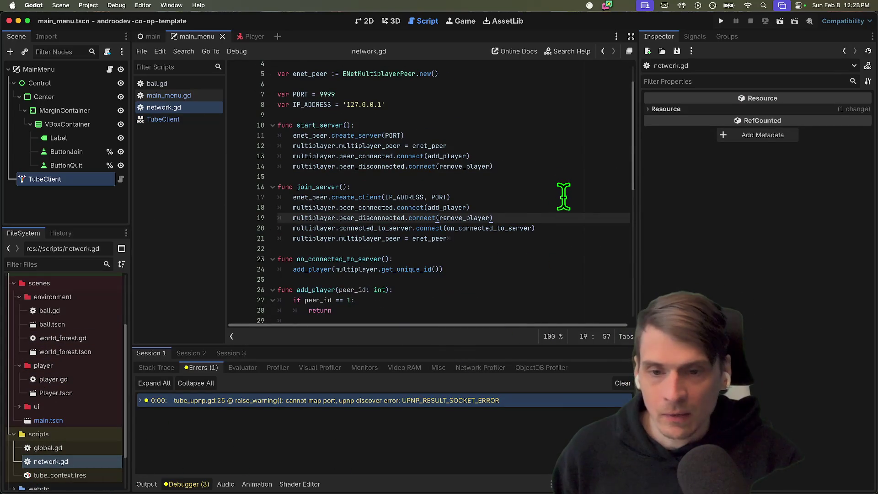
left_click(551, 129)
mouse_move(438, 108)
left_mouse_down()
mouse_move(474, 126)
mouse_move(533, 190)
mouse_move(547, 239)
left_mouse_up()
left_click(548, 239)
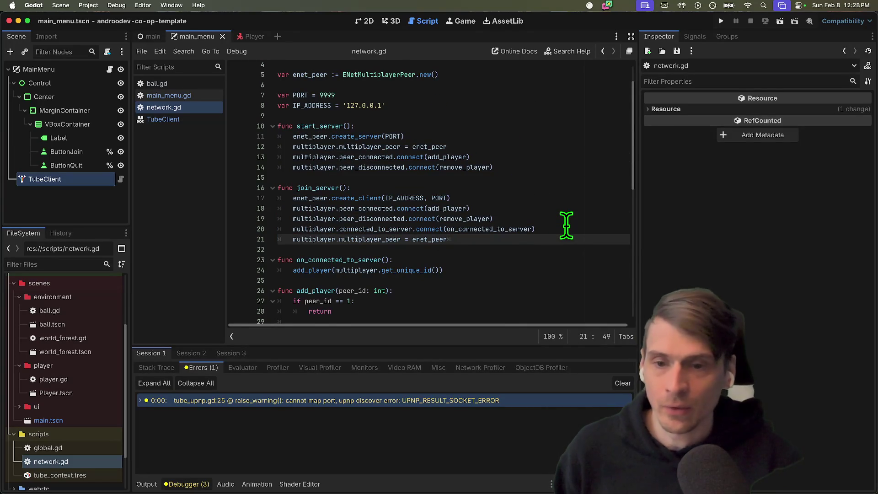
scroll(551, 222, "up", 2)
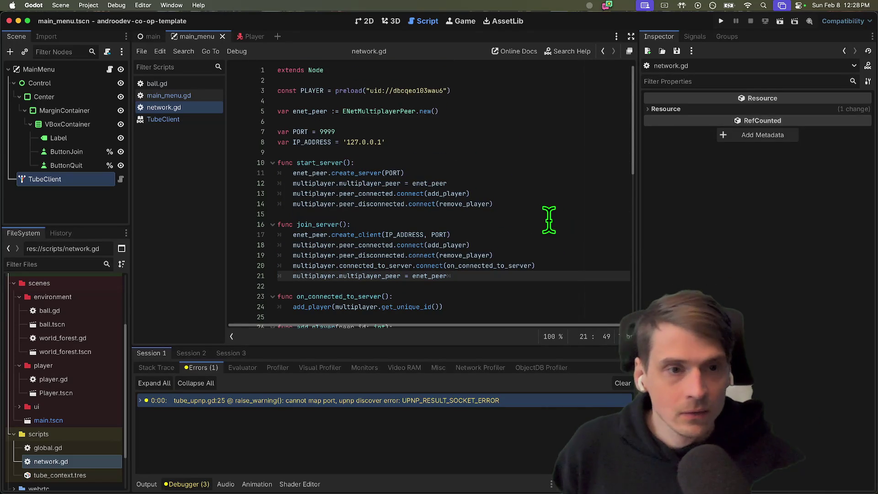
scroll(550, 229, "down", 5)
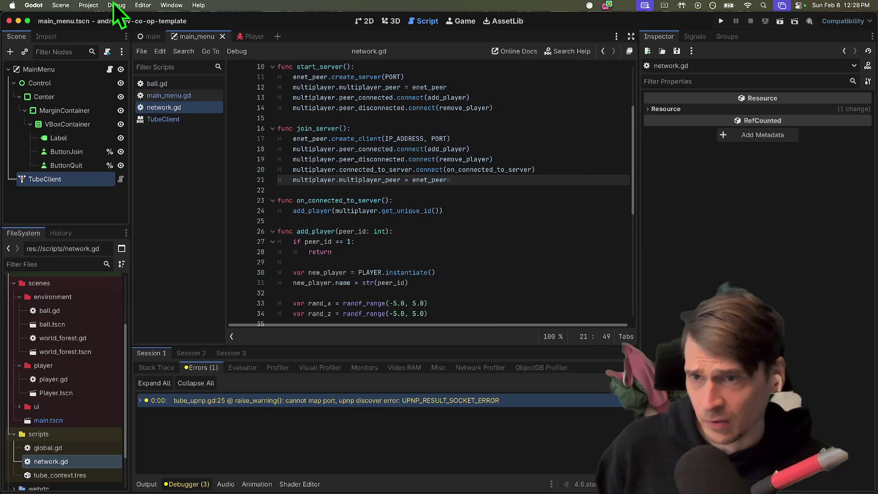
left_click(101, 4)
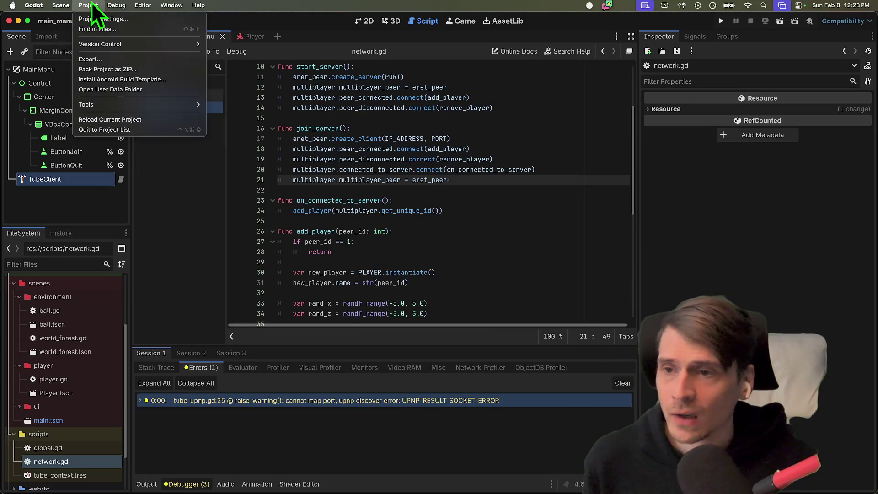
left_click(90, 128)
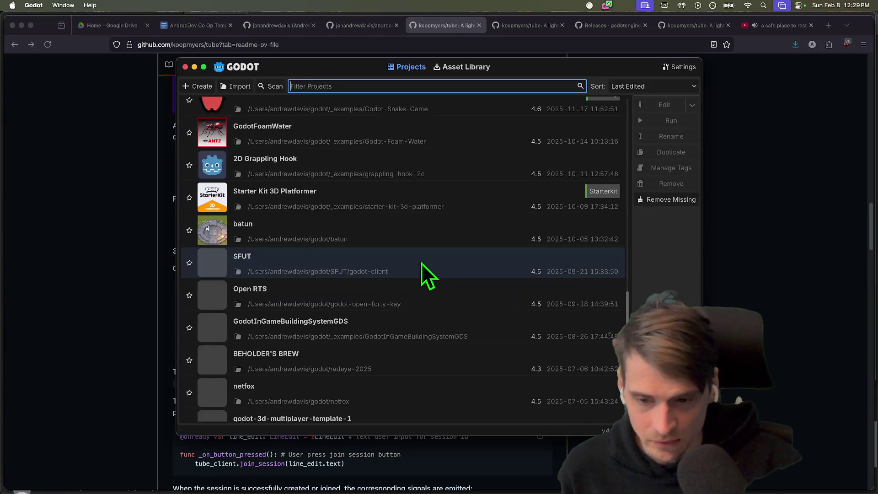
Scroll the Project Manager list and open the hook project.
scroll(426, 256, "up", 6)
scroll(427, 250, "down", 4)
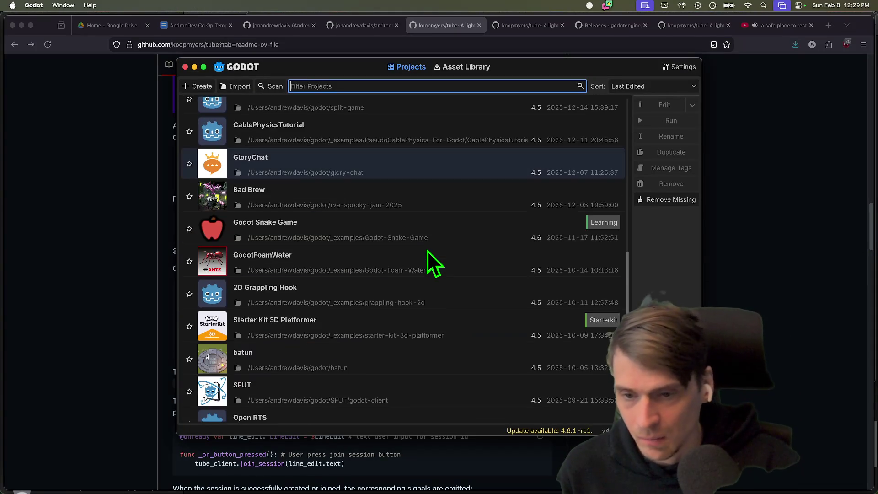
scroll(427, 259, "down", 5)
scroll(431, 265, "up", 5)
scroll(472, 183, "up", 10)
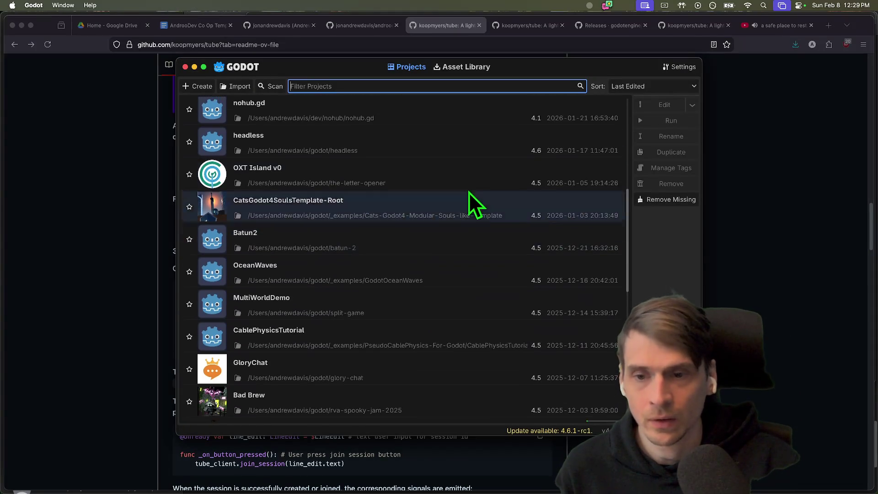
double_click(468, 193)
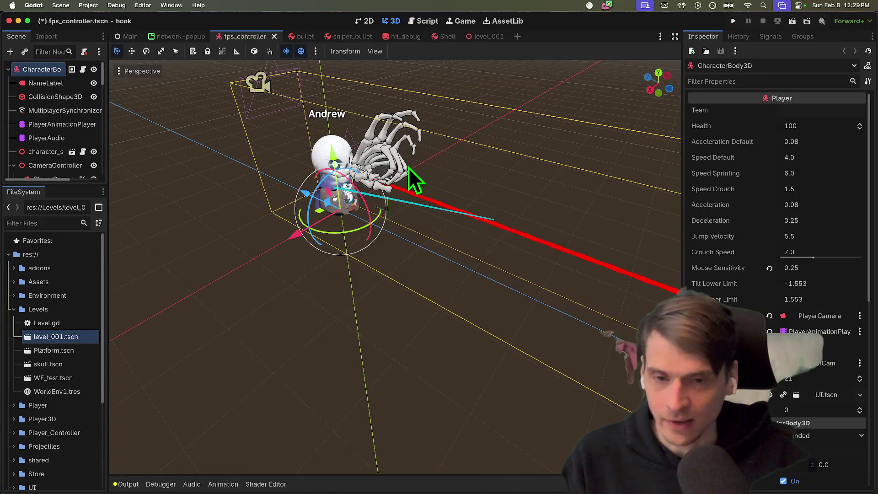
Find and open the level_001.tscn scene in the FileSystem.
scroll(404, 181, "up", 10)
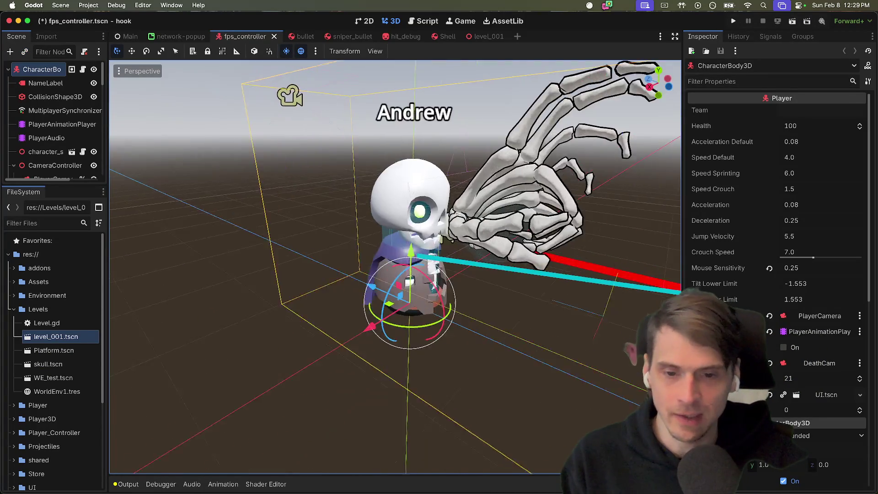
scroll(396, 267, "left", 10)
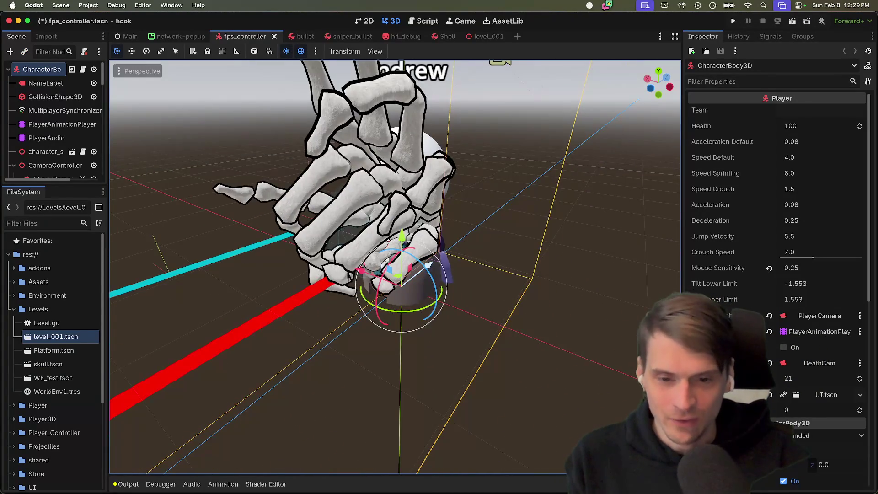
scroll(395, 267, "up", 5)
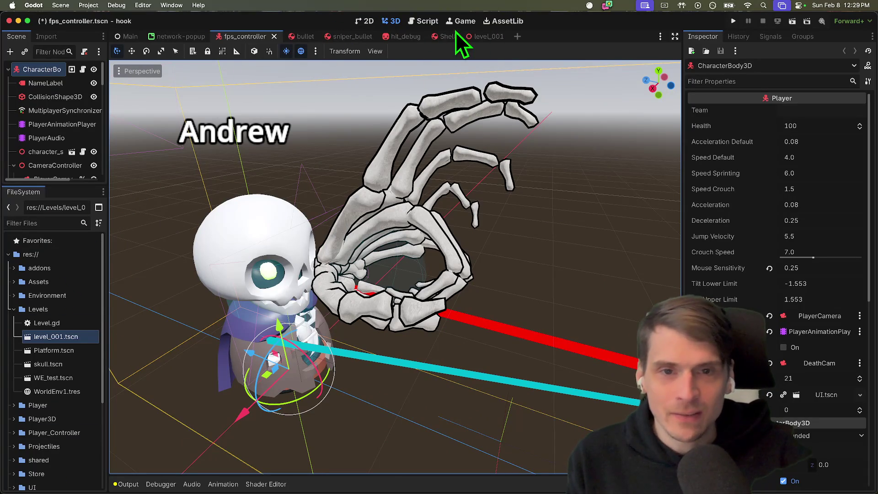
left_click(56, 220)
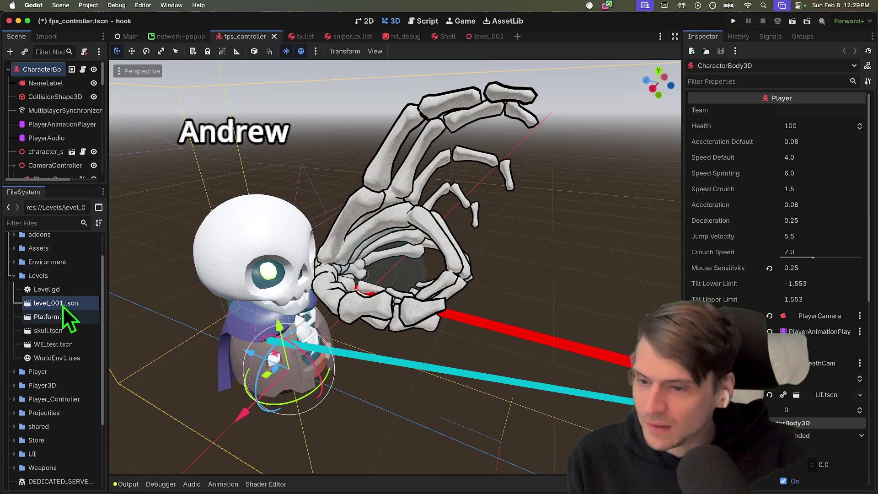
double_click(67, 304)
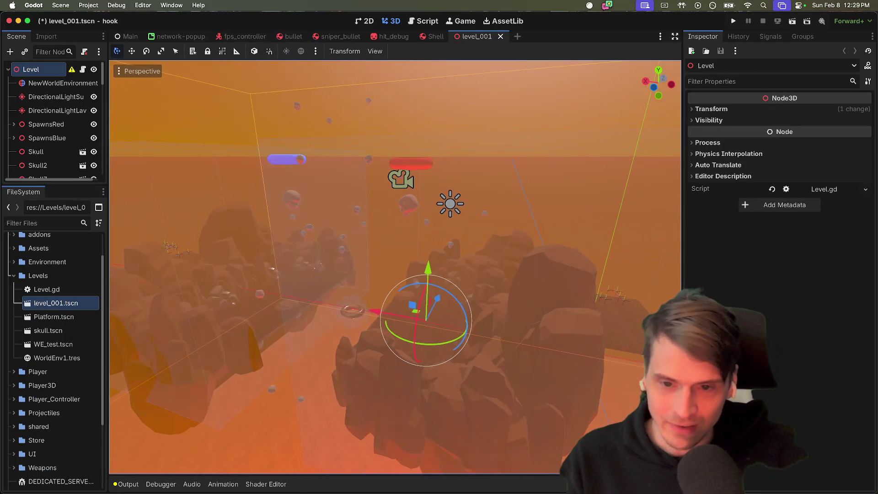
Fly the camera over the lava level, then open the Level node's script, Level.gd.
key("w")
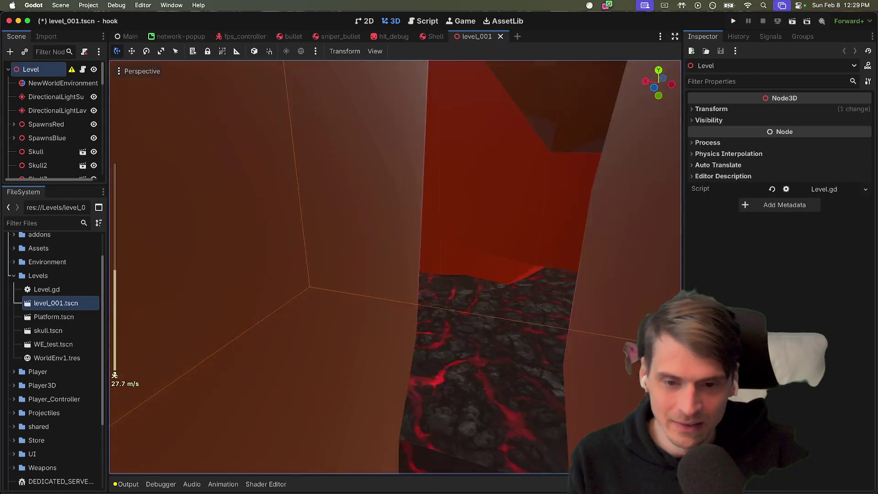
key("e")
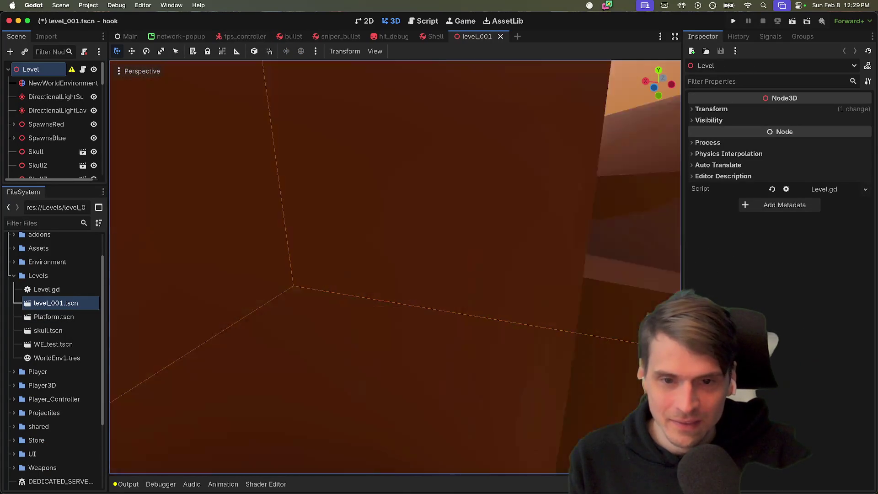
key("e")
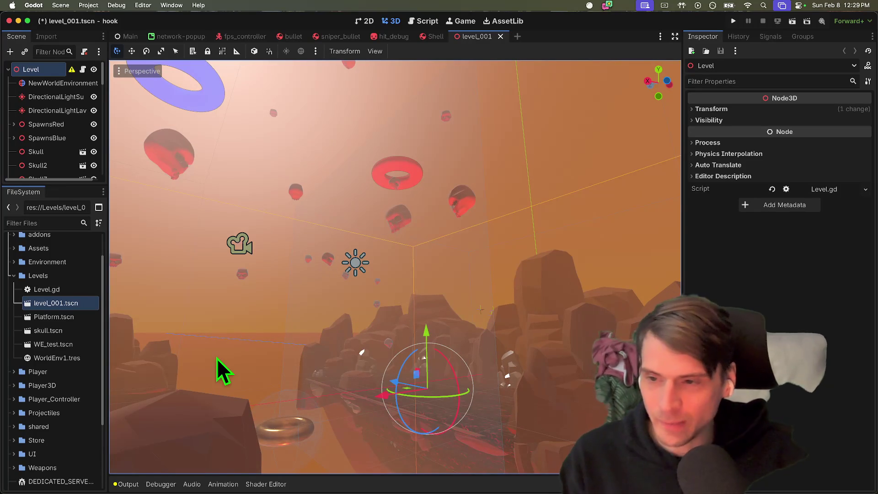
scroll(49, 294, "up", 2)
left_click(83, 70)
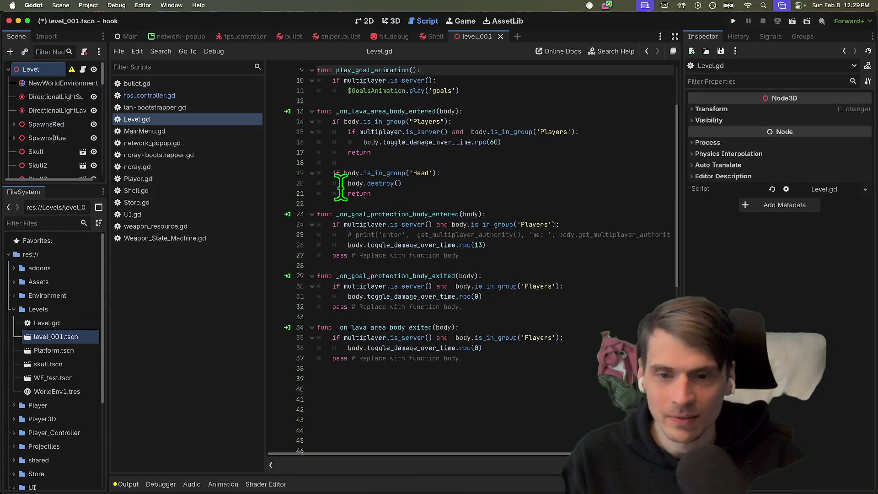
Review Level.gd's goal-protection and lava body-entered/exited handlers and _ready code.
left_click(518, 401)
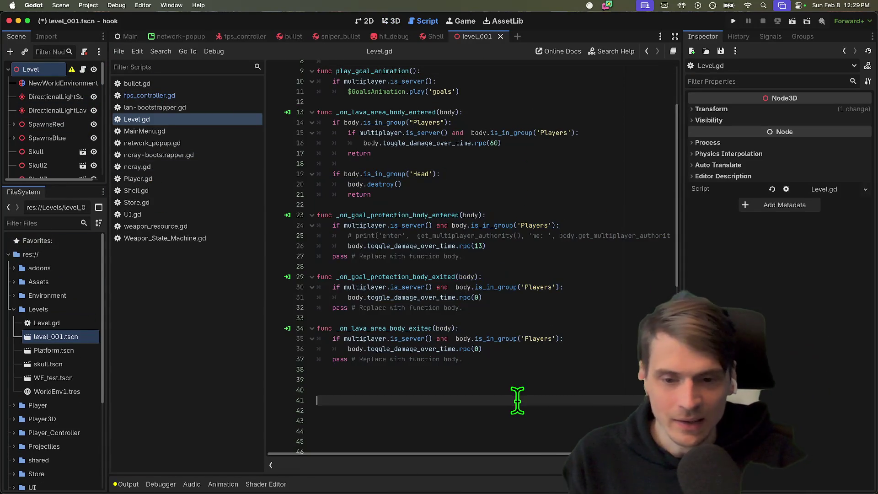
left_click_drag(464, 359, 283, 357)
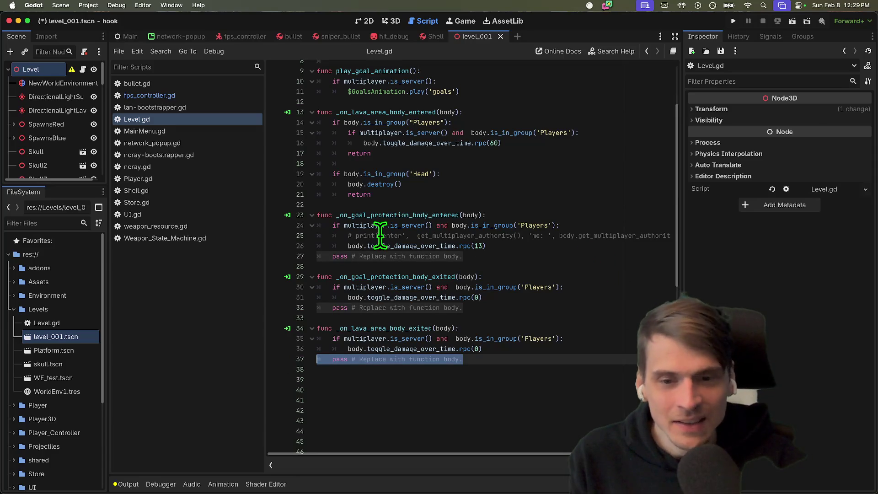
double_click(373, 216)
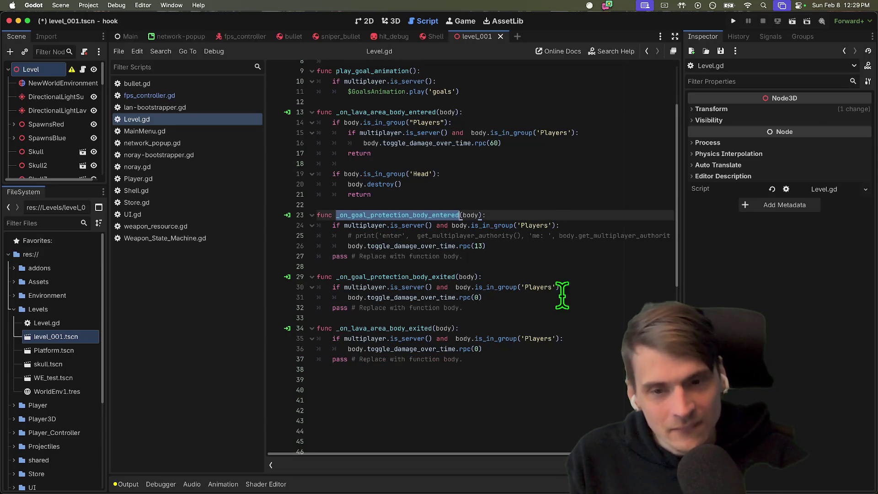
left_click(384, 275)
double_click(384, 277)
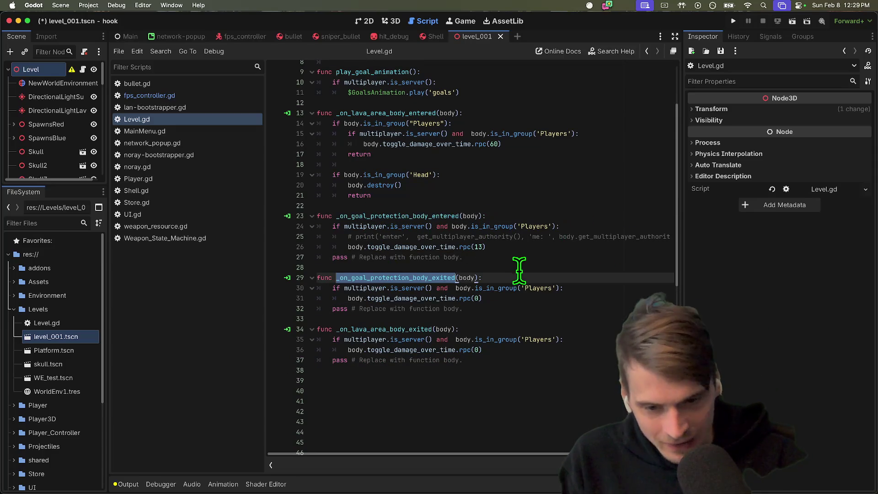
left_click(416, 328)
scroll(410, 325, "up", 3)
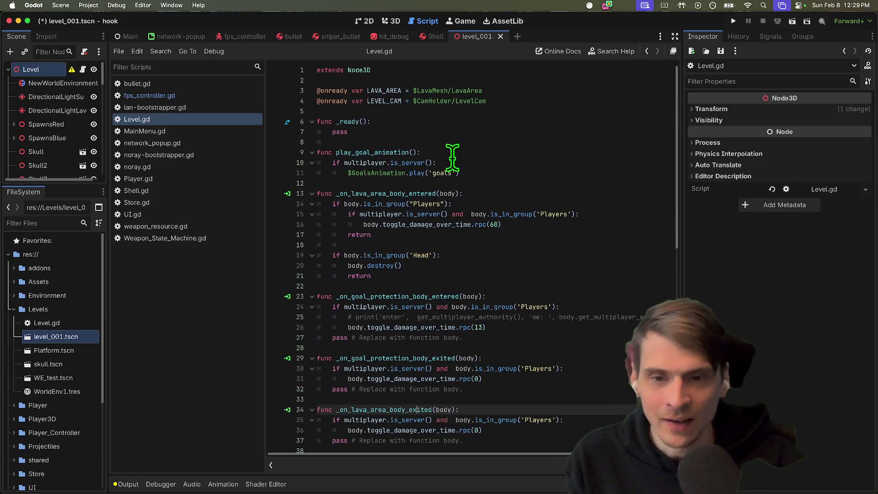
left_click(462, 173)
left_click(317, 132, "shift")
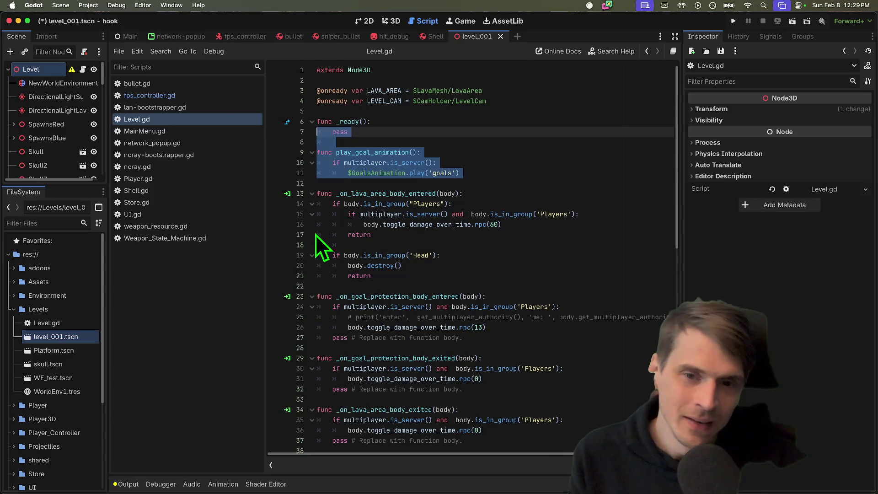
Open MainMenu.gd and examine the start_game_host call and commented-out peer setup lines 46–51.
left_click(192, 131)
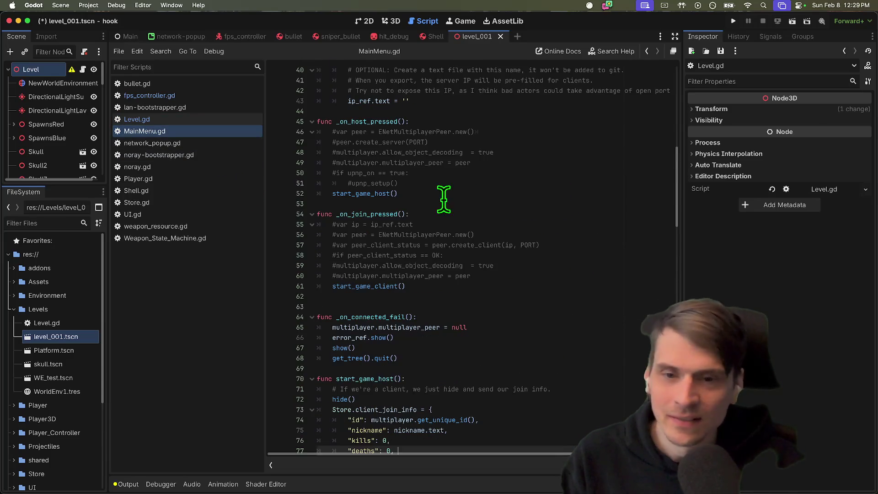
scroll(567, 208, "up", 10)
scroll(567, 208, "down", 2)
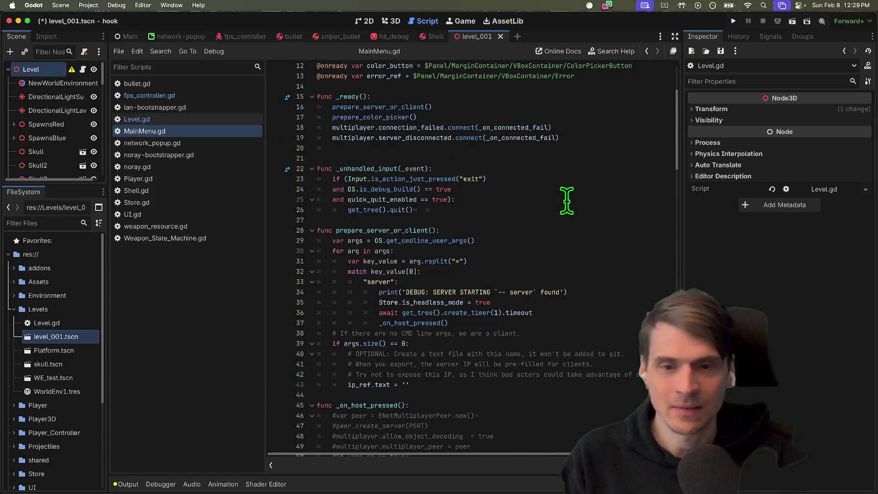
scroll(559, 304, "down", 5)
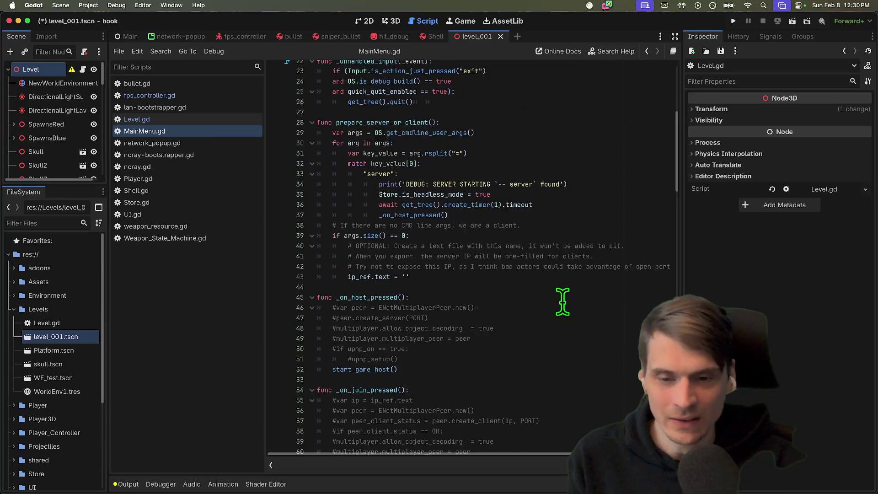
scroll(333, 272, "down", 2)
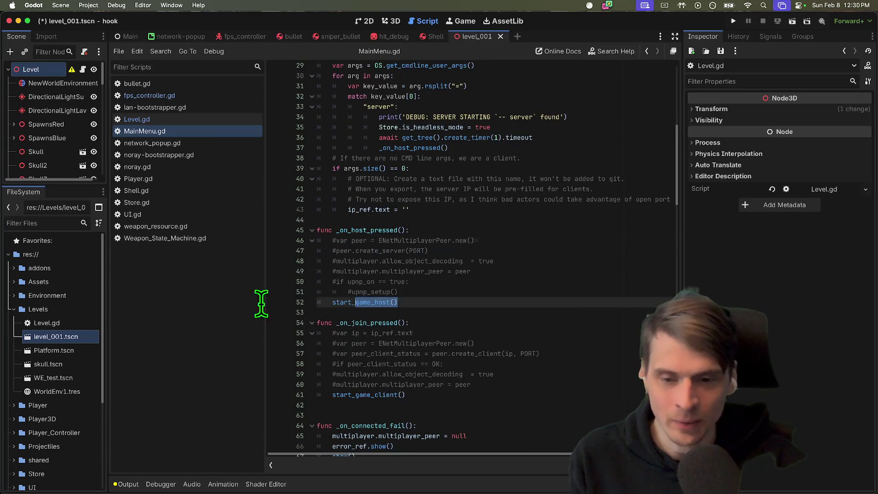
left_click(369, 312)
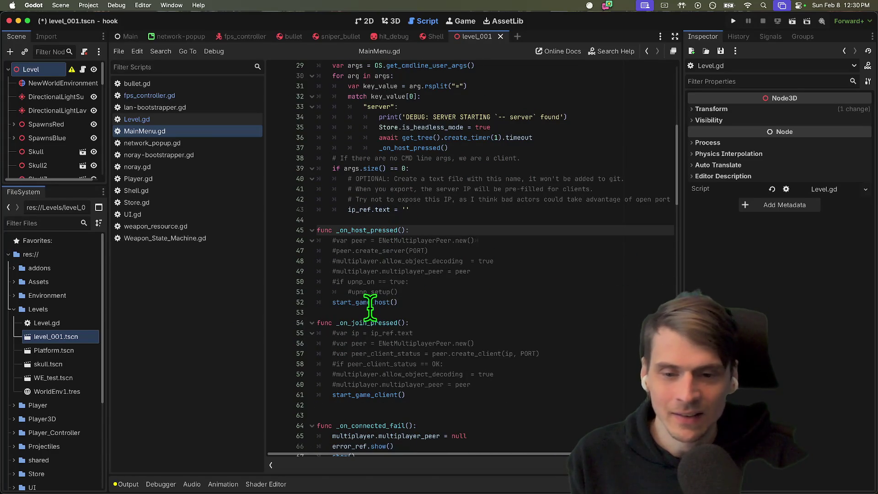
double_click(366, 302)
scroll(461, 304, "down", 5)
scroll(464, 308, "down", 1)
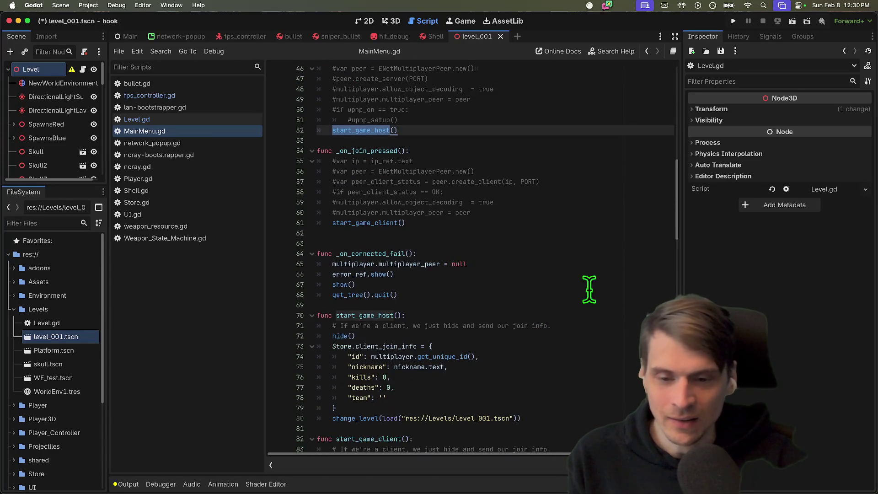
scroll(533, 170, "up", 2)
mouse_move(318, 113)
left_mouse_down()
mouse_move(487, 147)
mouse_move(505, 160)
left_mouse_up()
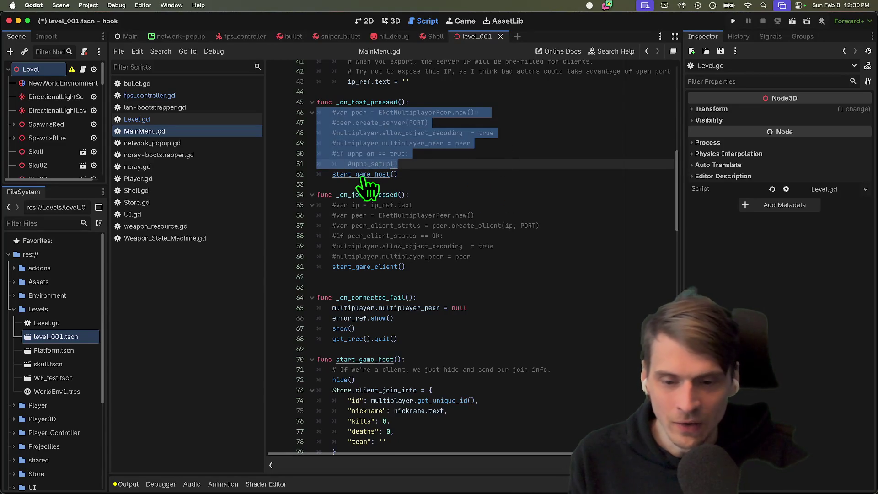
Jump to start_game_host's definition, review its join info and level change code, and close level_001.
left_click(366, 176, "super")
left_click_drag(335, 264, 673, 276)
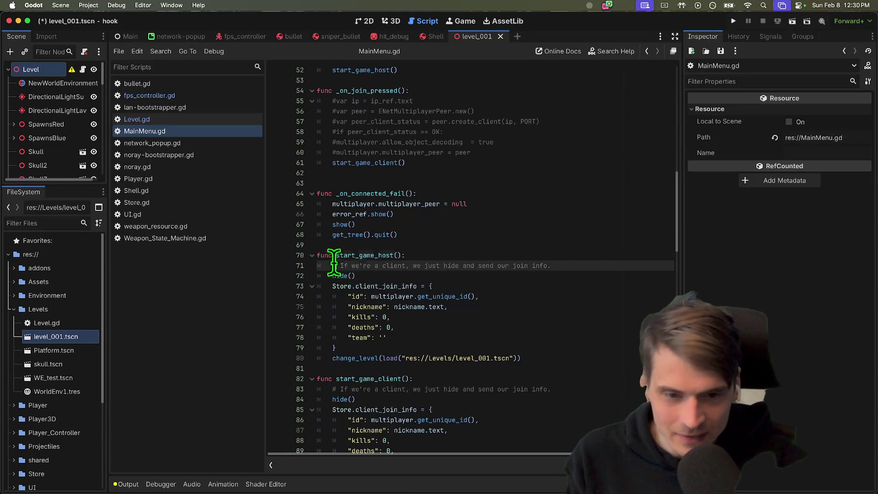
scroll(658, 281, "down", 5)
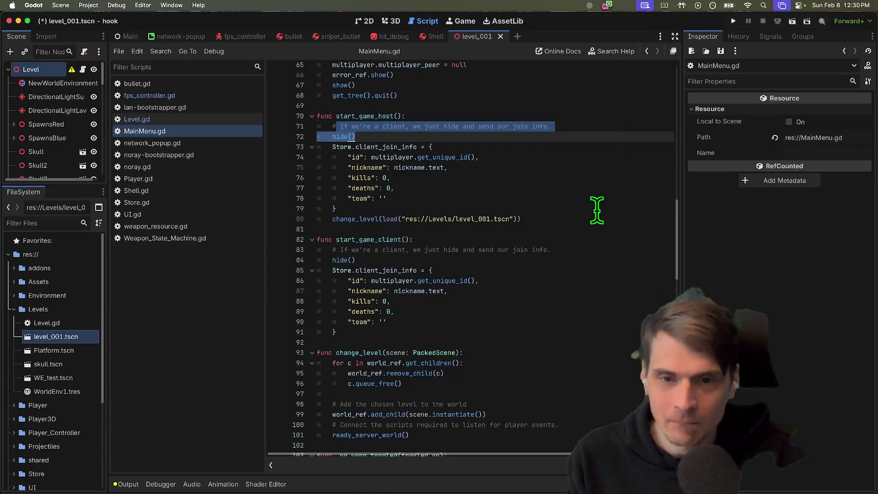
left_click_drag(522, 219, 317, 147)
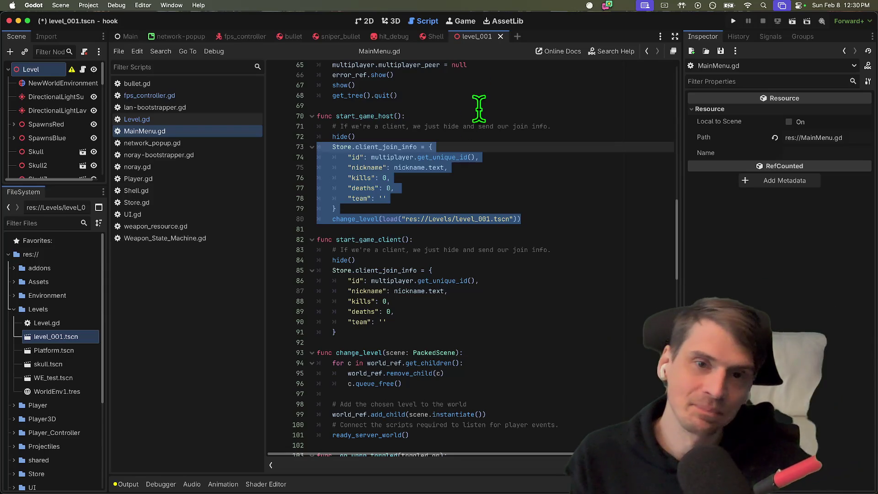
left_click(500, 36)
Quit the hook project to the Project List without saving and open androodev-co-op-template.
key("super+q")
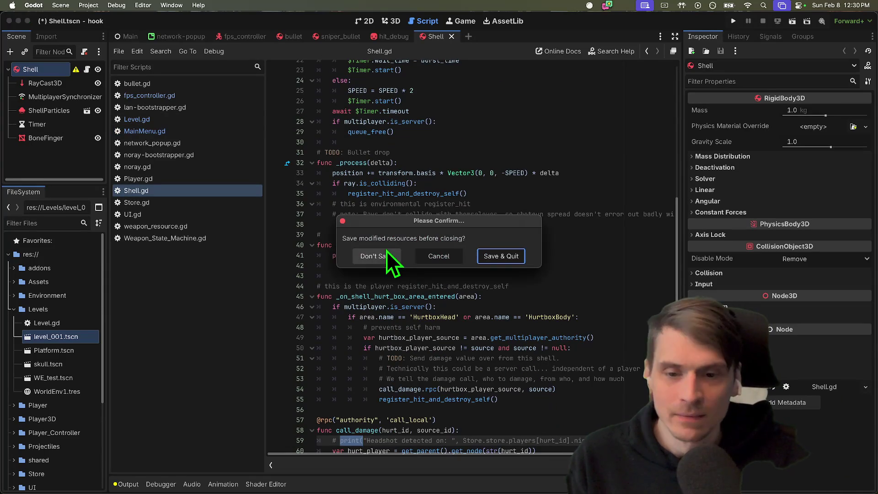
key("Escape")
left_click(99, 5)
left_click(106, 130)
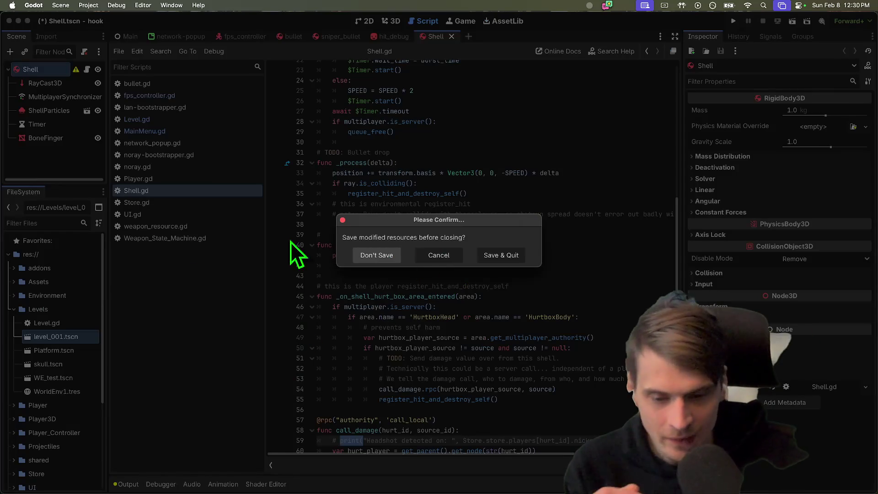
left_click(376, 255)
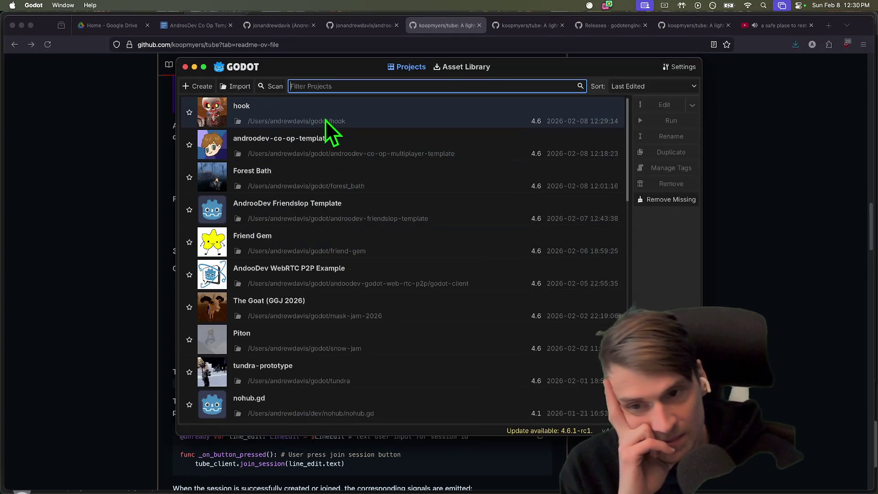
double_click(347, 147)
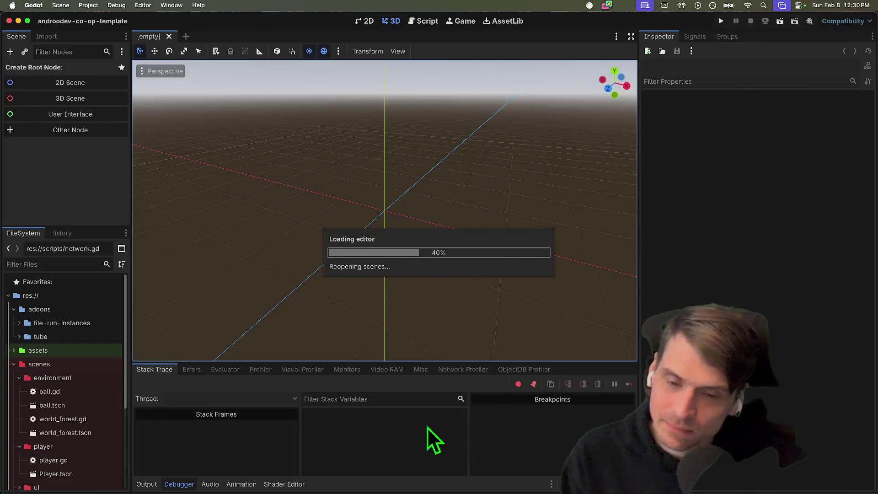
Bring the Tube README in Firefox to the front.
scroll(328, 304, "down", 10)
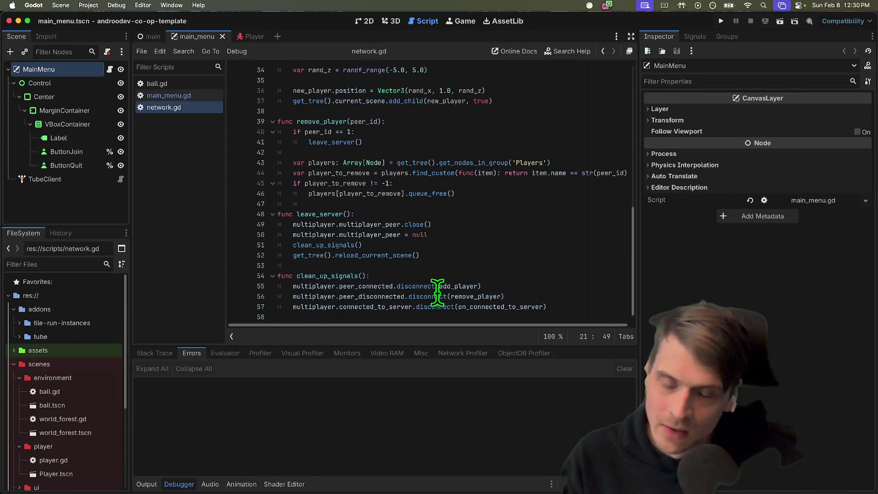
mouse_move(438, 290)
key("super+Tab")
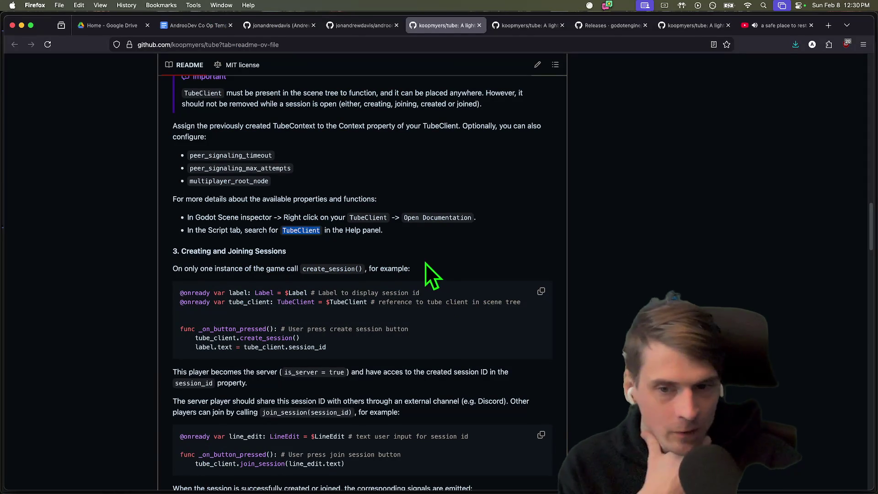
scroll(355, 220, "down", 2)
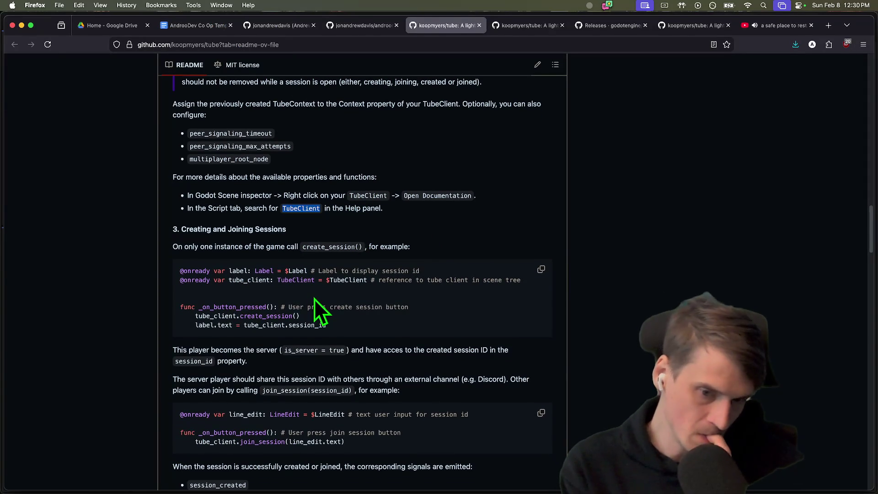
scroll(319, 299, "down", 3)
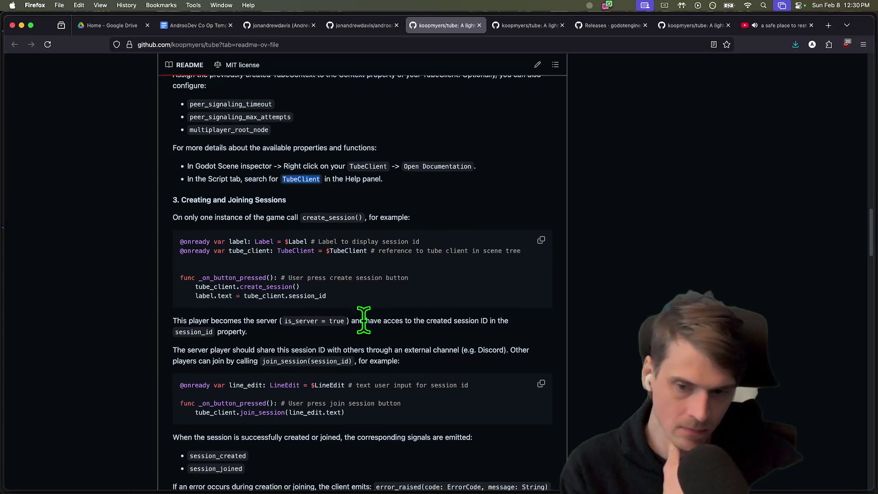
left_click(295, 308)
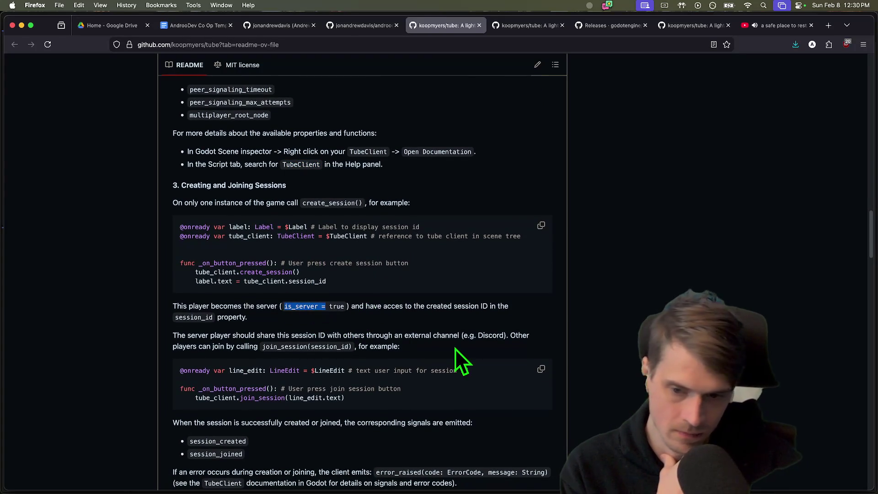
scroll(455, 348, "down", 1)
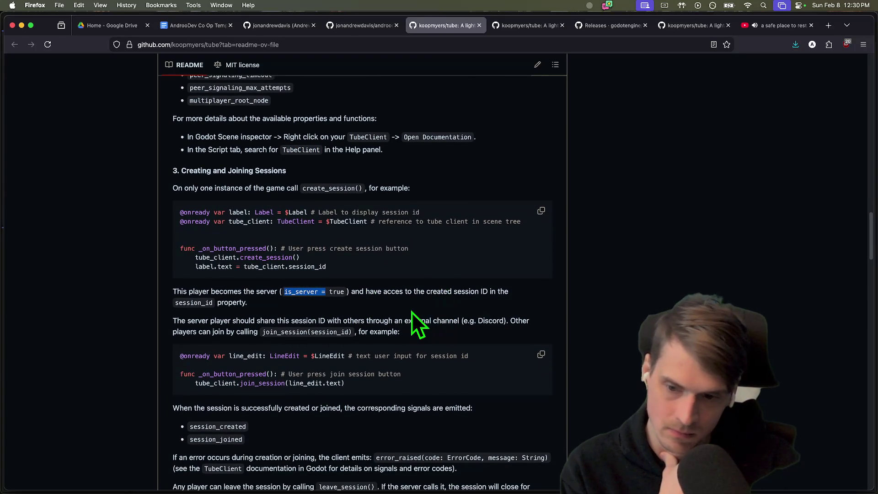
scroll(413, 310, "down", 1)
mouse_move(177, 314)
left_mouse_down()
mouse_move(334, 326)
mouse_move(520, 310)
mouse_move(522, 322)
left_mouse_up()
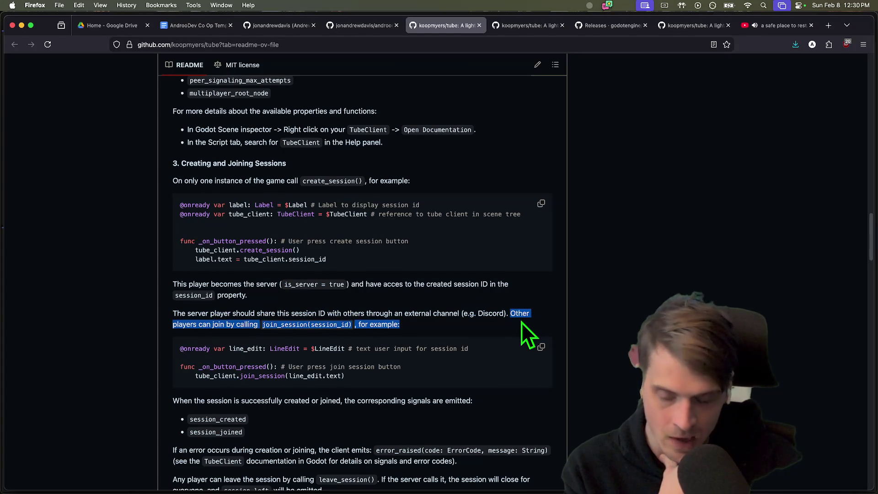
scroll(521, 322, "down", 3)
scroll(522, 320, "down", 1)
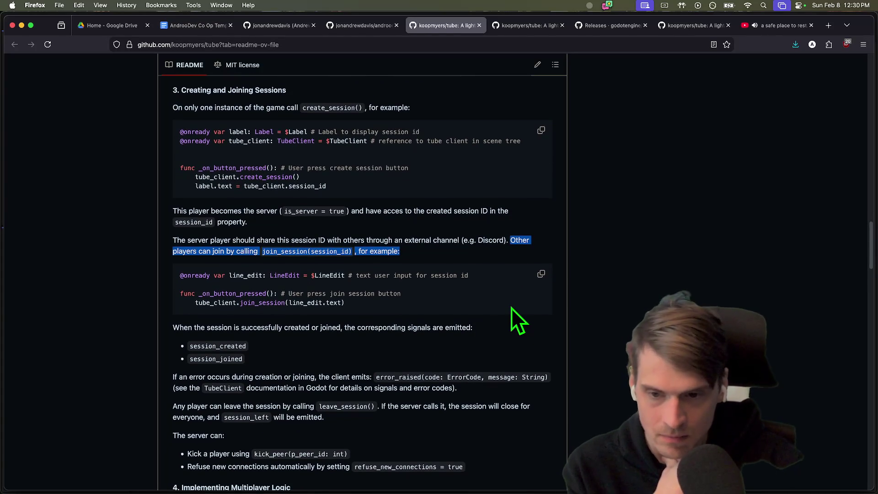
left_click(511, 307)
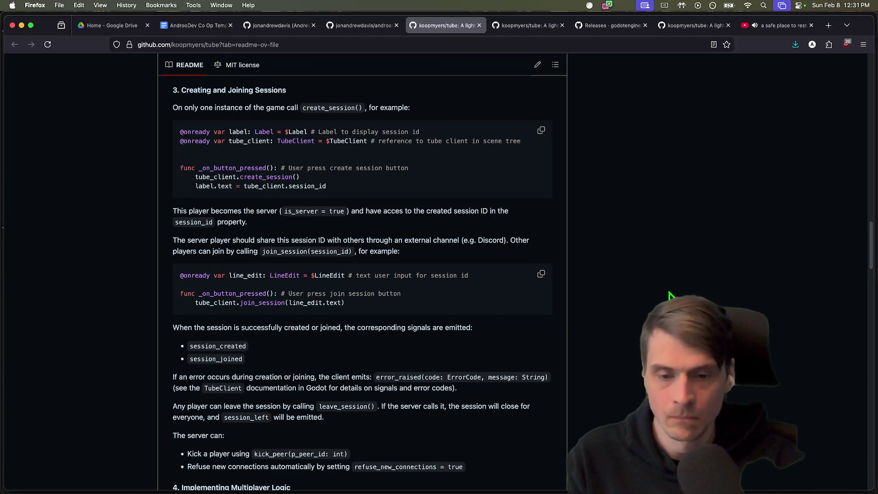
scroll(670, 295, "down", 3)
scroll(673, 293, "down", 1)
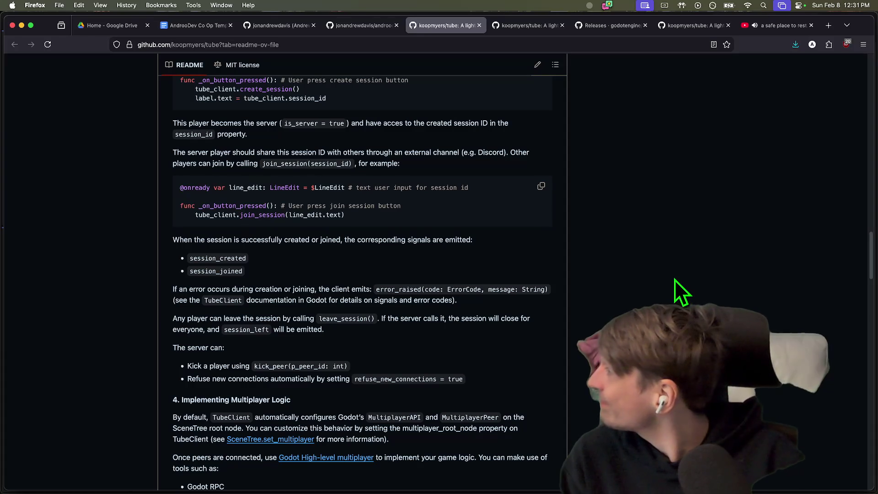
key("super+Tab")
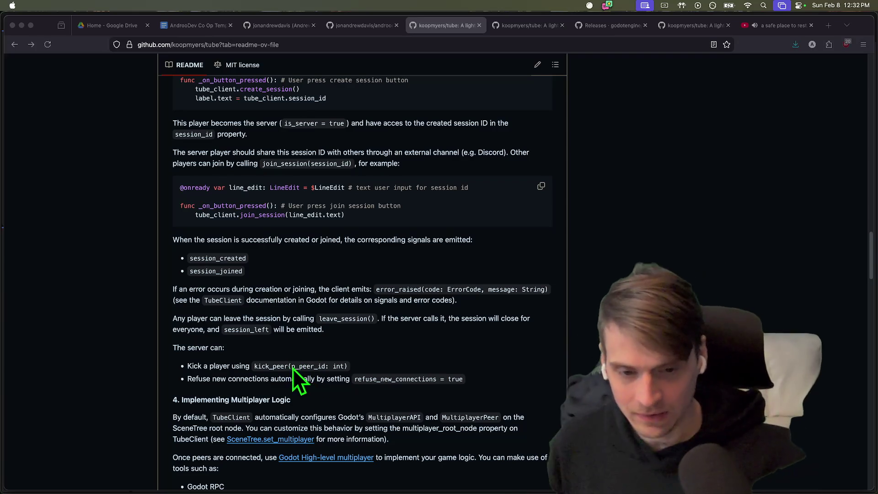
left_click(299, 369)
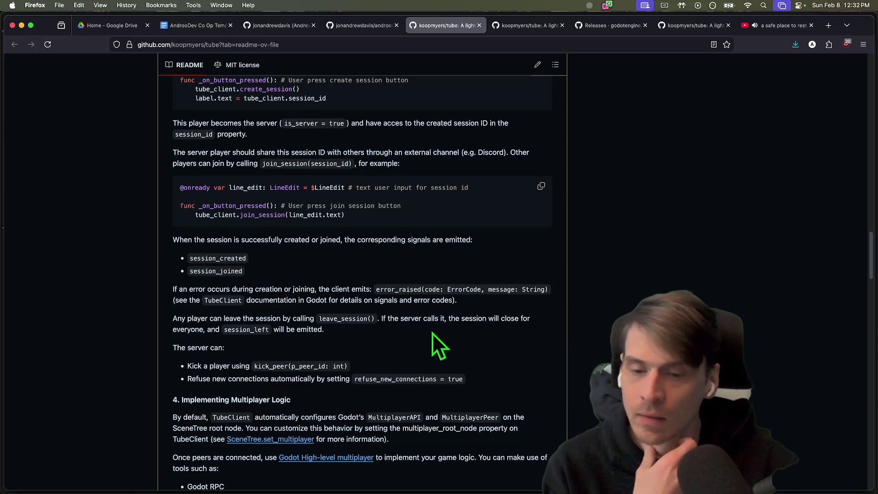
left_click_drag(186, 365, 477, 377)
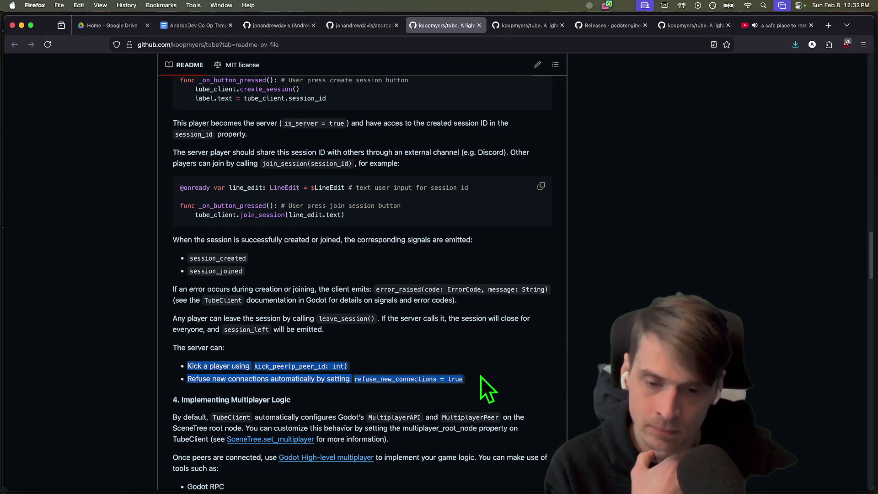
Highlight 'refuse_new_connections = true' in the README, skim toward Trouble shooting, then return to Godot.
double_click(414, 379)
left_click_drag(414, 378, 480, 383)
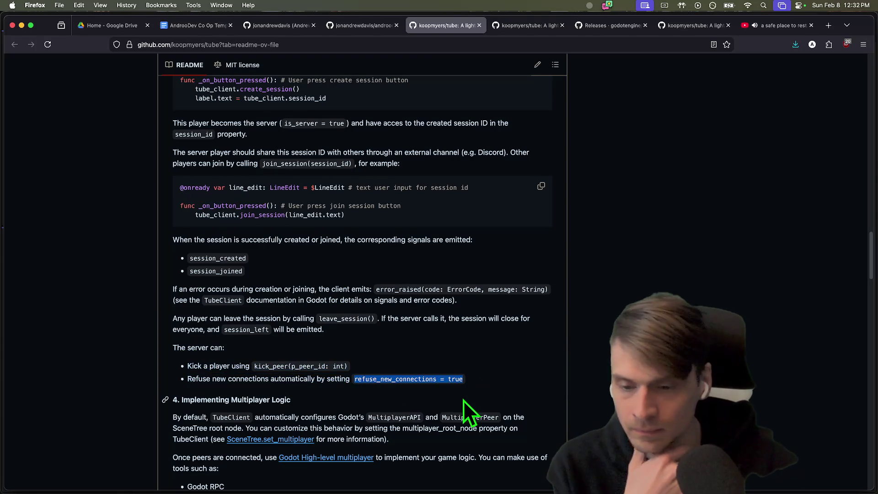
scroll(463, 397, "down", 2)
scroll(461, 393, "down", 5)
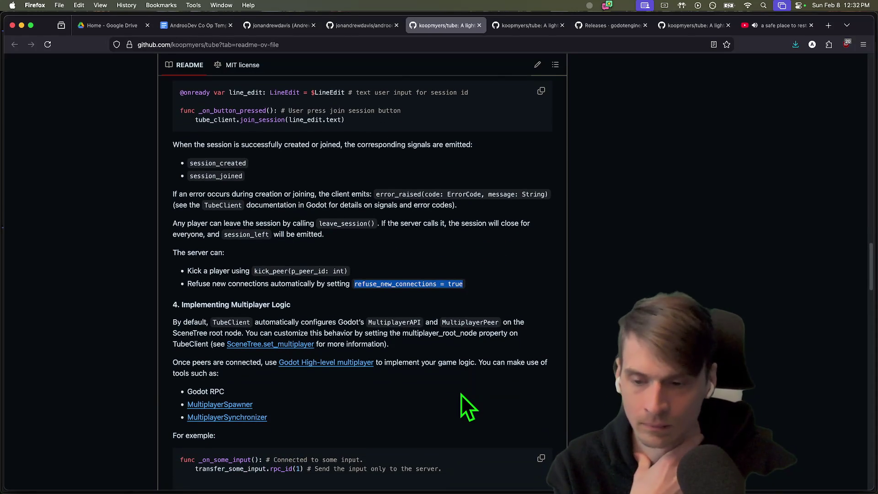
scroll(461, 394, "down", 4)
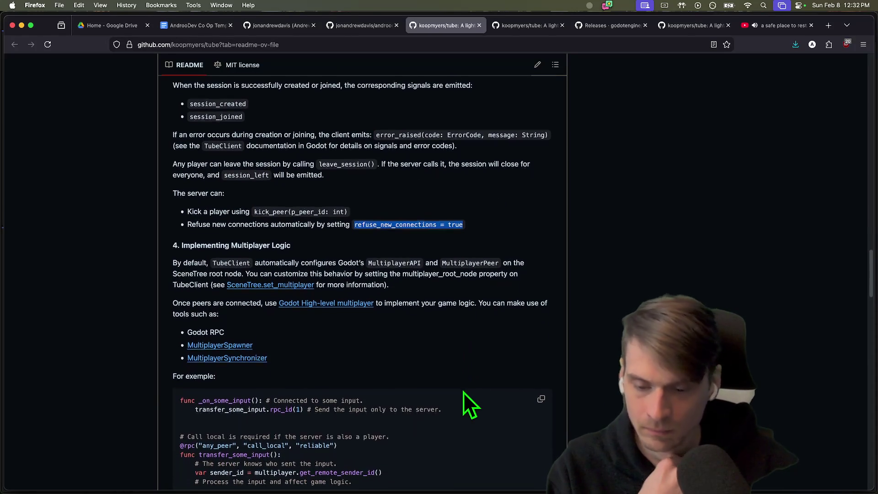
scroll(462, 393, "down", 3)
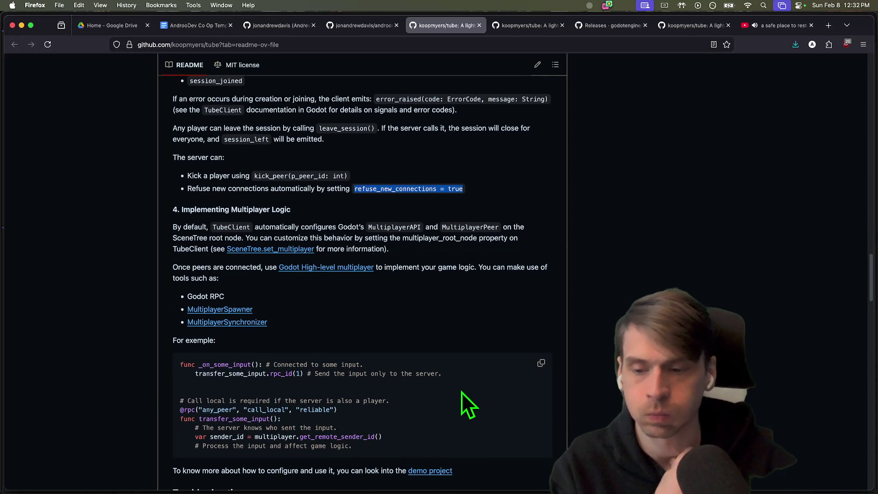
scroll(433, 388, "down", 8)
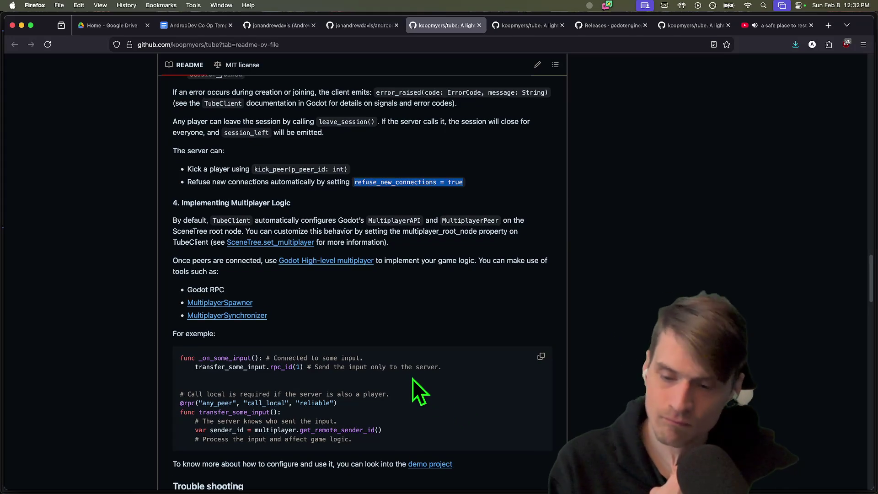
scroll(444, 390, "down", 5)
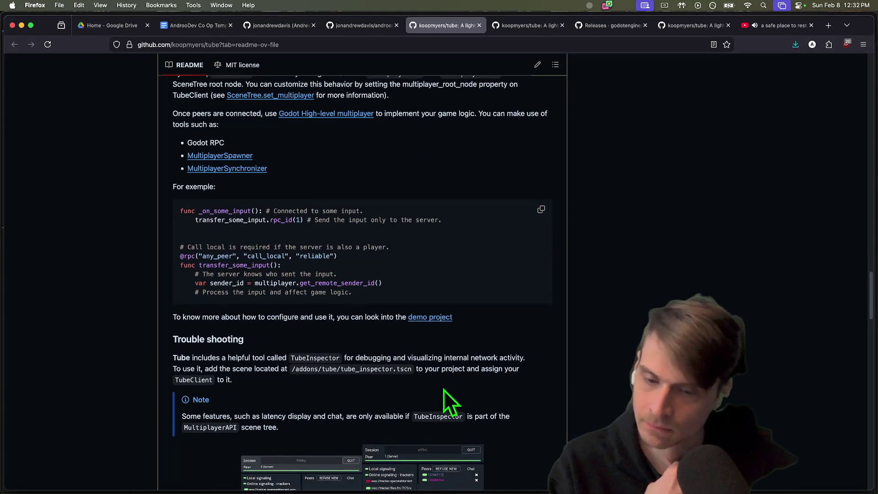
scroll(444, 391, "up", 20)
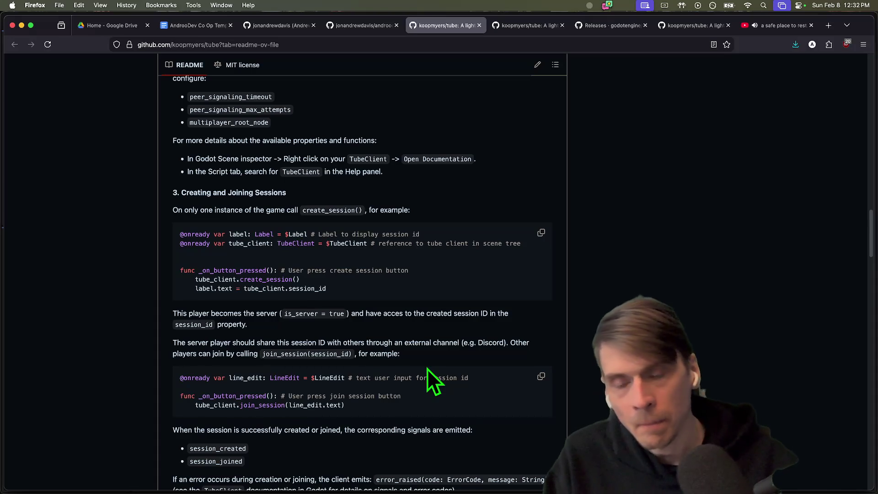
key("super+Tab")
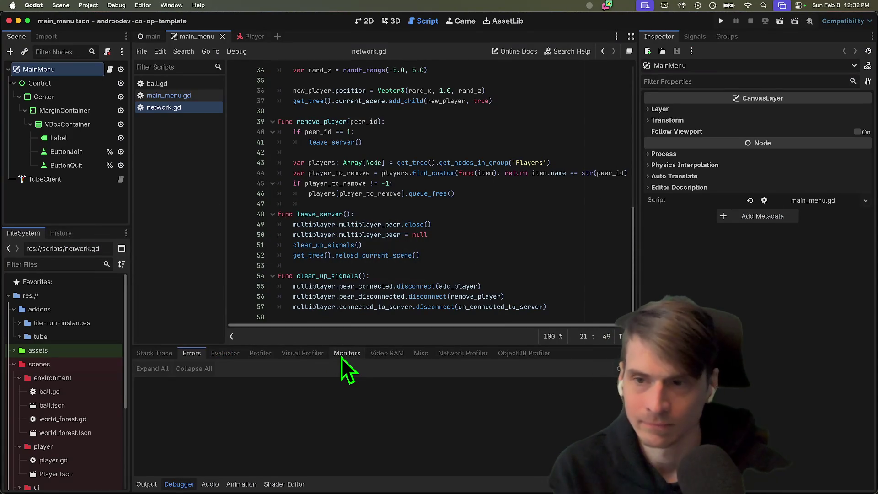
Scroll network.gd to the top and drag the debugger divider down to enlarge the code area.
scroll(383, 174, "up", 10)
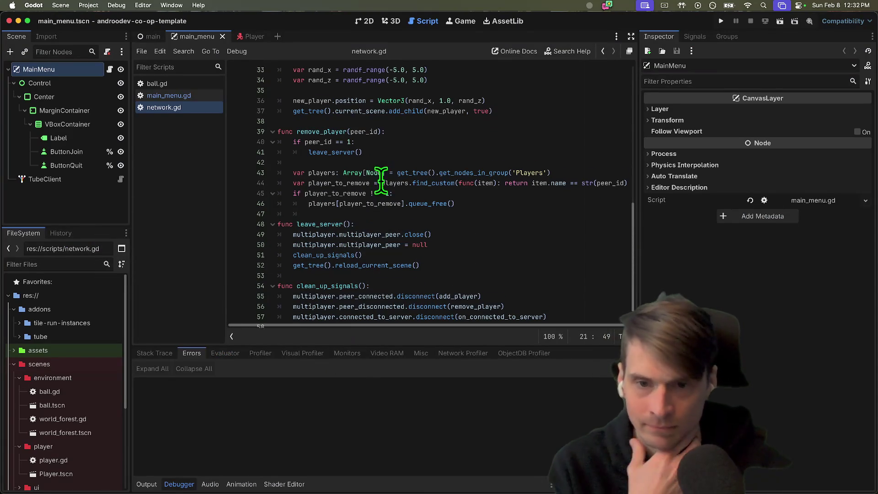
left_click(496, 288)
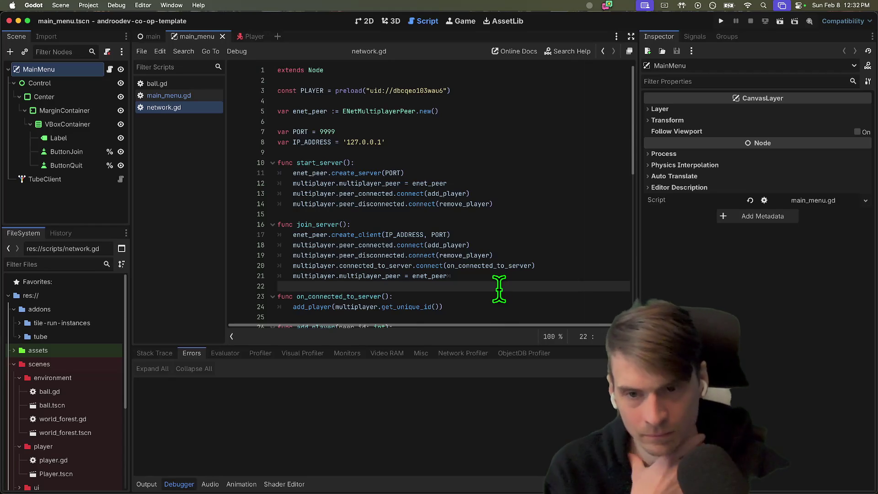
left_click_drag(480, 347, 474, 431)
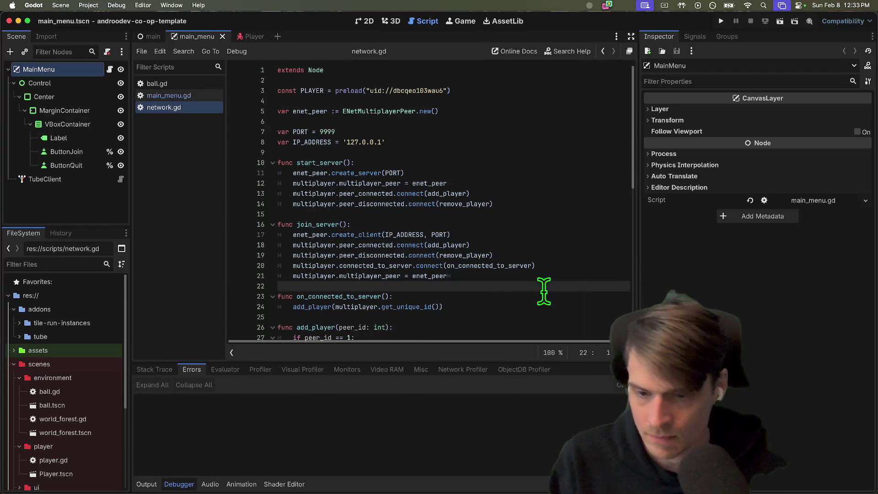
In the Firefox README, highlight and then deselect the create-session button handler example.
key("super+Tab")
key("super+Tab")
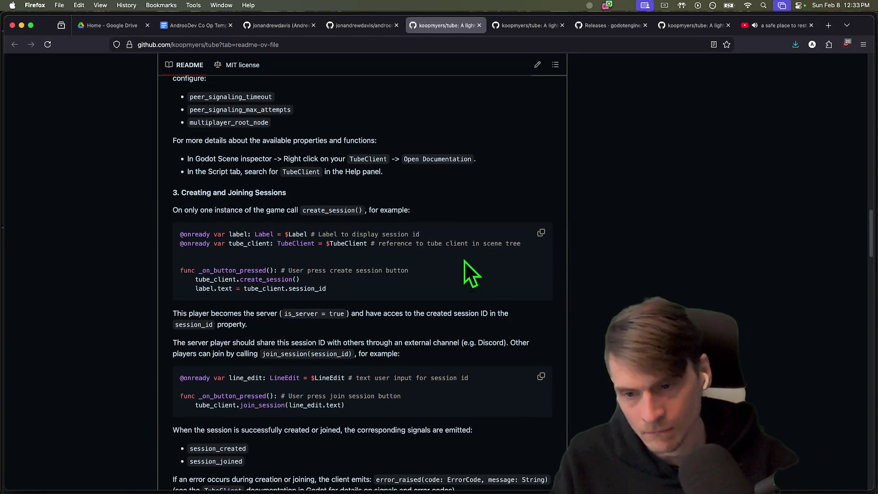
left_click_drag(465, 261, 458, 294)
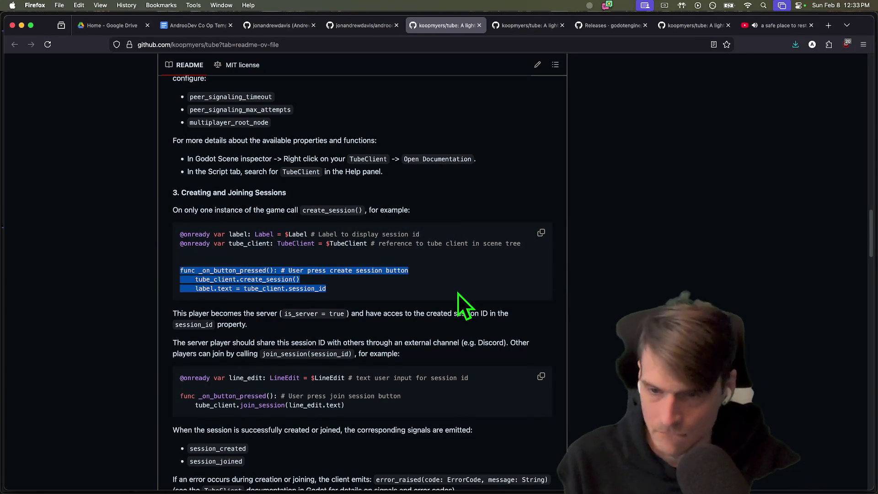
left_click(458, 292)
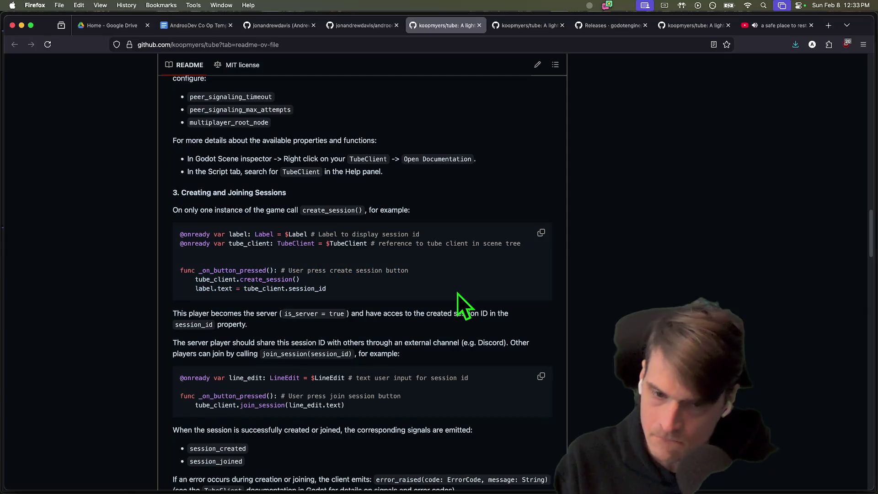
In Godot, select the Label, ButtonJoin, ButtonQuit and VBoxContainer nodes, then return to the README.
key("super+Tab")
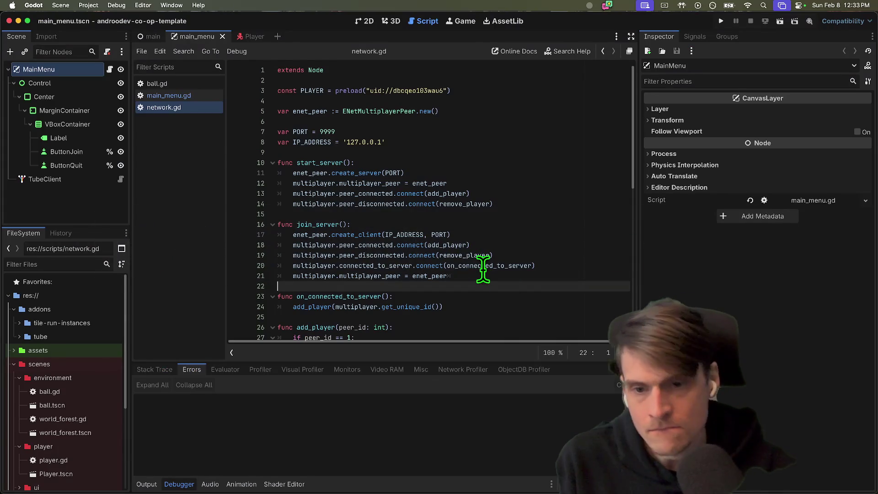
left_click(73, 142)
left_click(75, 147)
left_click(79, 161)
left_click(83, 124)
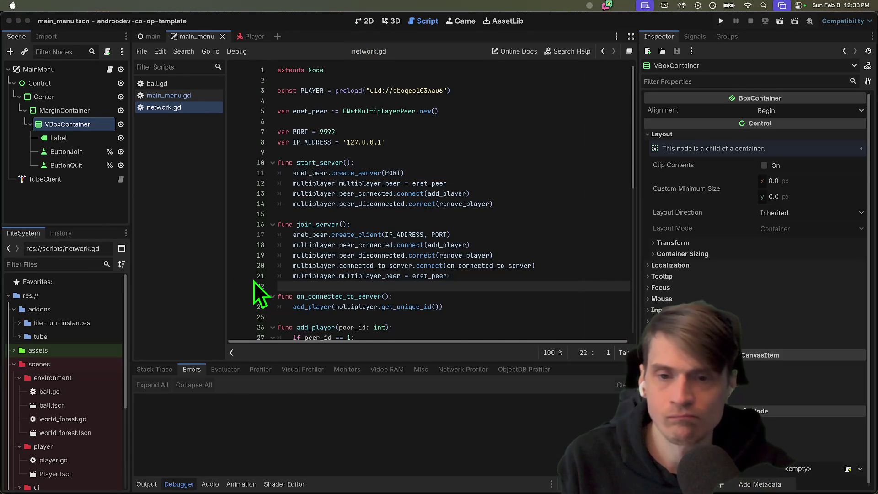
key("super+Tab")
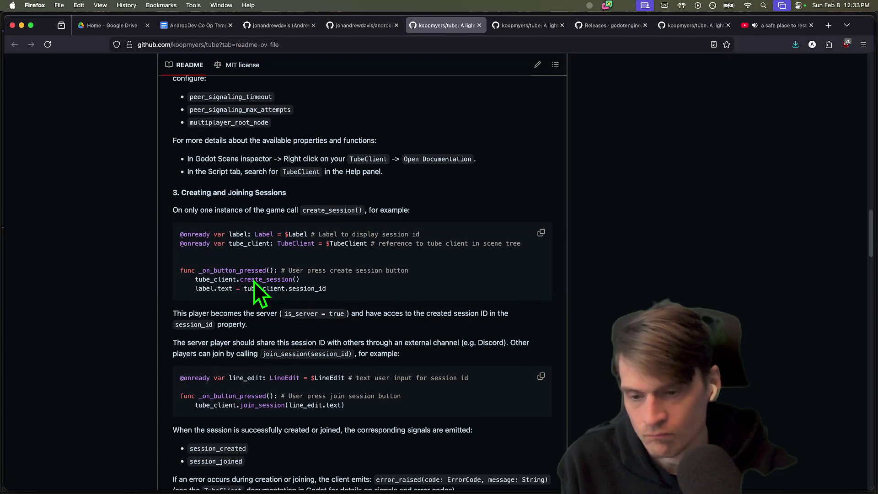
scroll(252, 278, "down", 2)
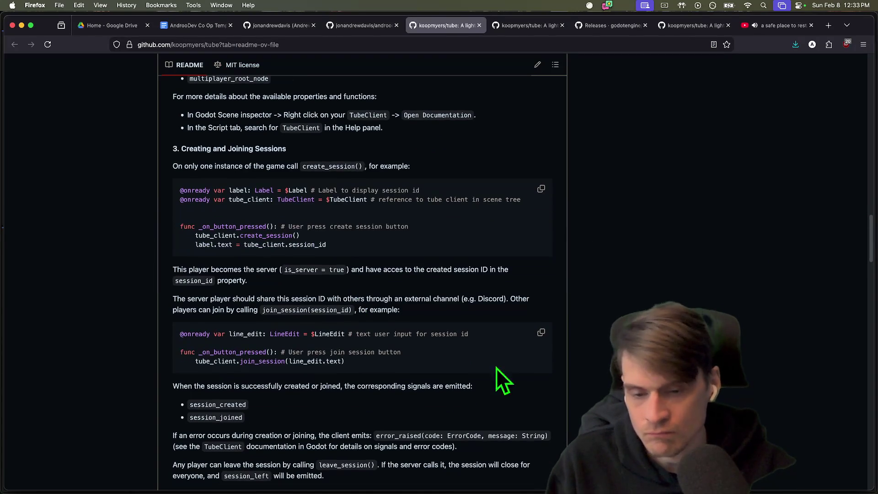
left_click_drag(517, 386, 151, 377)
scroll(569, 412, "down", 3)
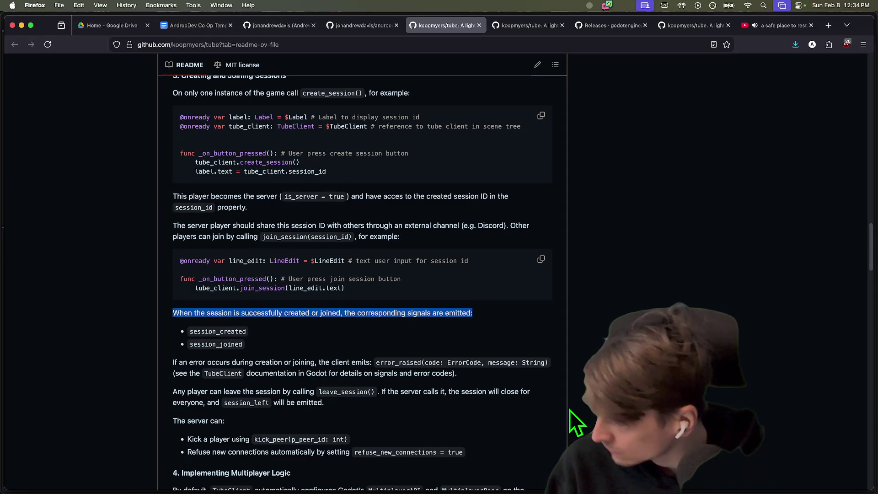
Return to Godot, select TubeClient, and open main_menu.gd from the MainMenu node's script icon.
left_click(525, 337)
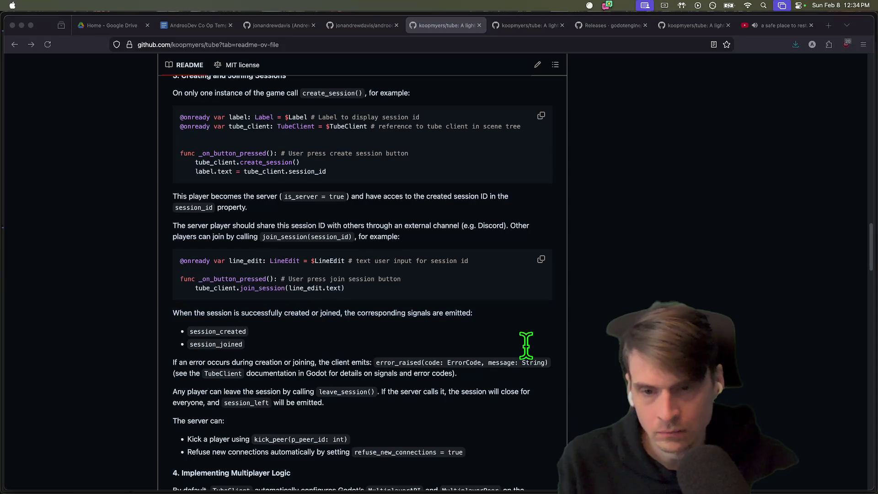
key("super+Tab")
key("super+Tab")
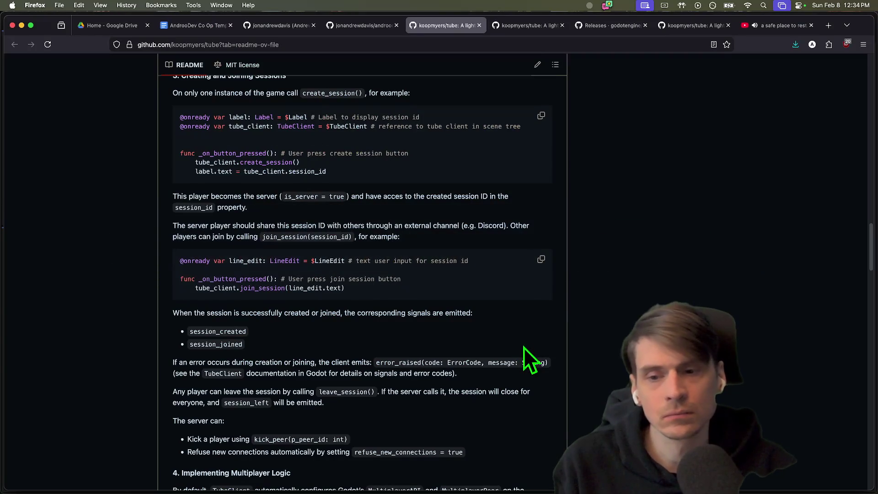
key("super+Tab")
key("super+Tab")
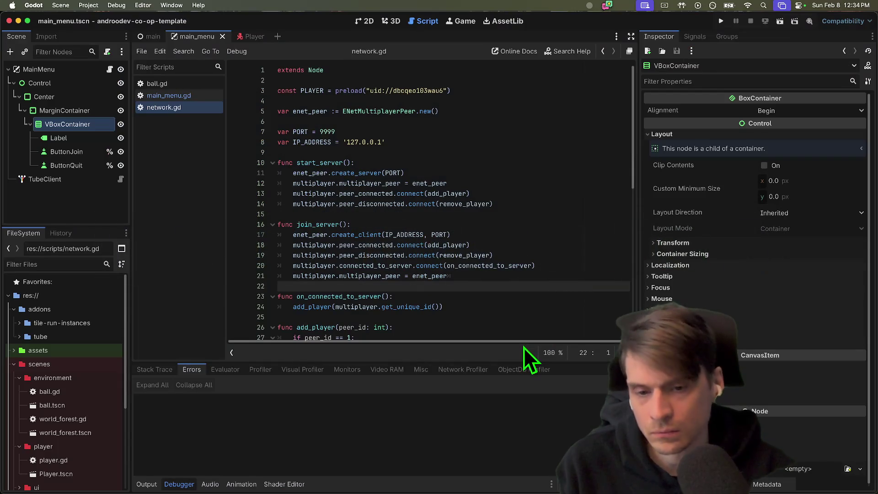
key("super+Tab")
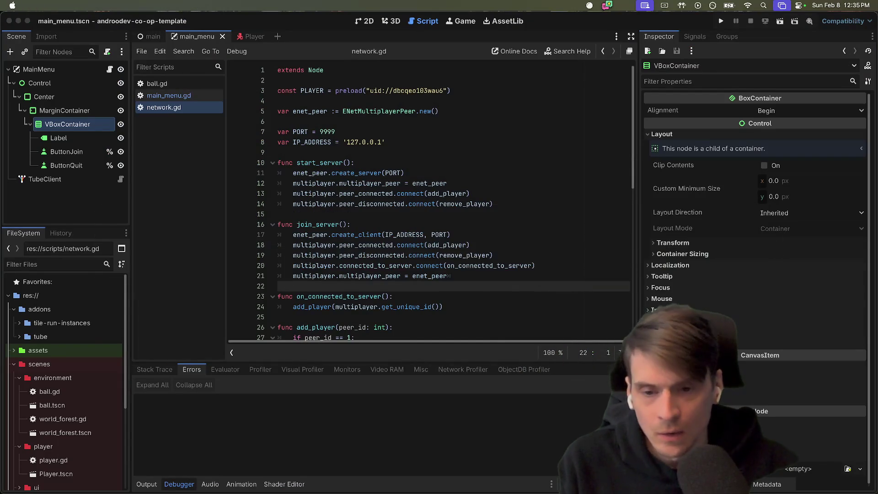
key("super+Tab")
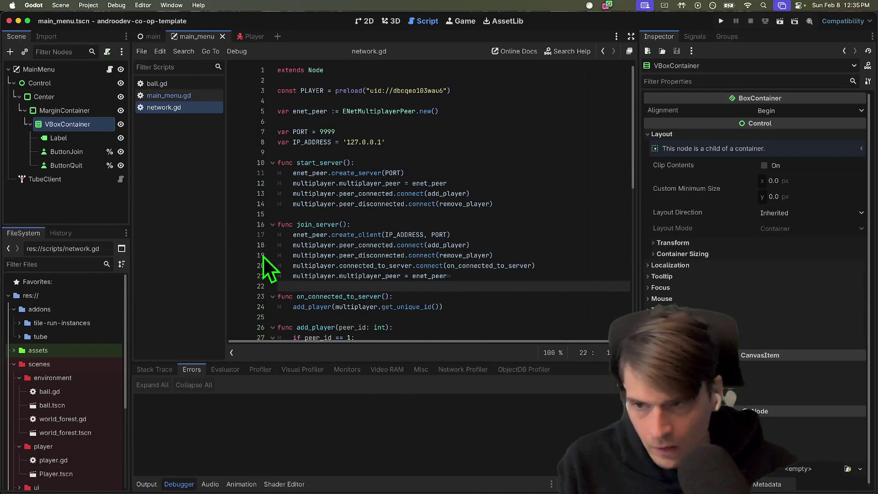
left_click(104, 183)
left_click(92, 68)
left_click(108, 69)
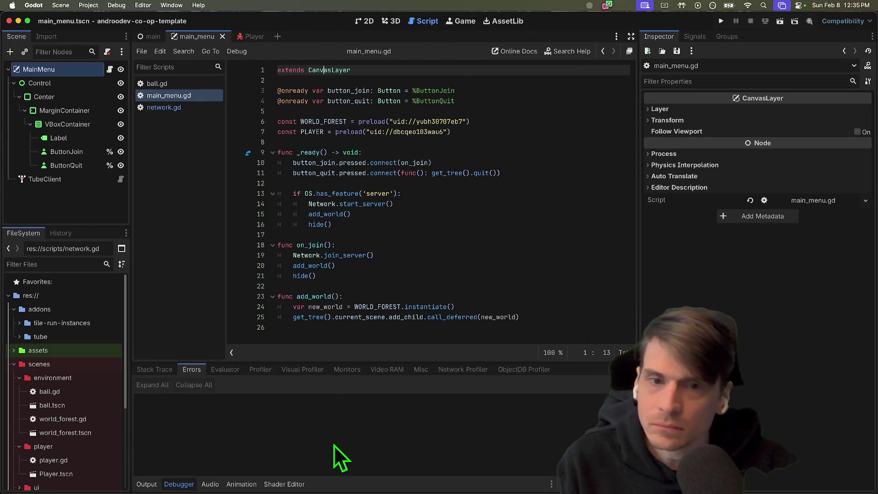
Inspect TubeClient's Multiplayer Root Node property without changing it, then open main.tscn from FileSystem.
left_click(66, 180)
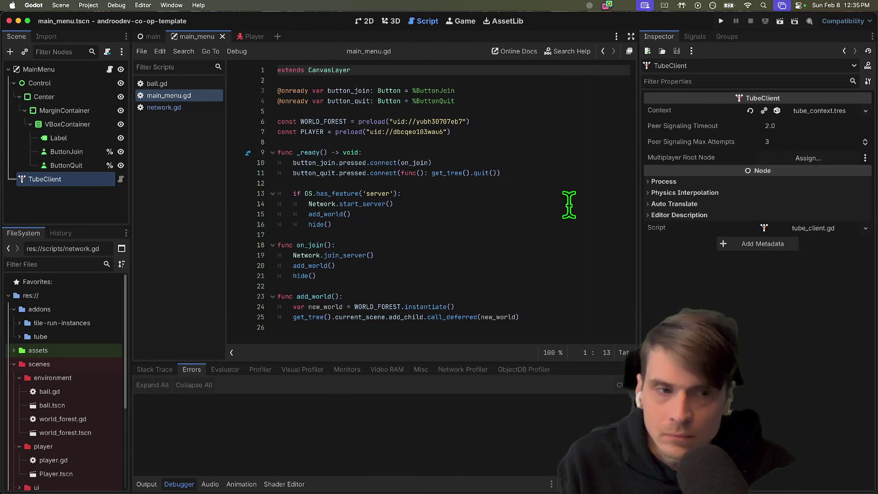
left_click(825, 158)
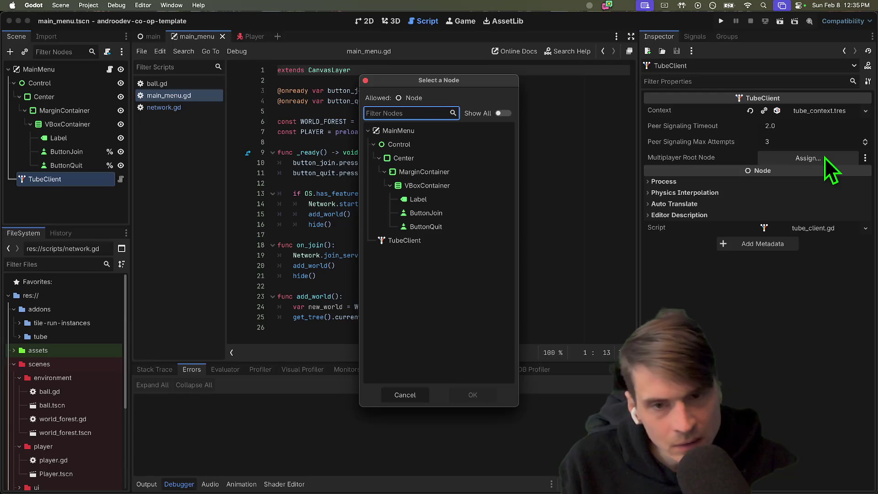
key("Escape")
right_click(719, 159)
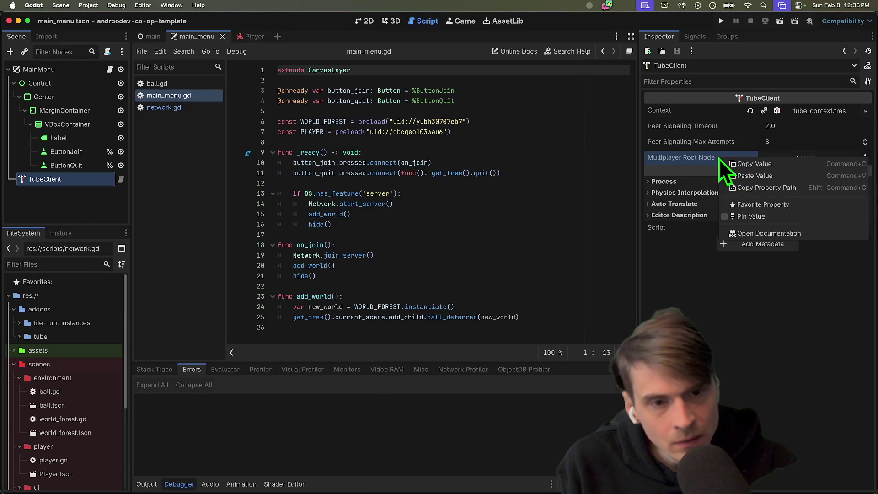
key("Escape")
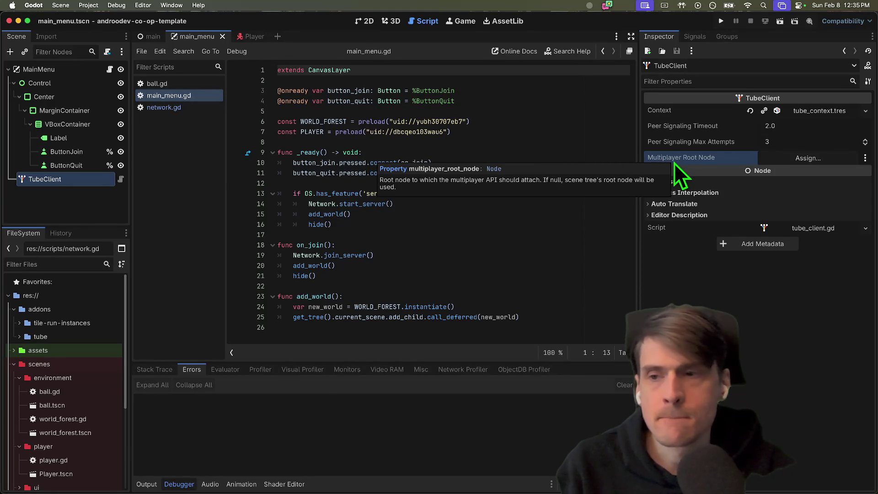
scroll(57, 389, "down", 5)
double_click(68, 370)
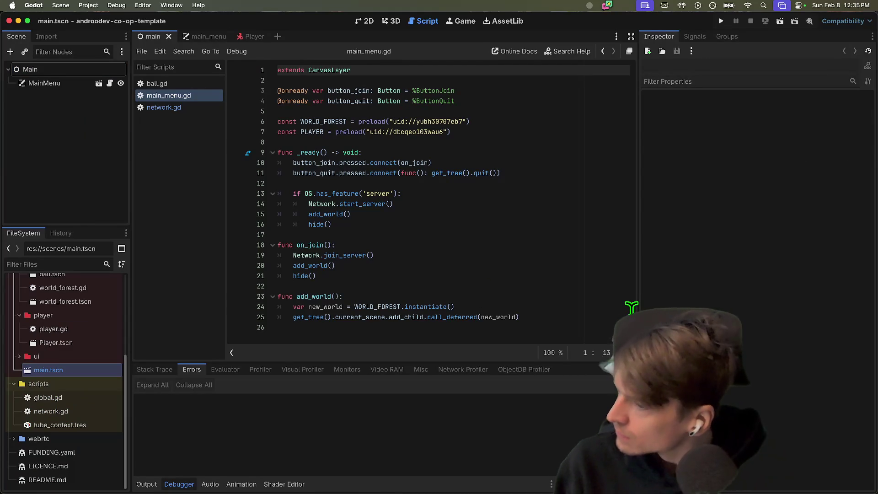
Run the co-op template with three game instances, then close the game windows to stop debugging.
key("super+b")
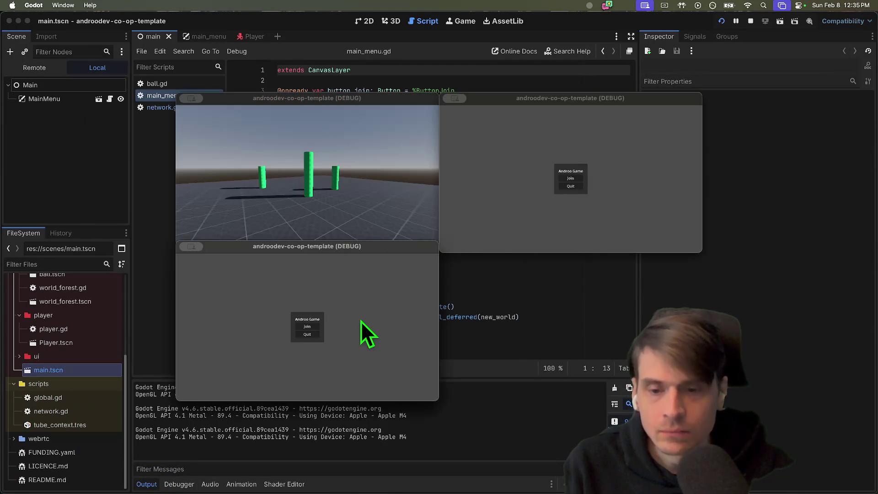
key("super+q")
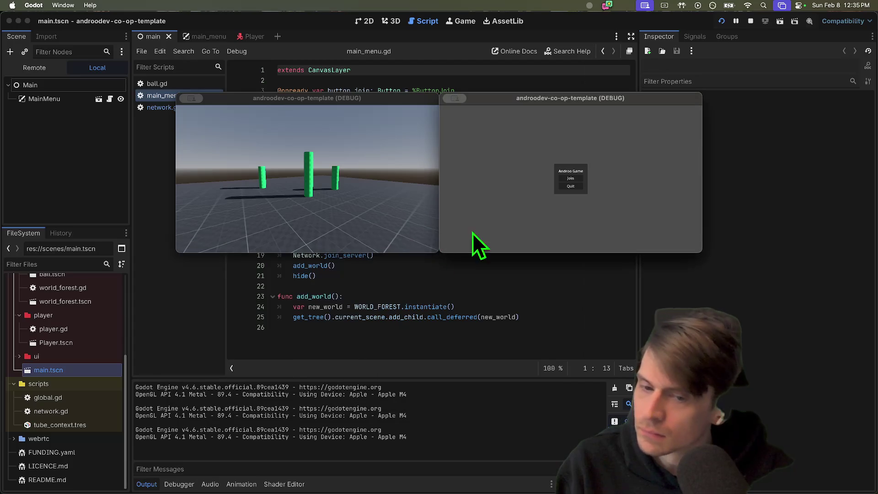
key("super+q")
key("super+q")
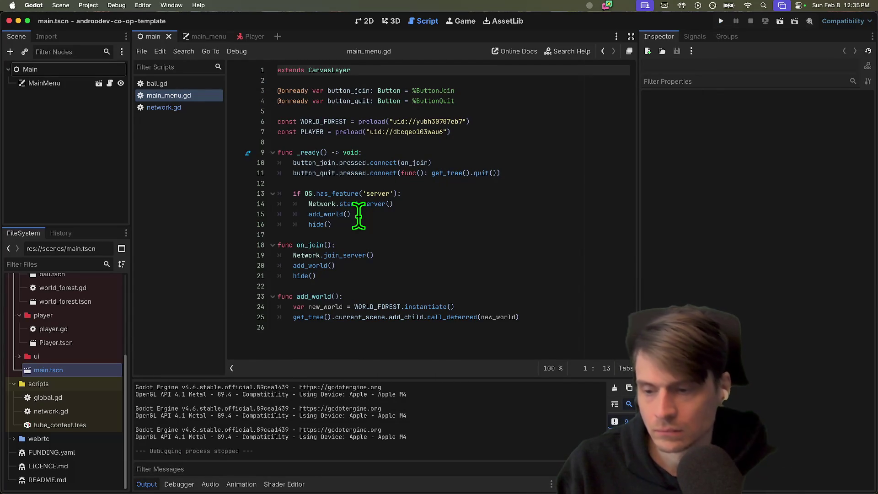
Close the open scripts (network.gd, global.gd, ball.gd) from the script list.
double_click(77, 425)
double_click(86, 416)
left_click(90, 402)
double_click(90, 402)
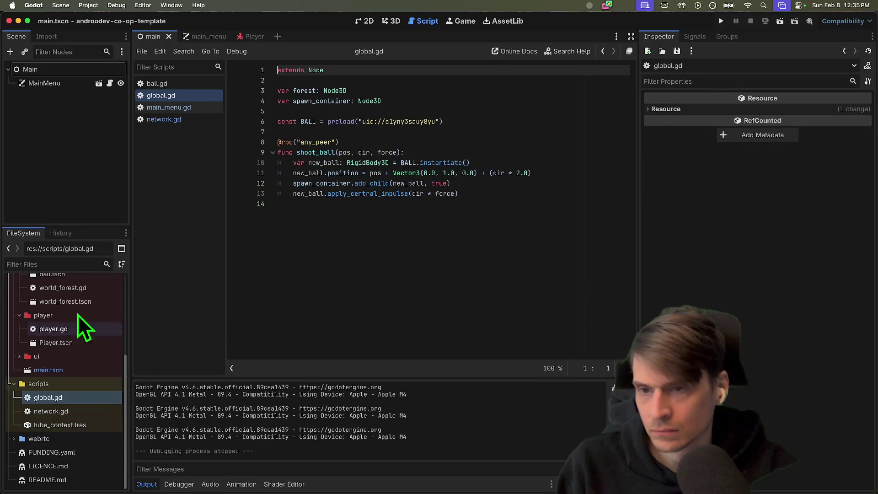
middle_click(162, 95)
middle_click(162, 96)
middle_click(162, 96)
middle_click(171, 83)
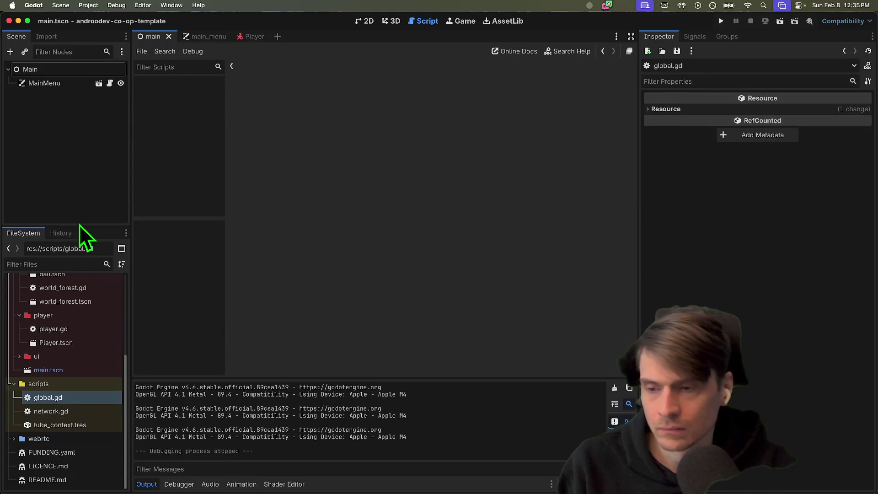
Enlarge the FileSystem dock, expand the ui folder and open main_menu.gd.
mouse_move(78, 226)
left_mouse_down()
mouse_move(94, 156)
mouse_move(74, 281)
mouse_move(98, 193)
left_mouse_up()
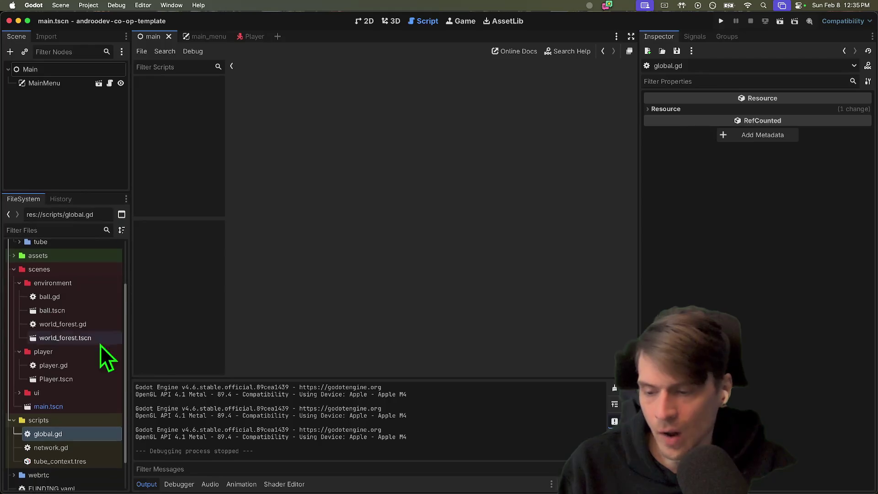
scroll(101, 418, "down", 2)
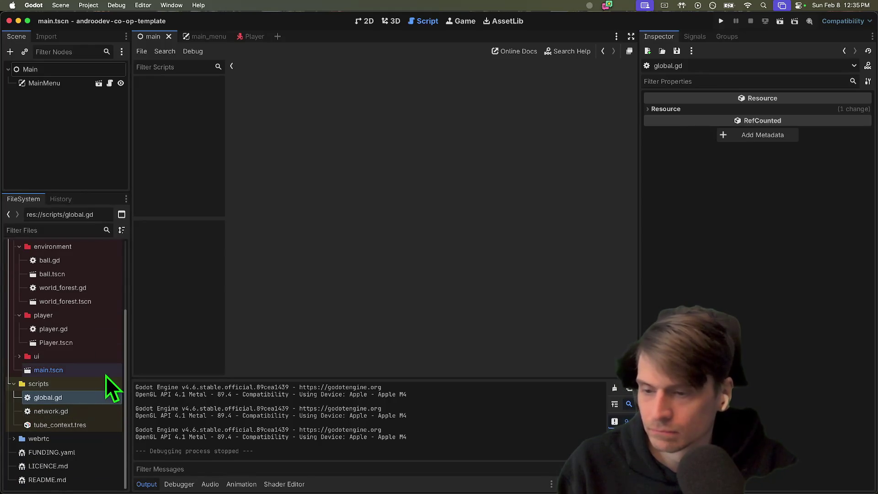
double_click(81, 357)
double_click(81, 370)
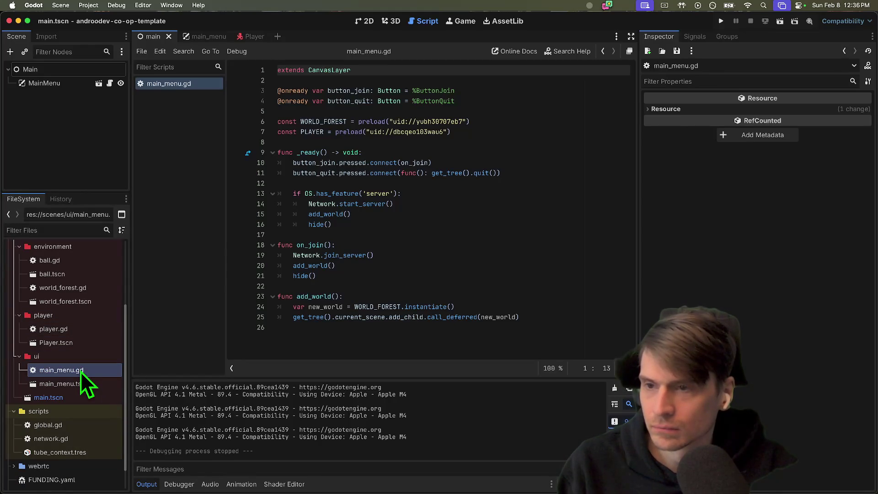
Open main_menu.tscn and set the TubeClient node to Access as Unique Name.
left_click(100, 85)
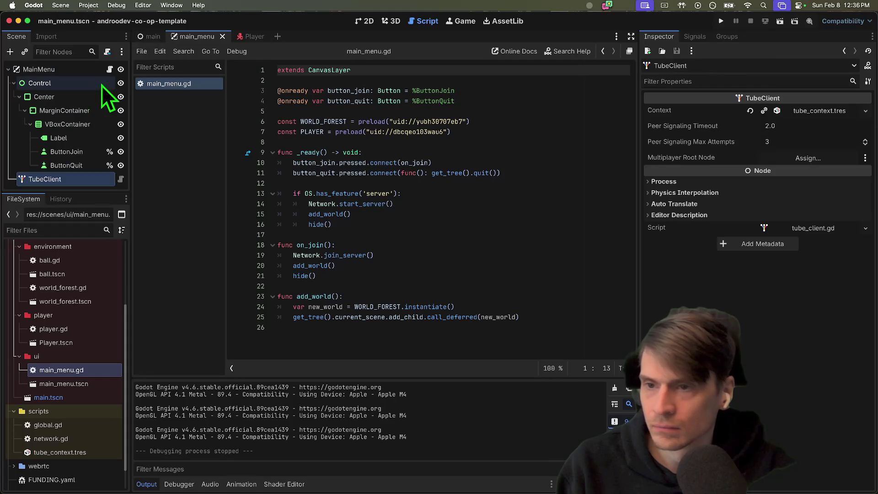
left_click_drag(95, 193, 91, 248)
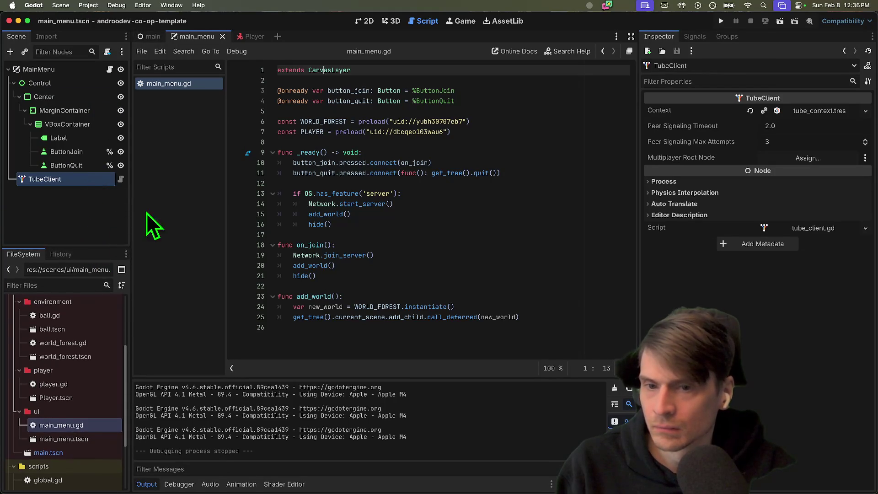
left_click(471, 142)
right_click(87, 178)
key("Escape")
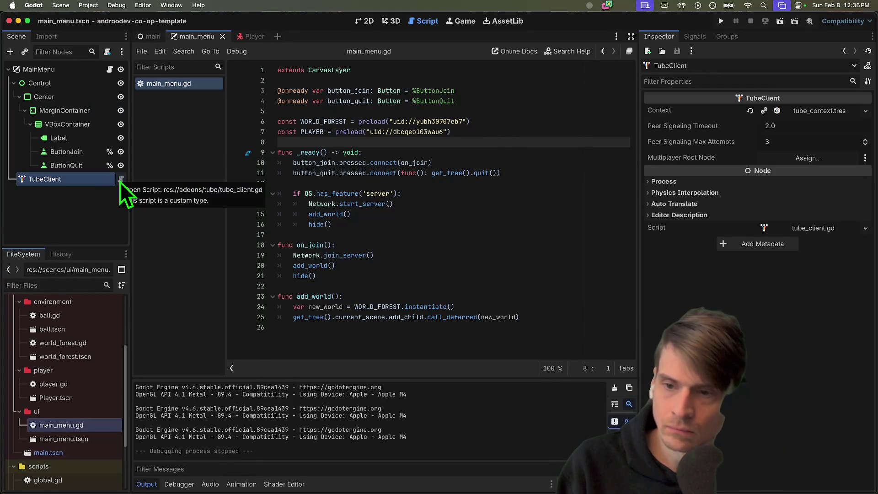
left_click(88, 212)
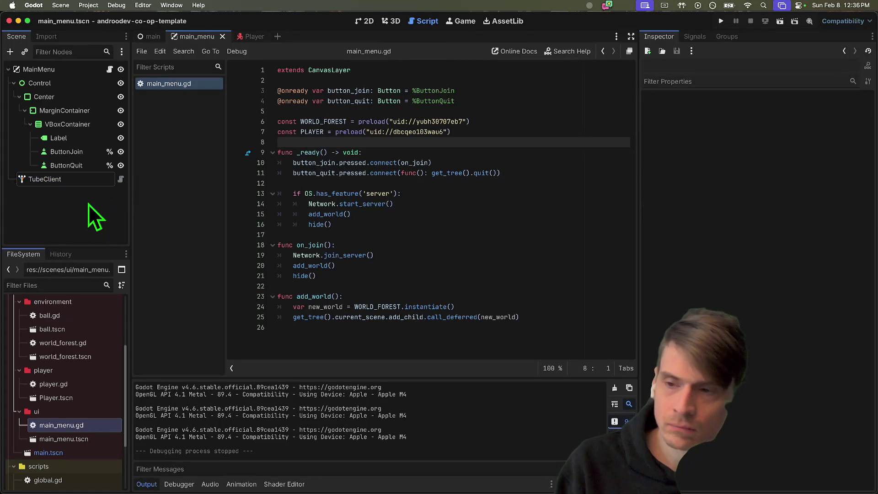
right_click(86, 184)
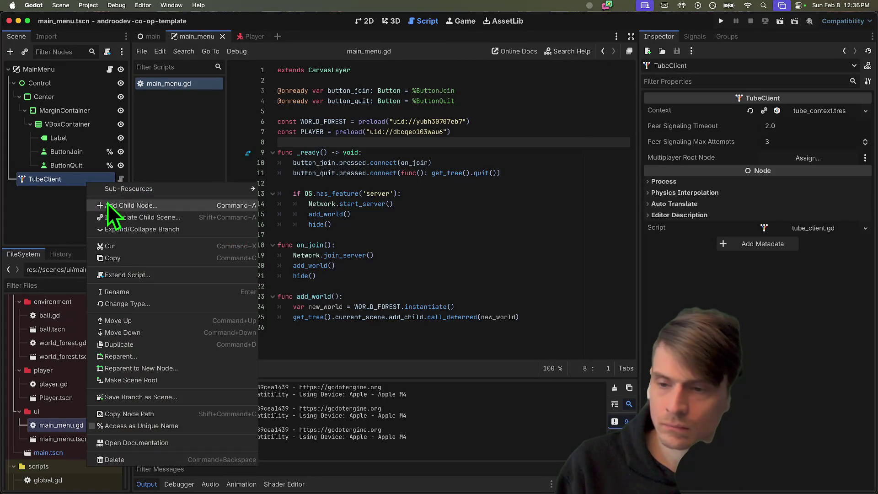
left_click(119, 429)
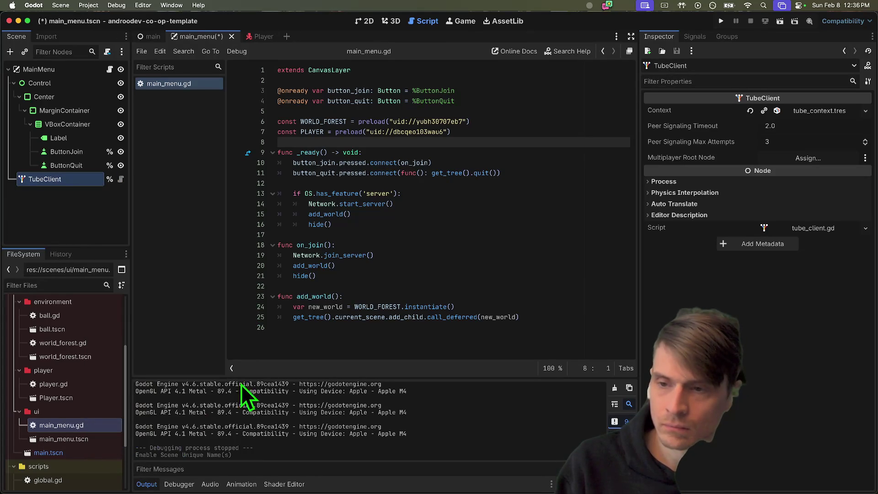
Insert blank lines below 'extends CanvasLayer' in main_menu.gd.
left_click(463, 133)
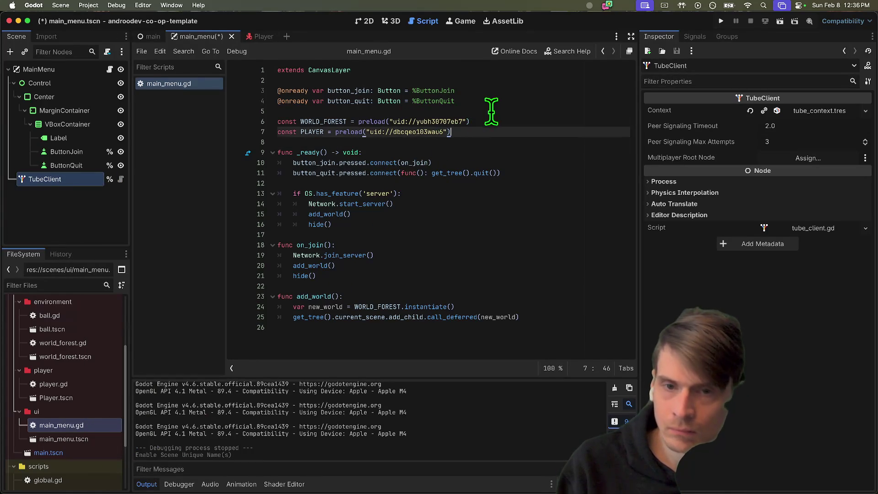
left_click(492, 111)
left_click(398, 77)
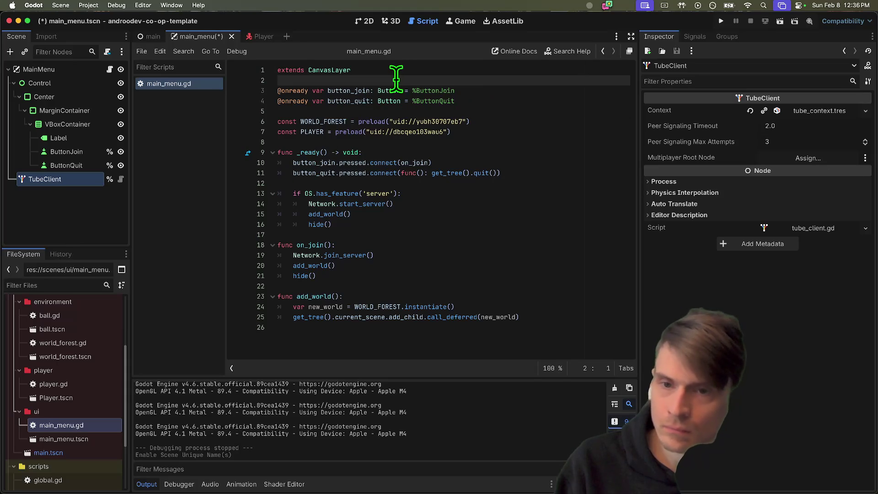
key("Return")
key("Return")
key("Up")
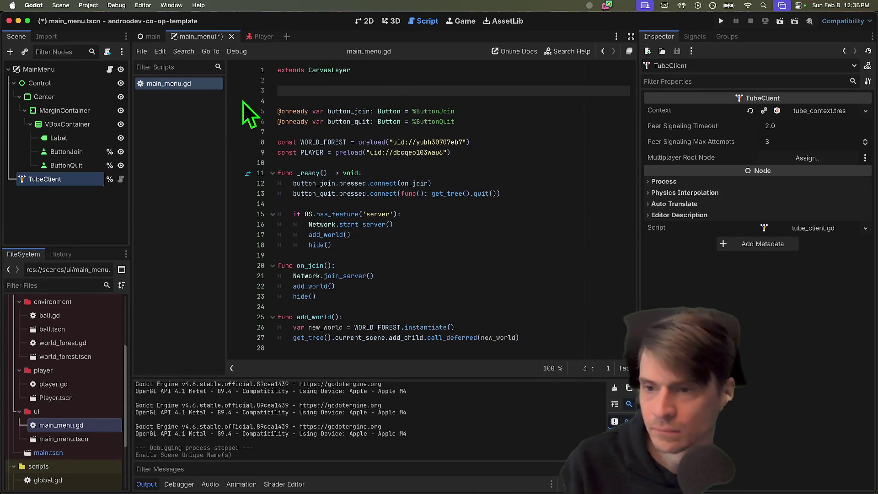
left_click_drag(30, 180, 295, 94)
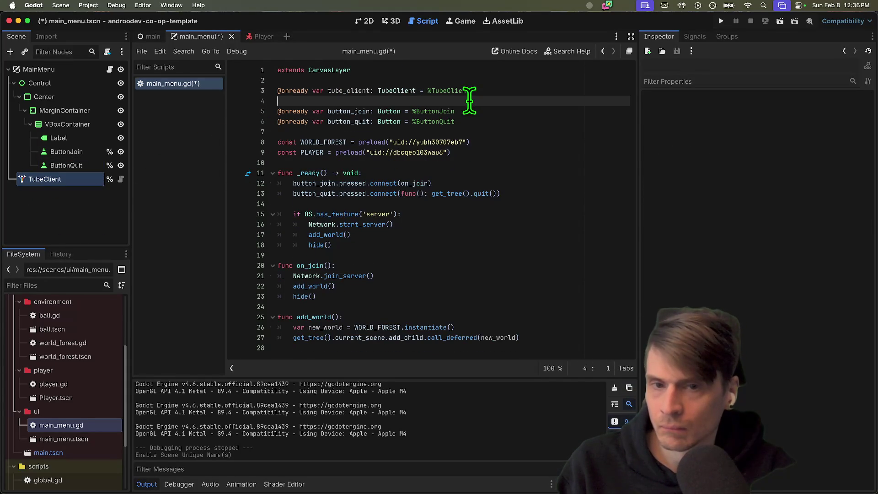
double_click(353, 90)
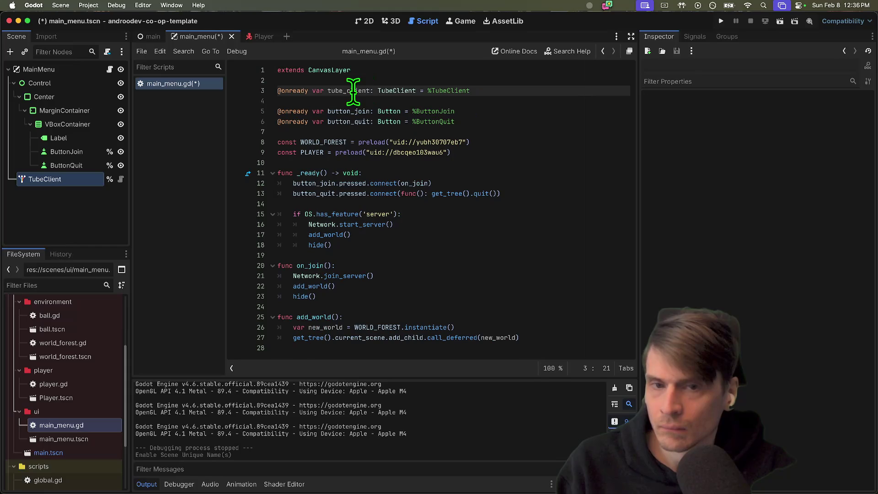
left_click(518, 152)
key("Down")
key("Down")
key("Down")
key("Up")
key("Return")
key("Return")
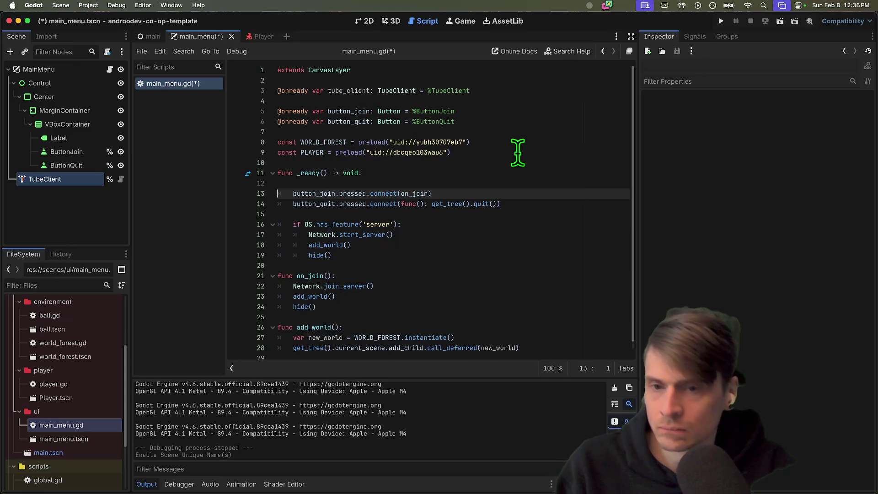
key("Up")
type("Network.tube_client")
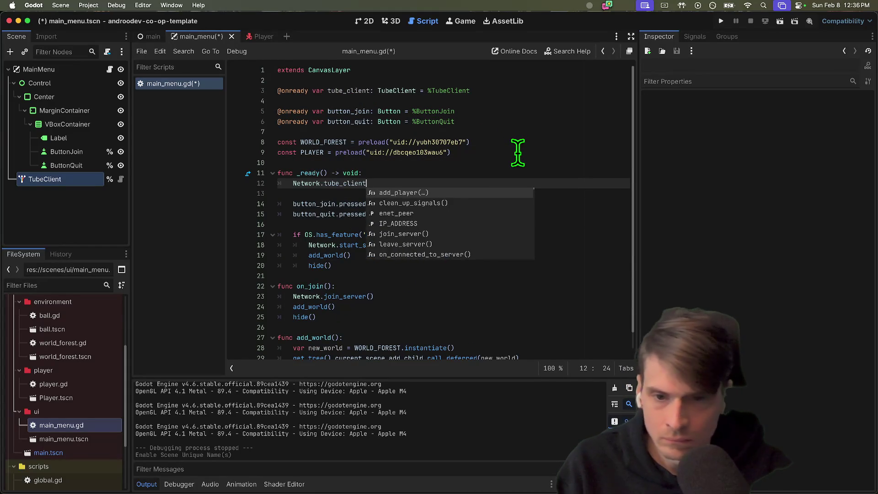
type(" = tube_client")
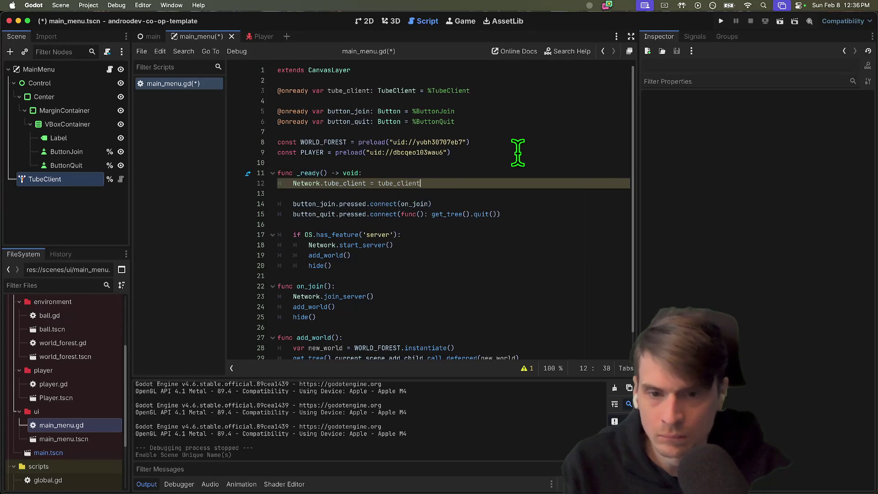
Delete the TubeClient type annotation on line 12 to fix the parse error, then save main_menu.gd.
double_click(349, 183)
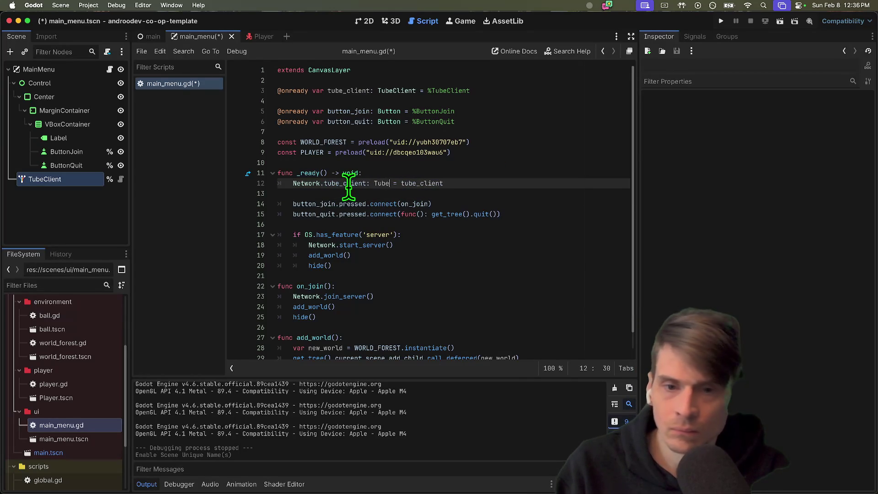
type("Client")
double_click(382, 183)
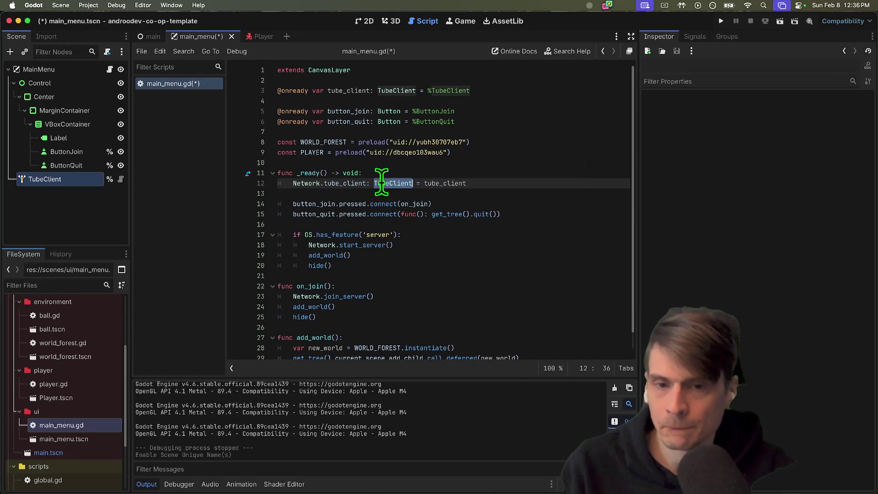
left_click(368, 376)
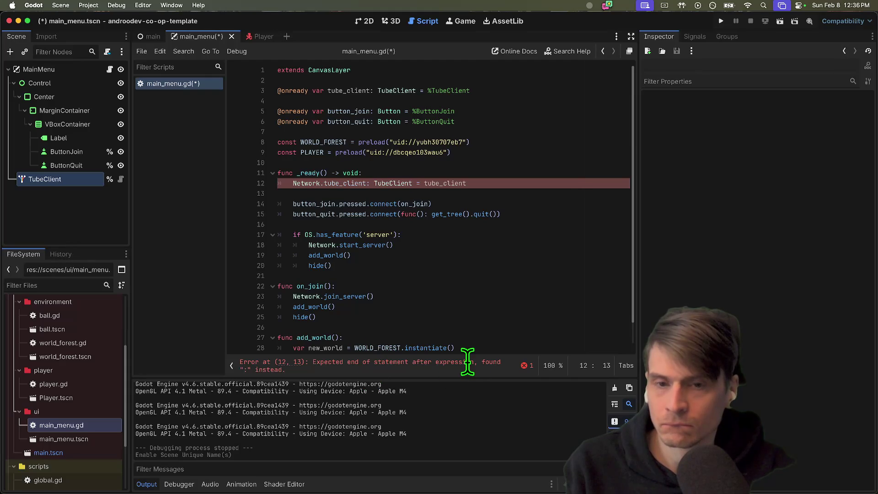
double_click(404, 183)
key("BackSpace")
key("BackSpace")
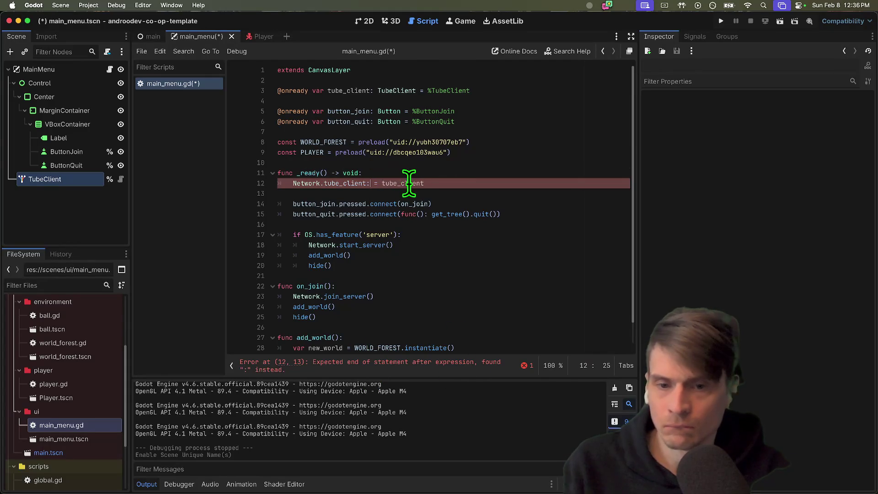
left_click(476, 193)
key("super+s")
scroll(98, 389, "down", 5)
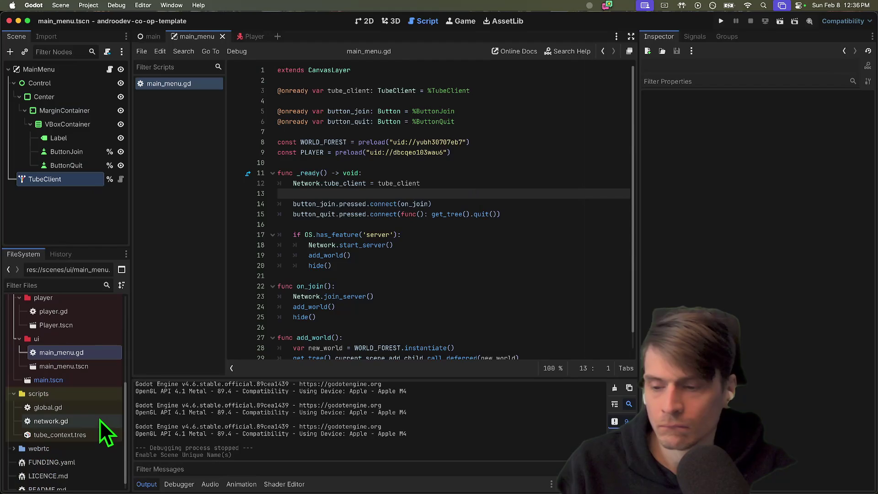
Open network.gd and declare a tube_client variable on line 6, below enet_peer.
double_click(84, 419)
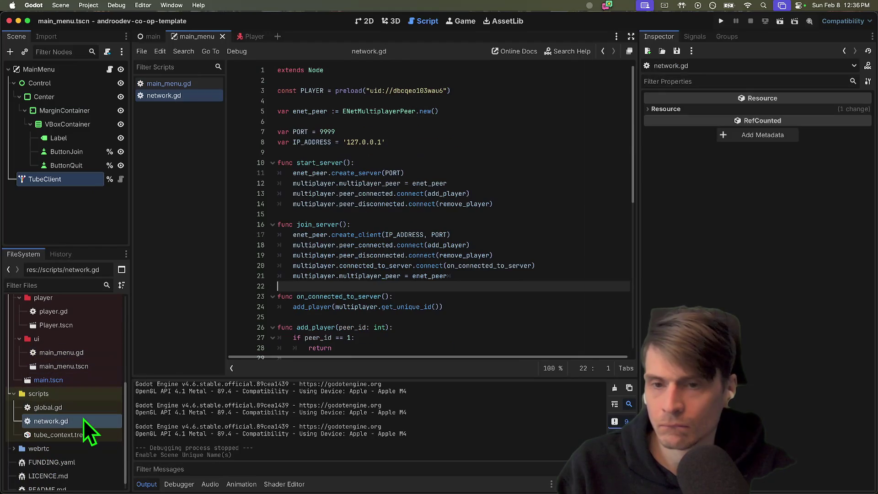
left_click(523, 120)
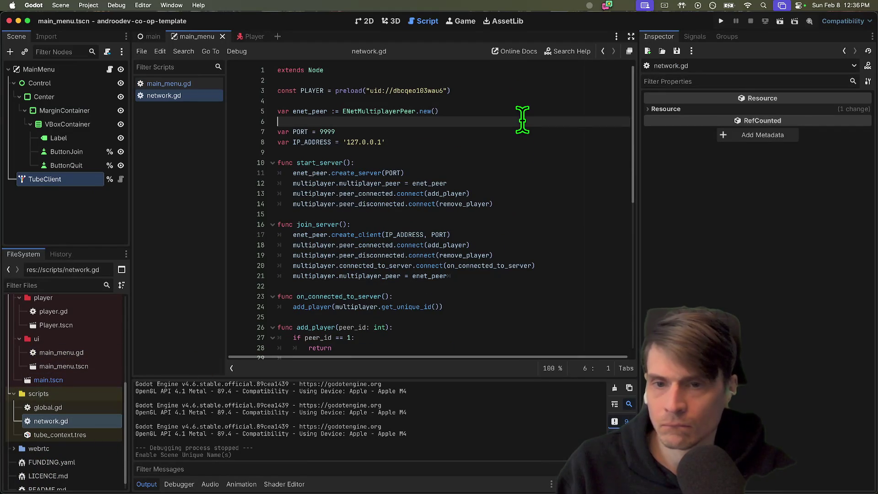
key("Return")
key("Return")
key("Up")
key("Up")
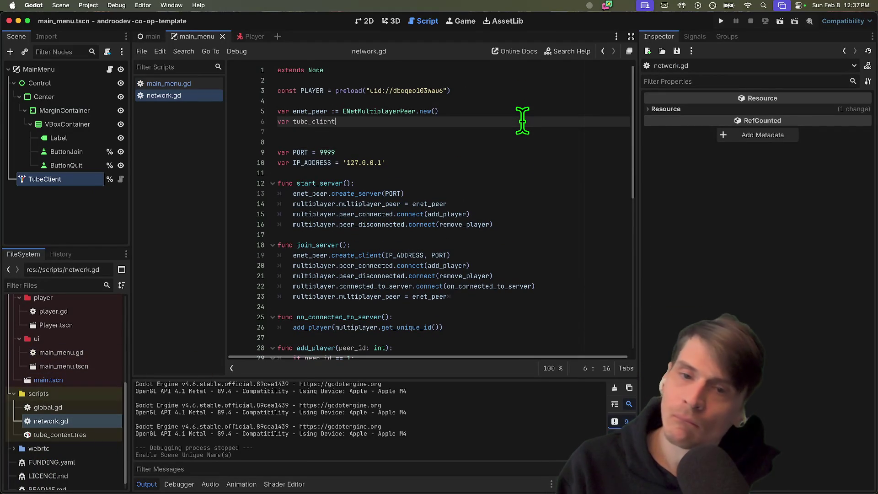
type("TubeClient")
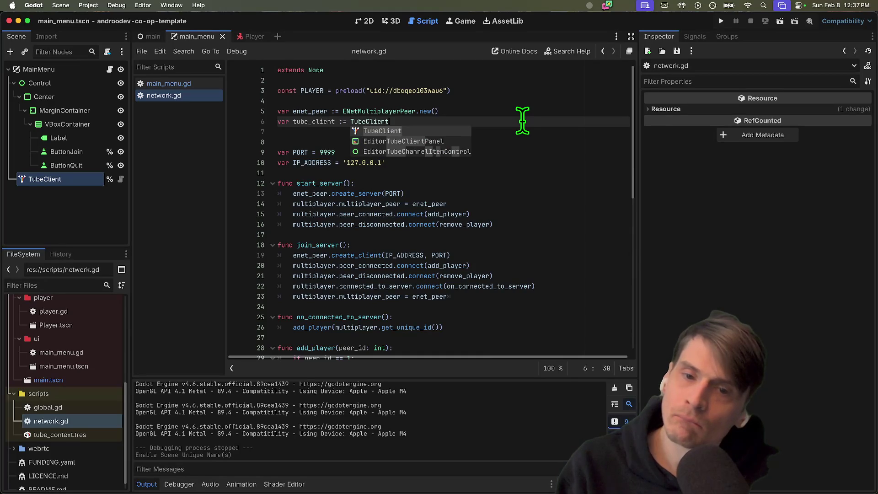
key("Escape")
key("alt+BackSpace")
key("alt+BackSpace")
key("alt+BackSpace")
type("TubeClien")
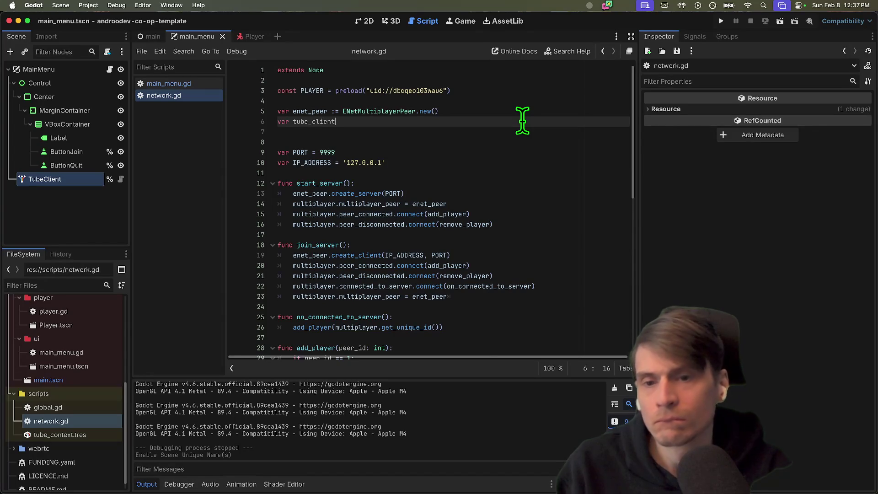
Select the TubeClient node in the Scene tree and bring up its actions menu.
left_click(59, 205)
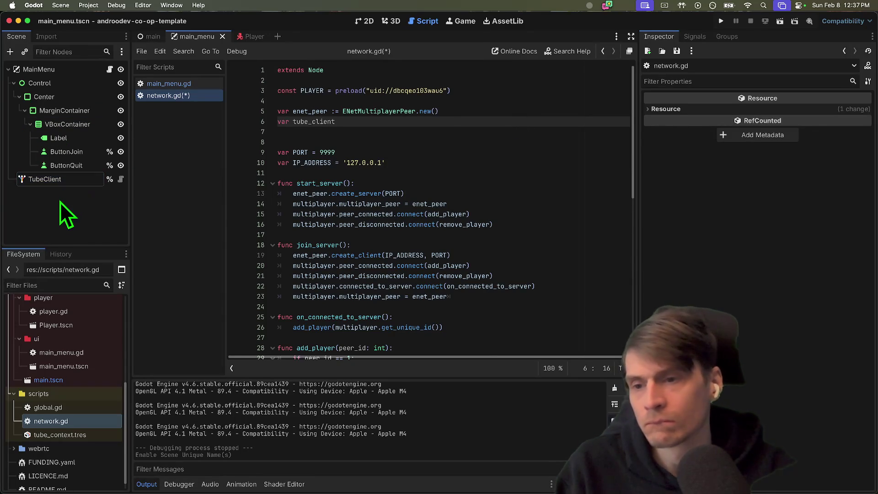
left_click(64, 179)
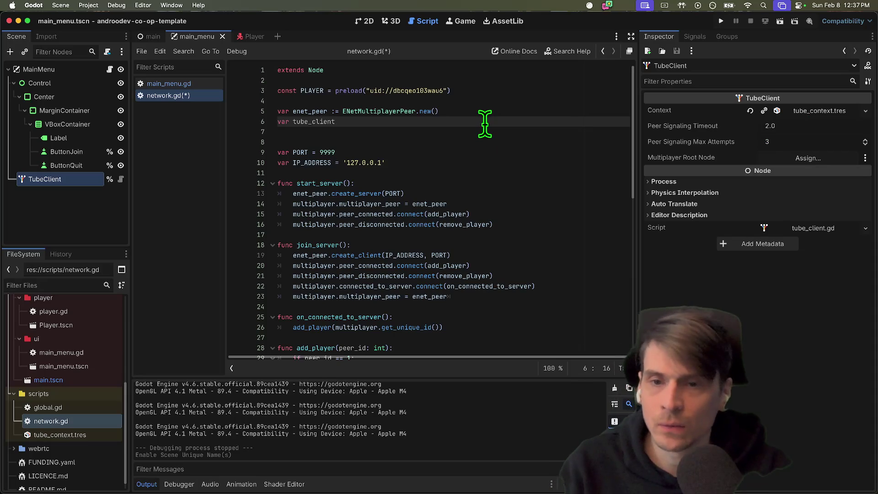
right_click(61, 183)
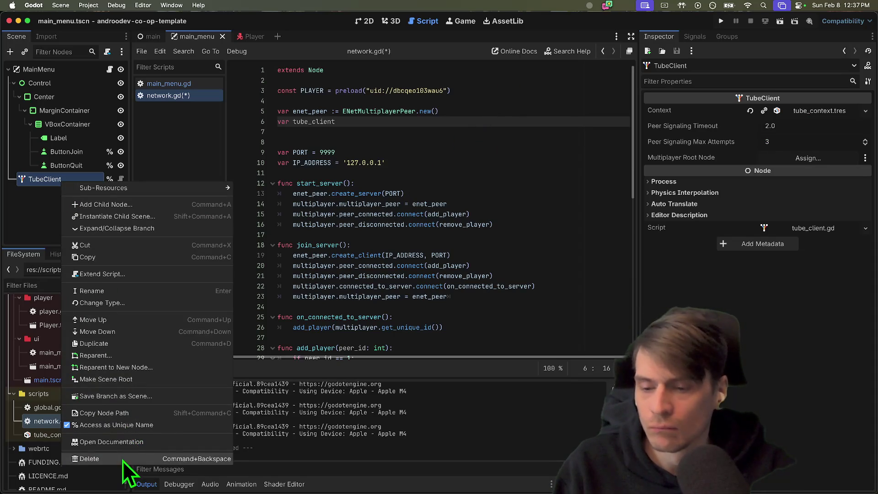
Trial-delete the TubeClient node and its two tube_client lines in main_menu.gd, then save.
left_click(122, 459)
left_click(488, 263)
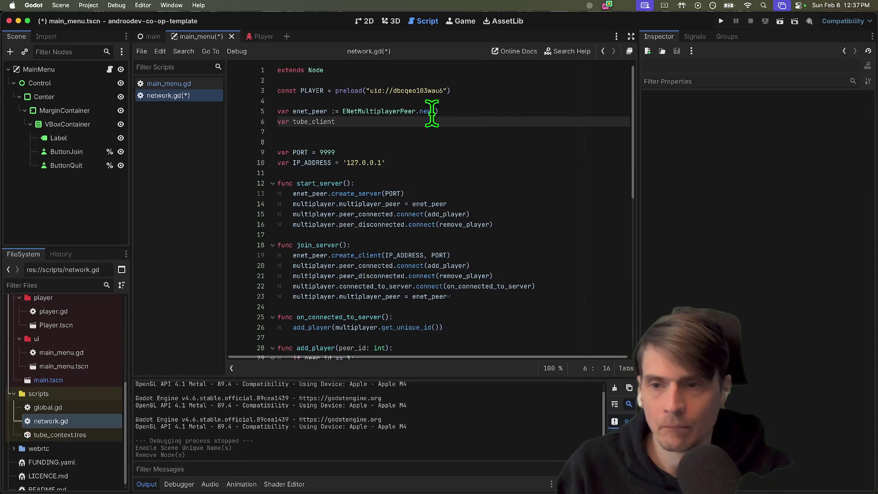
left_click(110, 69)
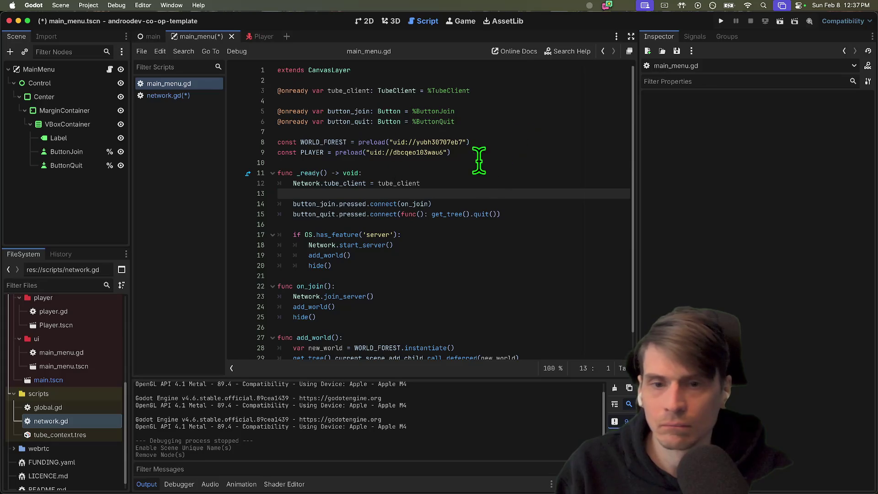
left_click(485, 183)
key("super+shift+k")
key("super+shift+k")
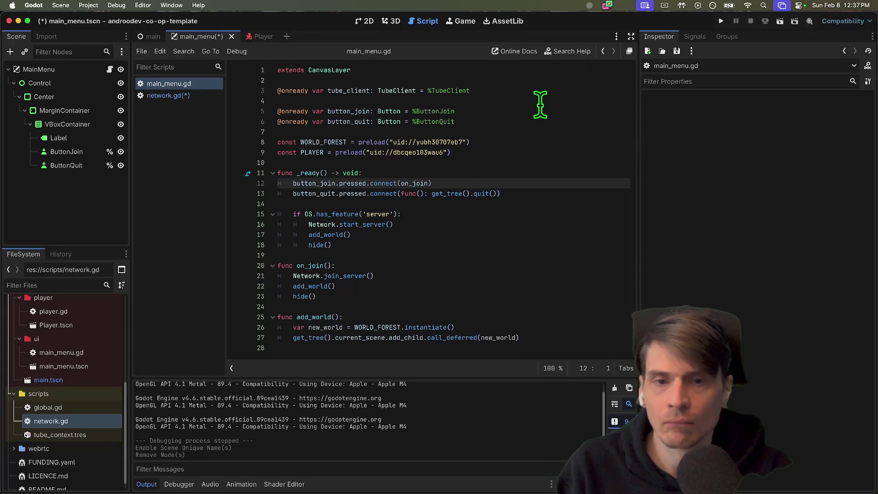
left_click(551, 88)
key("super+shift+k")
key("BackSpace")
key("super+s")
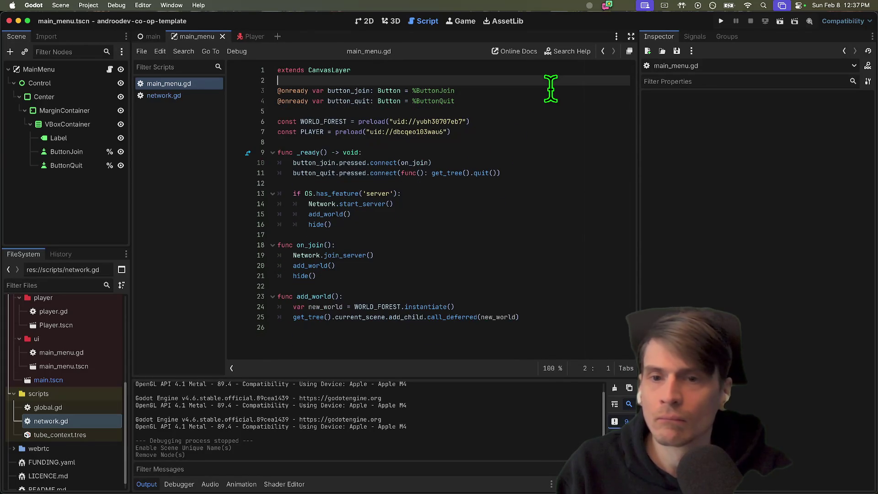
Undo to restore the tube_client lines and TubeClient node, save, and return to network.gd.
key("super+Tab")
key("super+Tab")
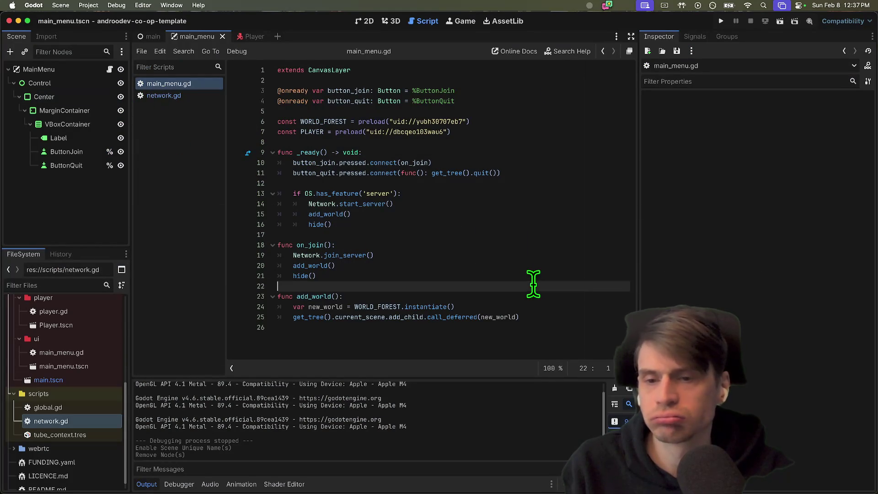
key("Return")
type("@onready var tube_client: TubeClient = %TubeClient")
type("Network.tube_client = tube_client")
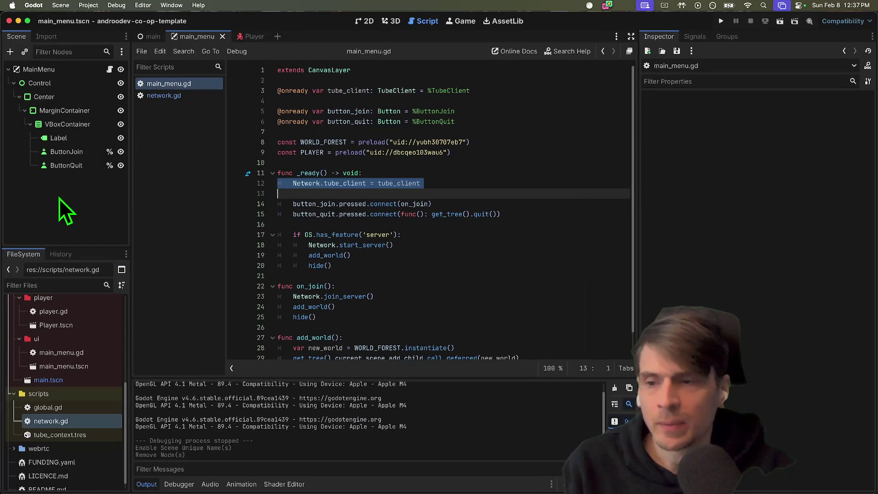
left_click(59, 197)
key("super+z")
left_click(521, 211)
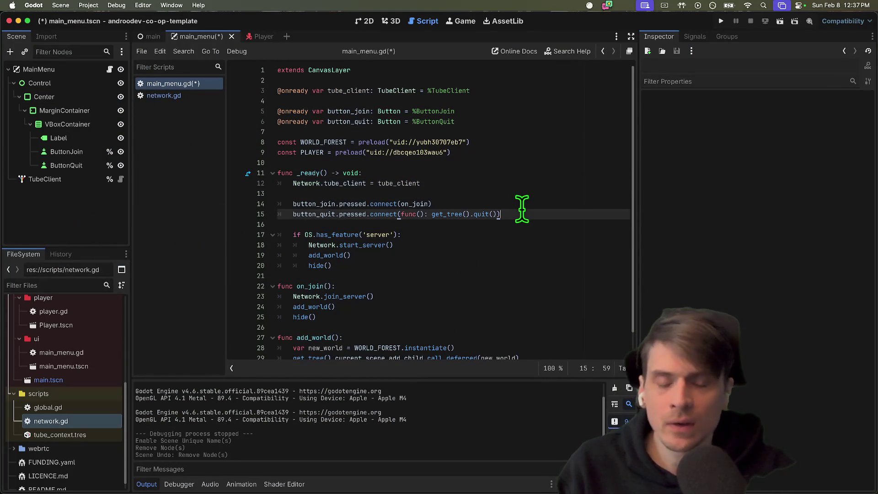
key("super+s")
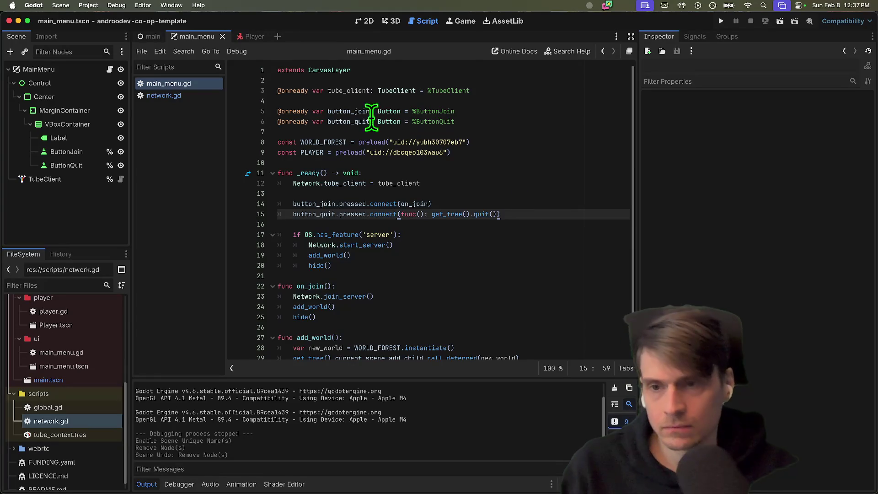
left_click(180, 95)
left_click(388, 122)
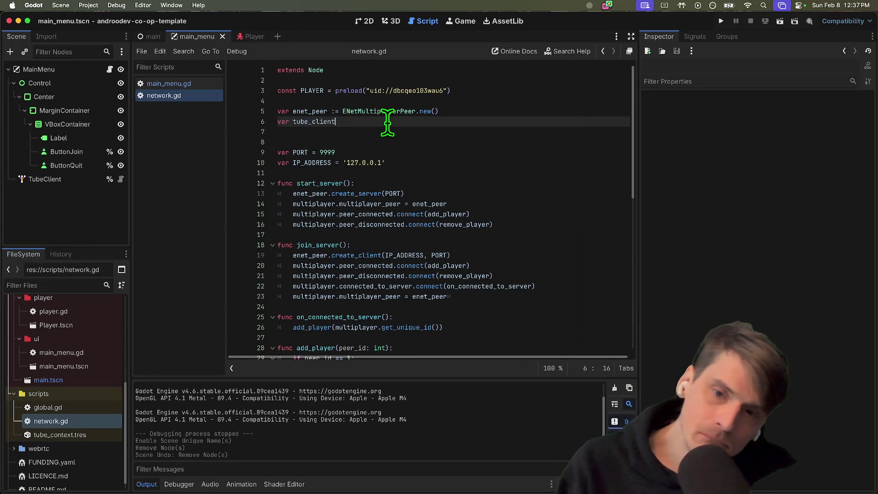
Make line 6 read var tube_client: TubeClient and delete the extra blank line below.
type("ube")
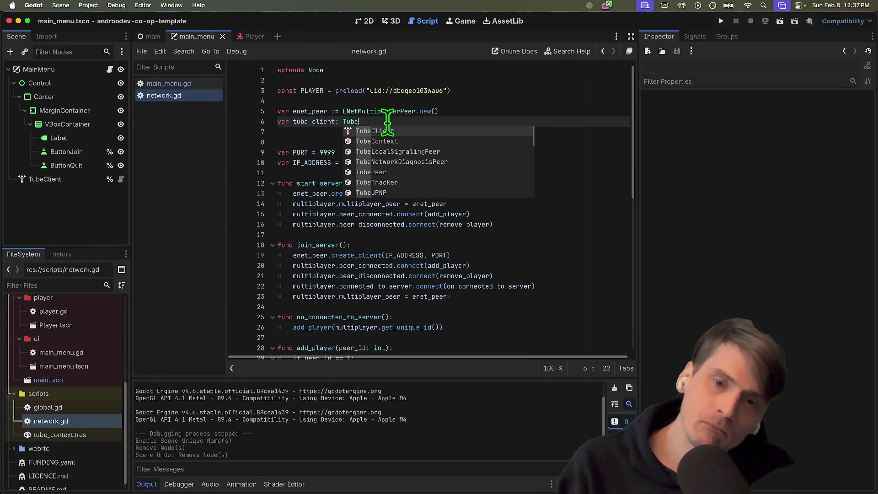
key("Return")
key("Home")
key("Down")
key("Up")
key("Down")
key("Delete")
double_click(315, 122)
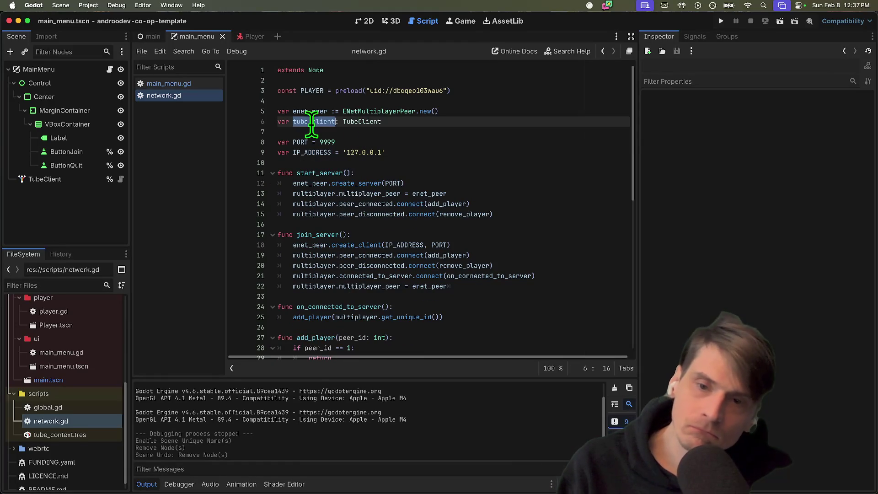
left_click(565, 160)
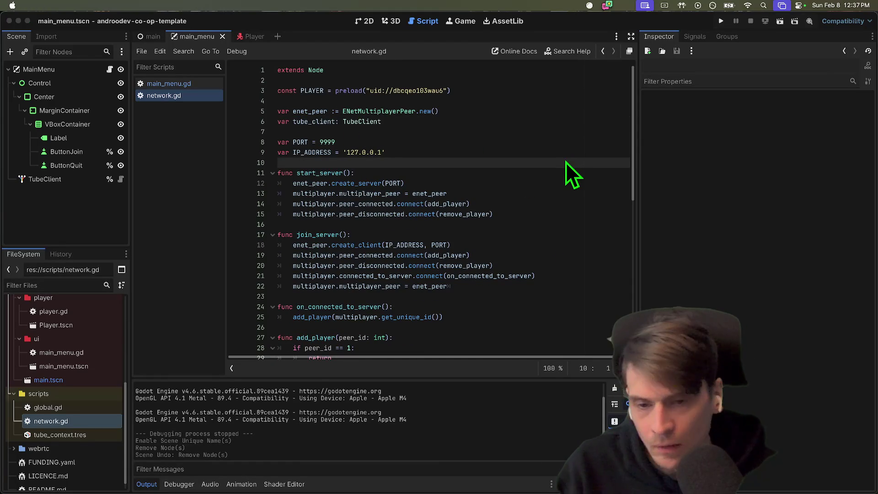
Add a _ready() function whose first line is tube_client.session_created.
key("Return")
key("Return")
key("Return")
key("Up")
key("Up")
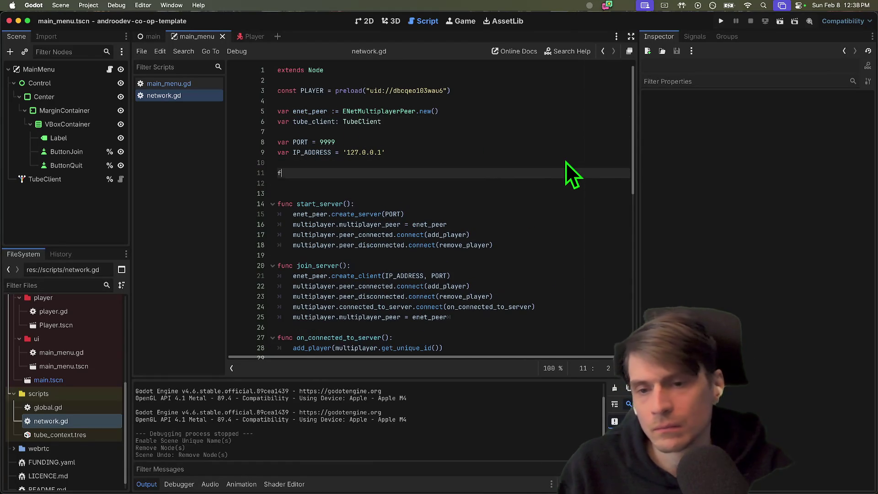
type("_read")
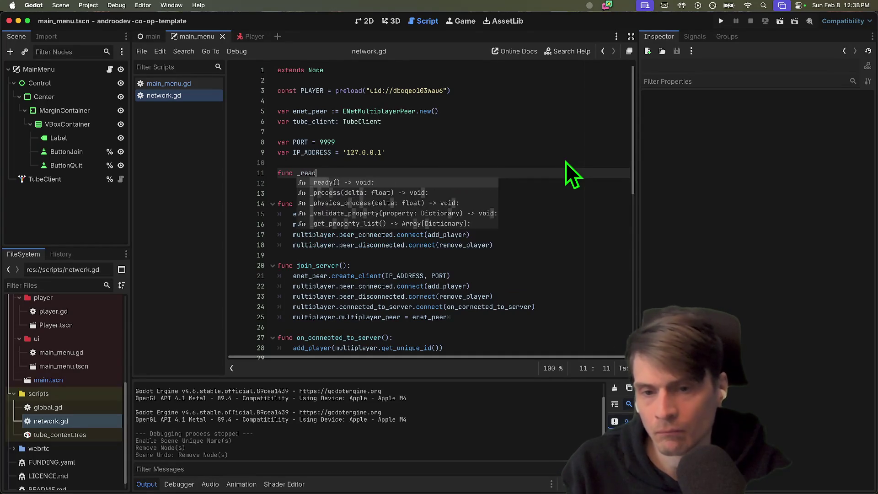
key("Return")
key("Return")
type("tube_client.")
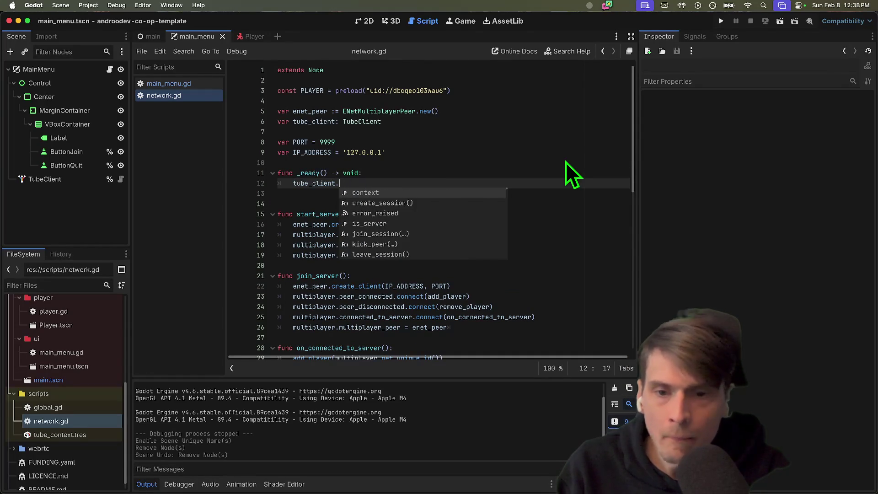
type("s")
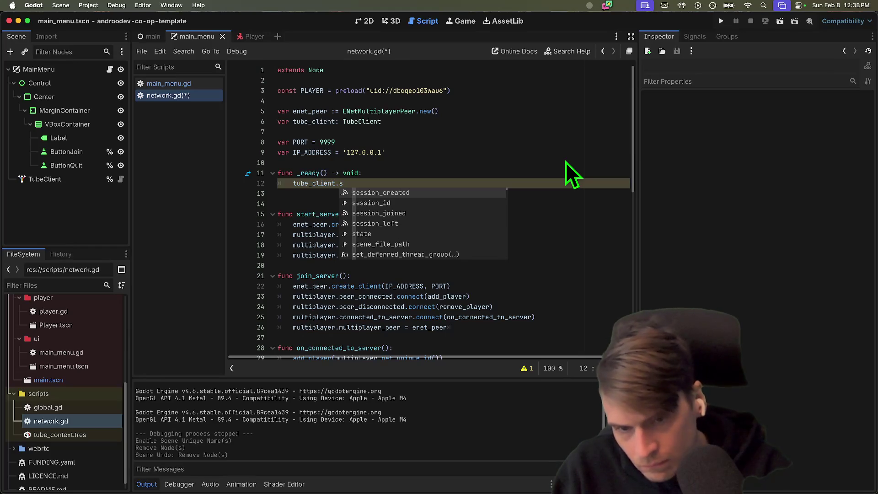
key("Return")
Add tube_client.session_joined and tube_client.session_left lines below it.
key("Return")
type("se")
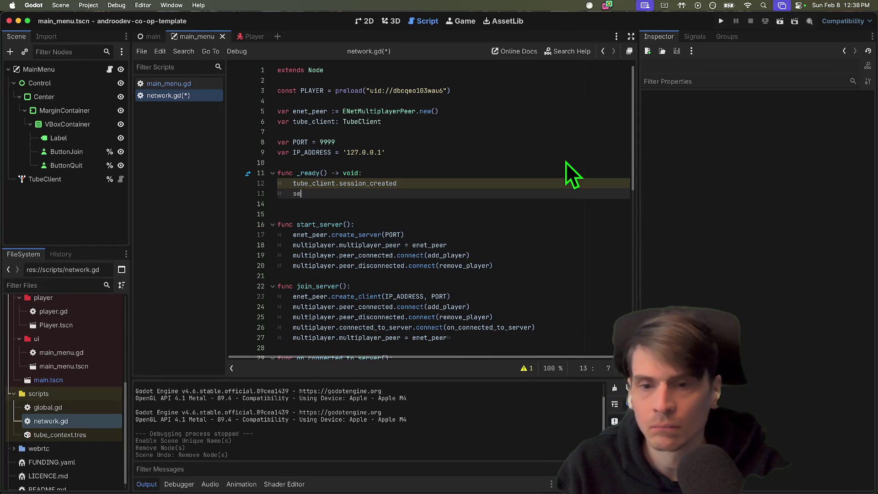
type("tu")
key("Return")
type(".ses")
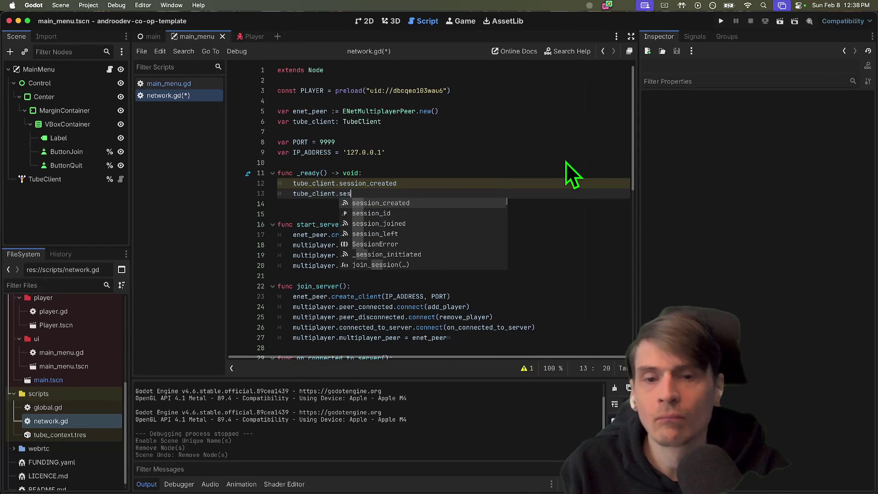
key("Down")
key("Down")
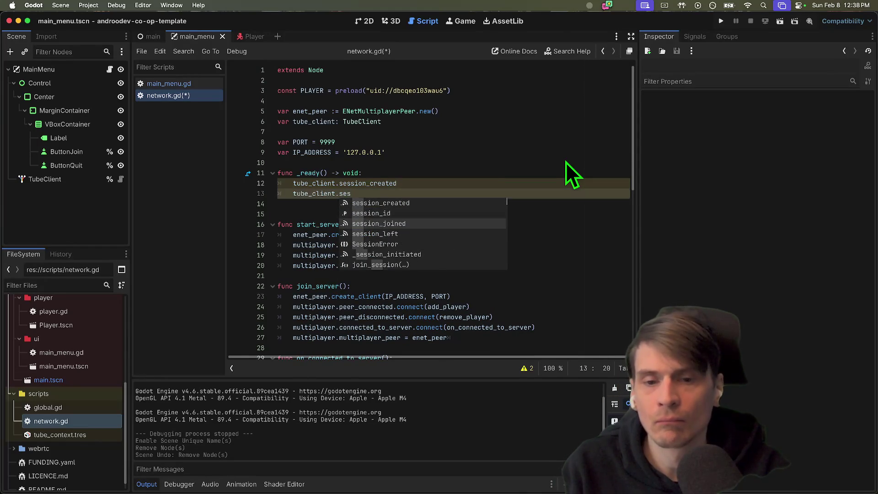
key("Return")
key("Return")
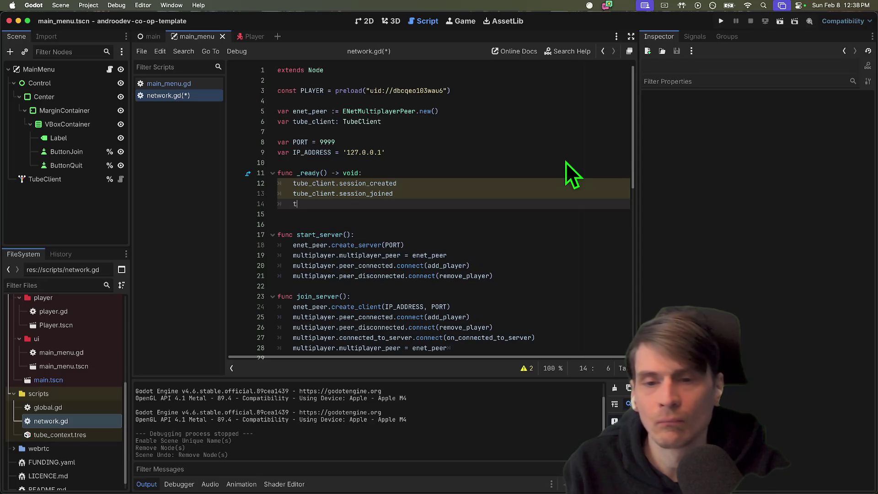
type("b")
key("BackSpace")
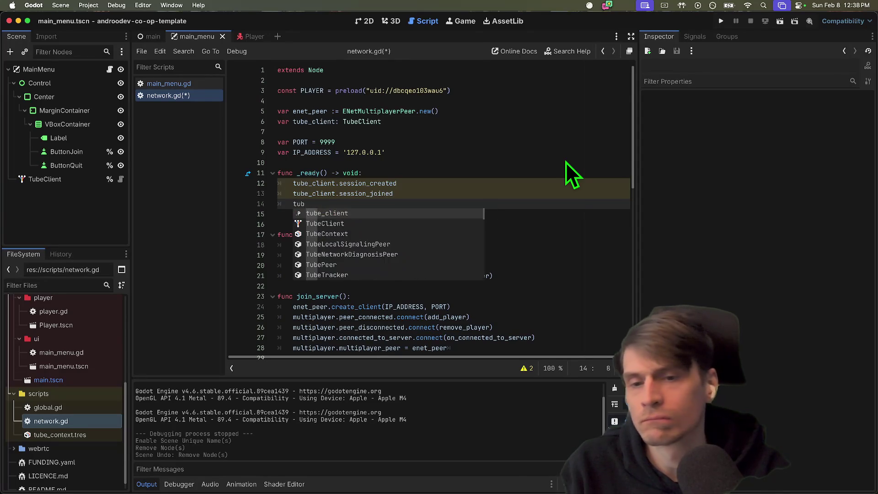
key("Return")
type(".se")
key("Down")
key("Down")
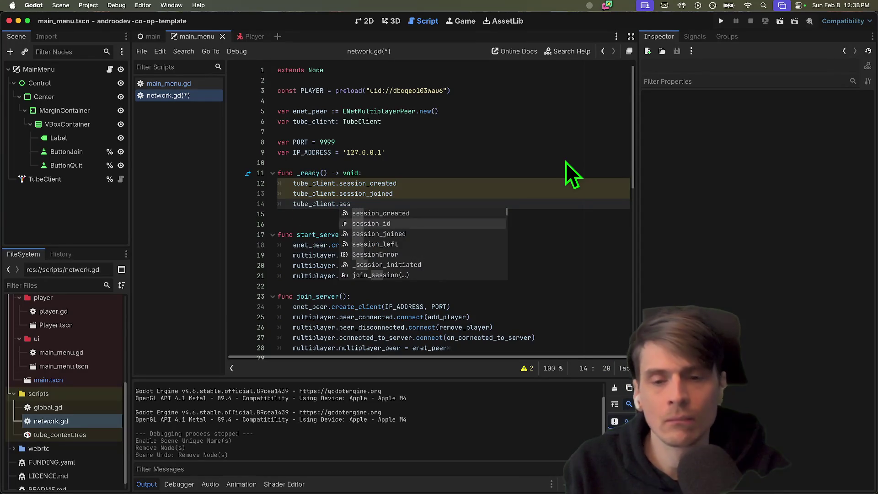
key("Return")
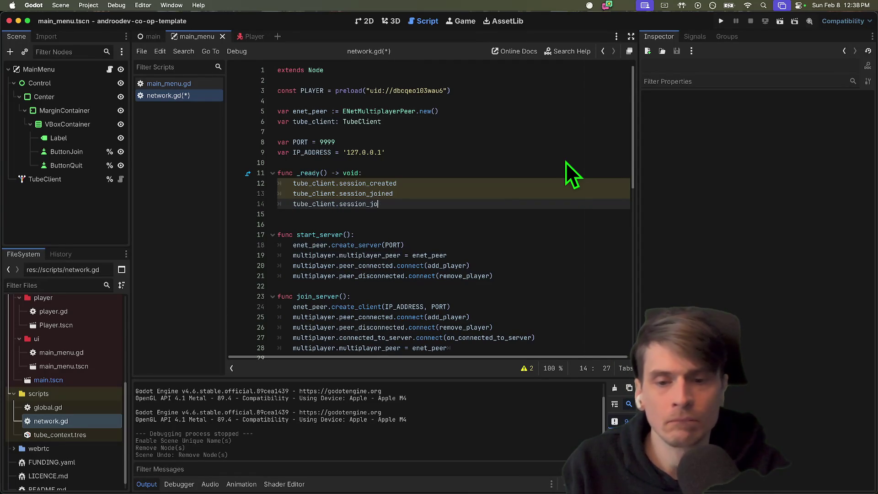
type("ft")
Comment out the three session signal lines, then look up create_session in the Tube README.
left_click(530, 210)
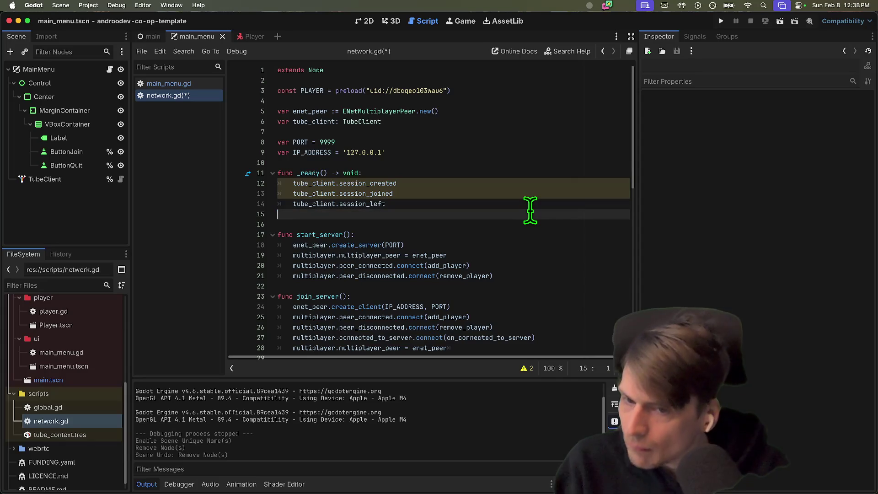
key("Up")
key("Up")
key("Up")
key("super+k")
key("Down")
key("super+k")
key("Down")
key("super+k")
key("Down")
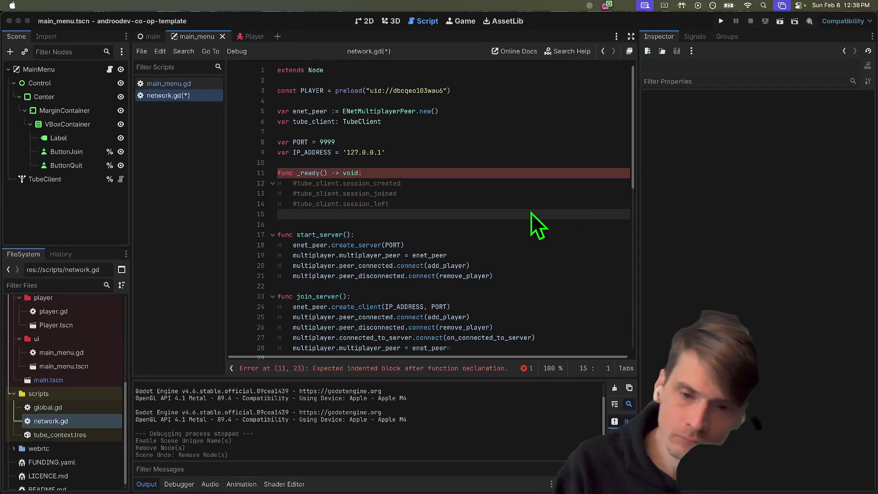
key("super+Tab")
scroll(378, 345, "up", 1)
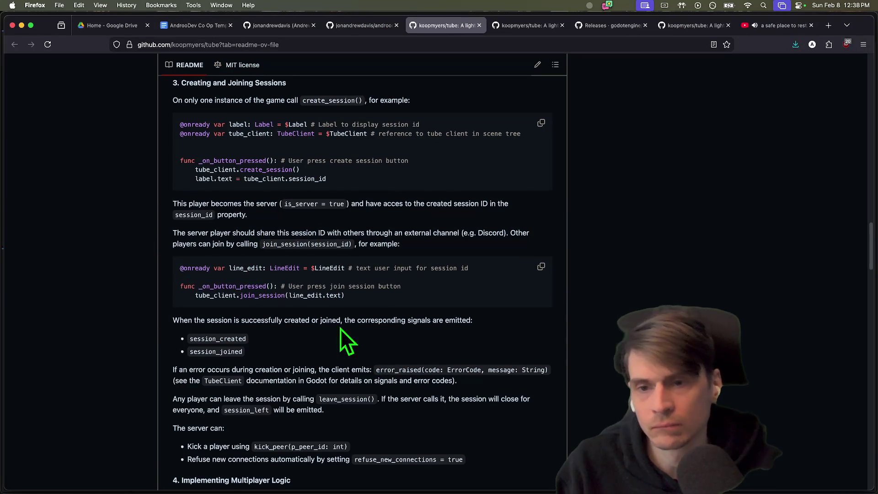
double_click(266, 170)
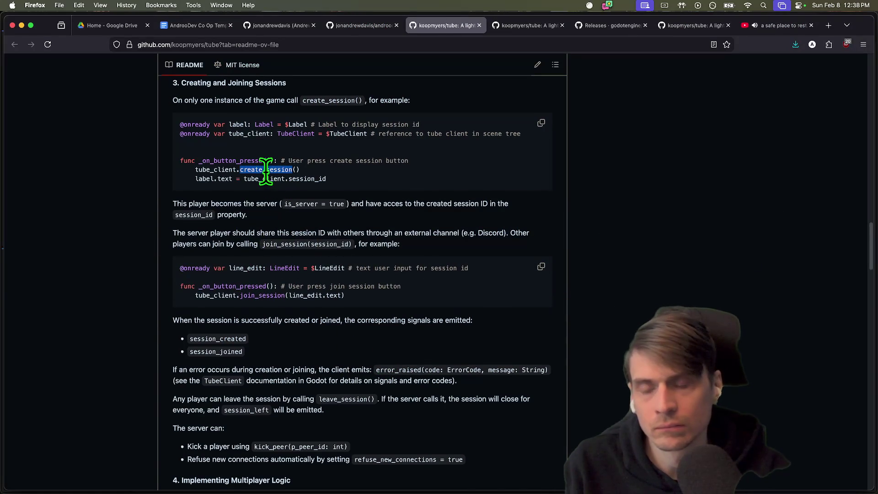
key("super+Tab")
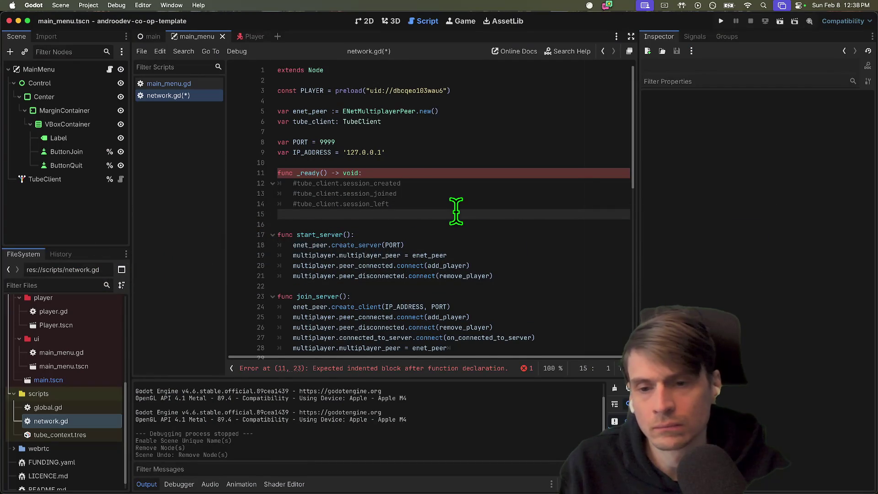
Declare a new func start_tube(): below _ready.
key("Return")
key("Return")
key("Up")
type("func s")
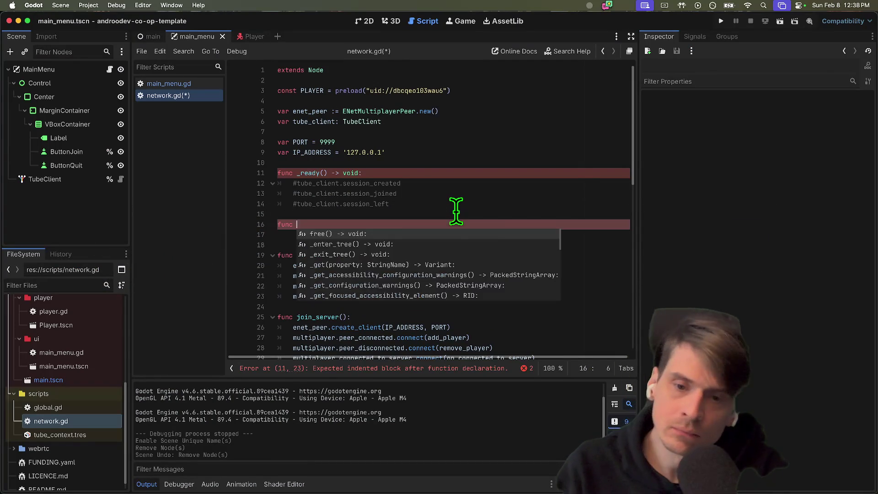
type("tart_tube")
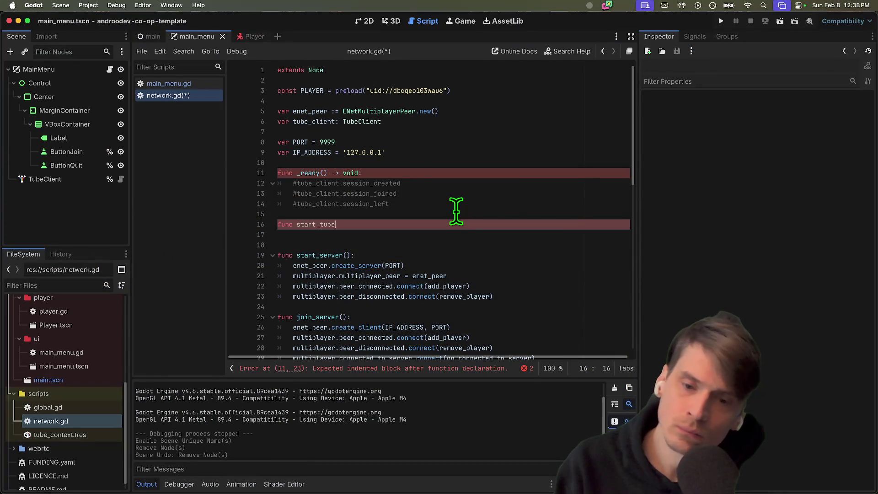
type("():")
key("Return")
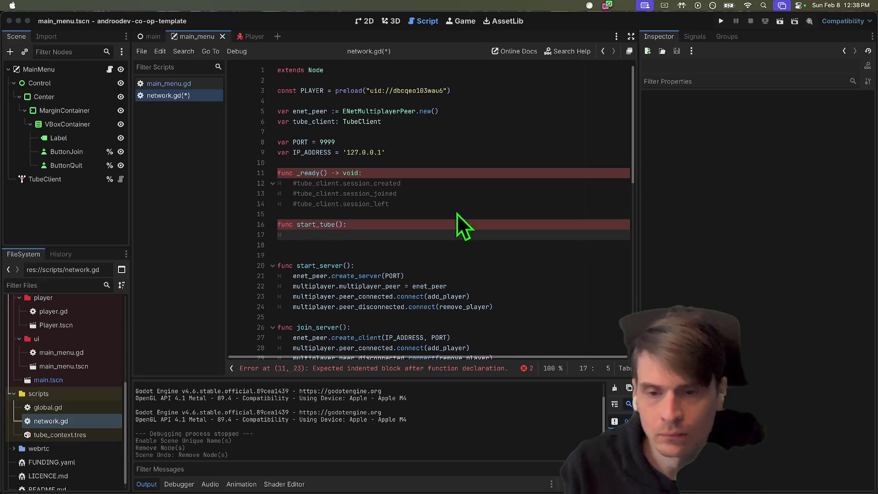
Copy the create_session and label.text example lines from the Tube README.
key("super+Tab")
triple_click(355, 178)
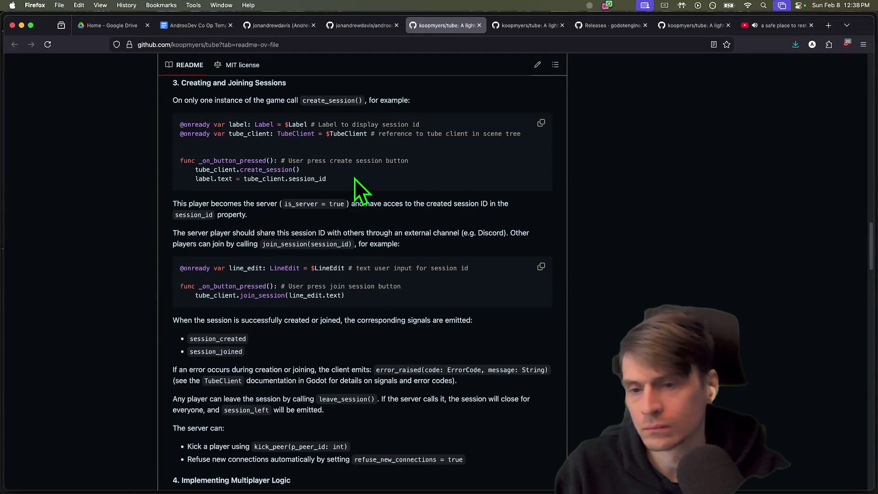
left_click_drag(355, 178, 355, 176)
key("super+c")
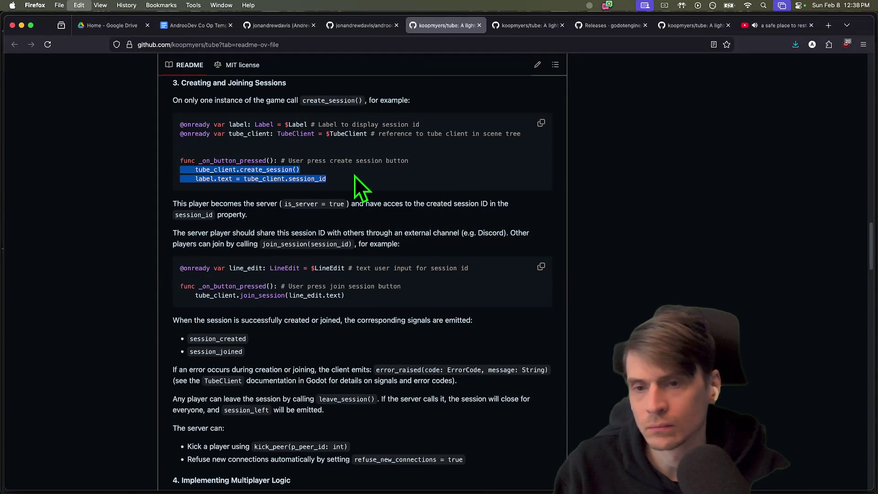
key("super+Tab")
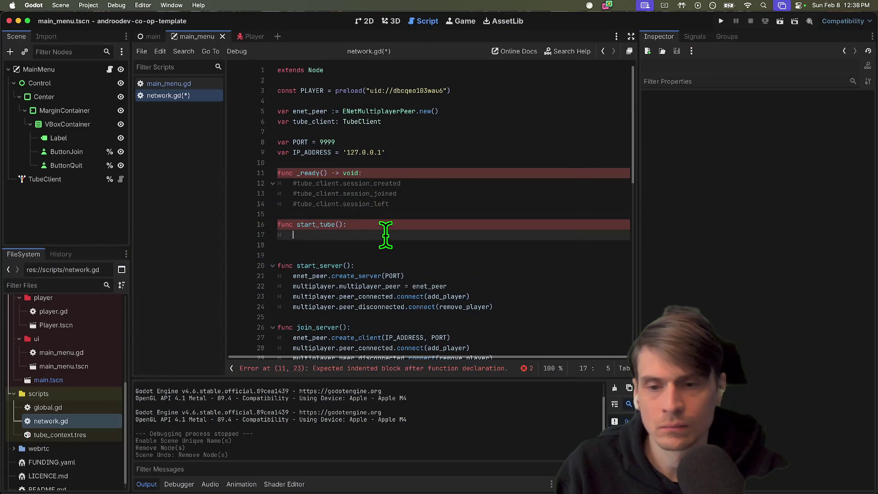
Paste the README example into start_tube() and delete the label.text line, keeping tube_client.create_session().
key("super+v")
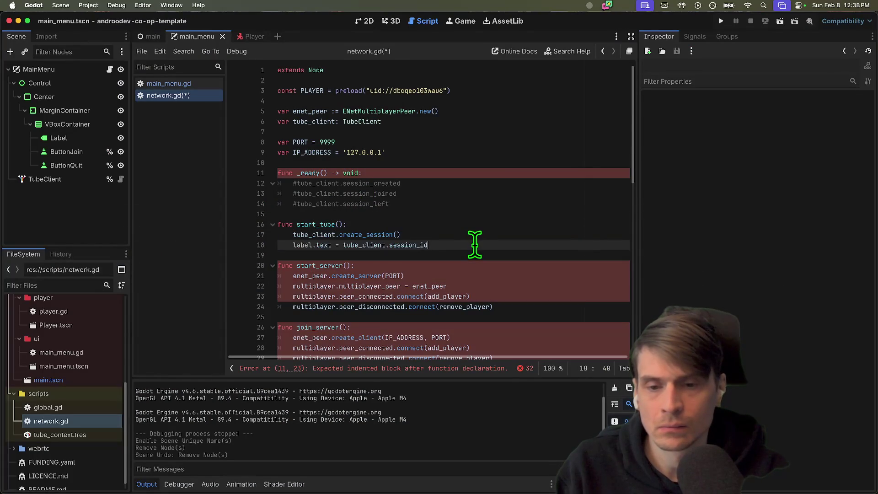
double_click(368, 245)
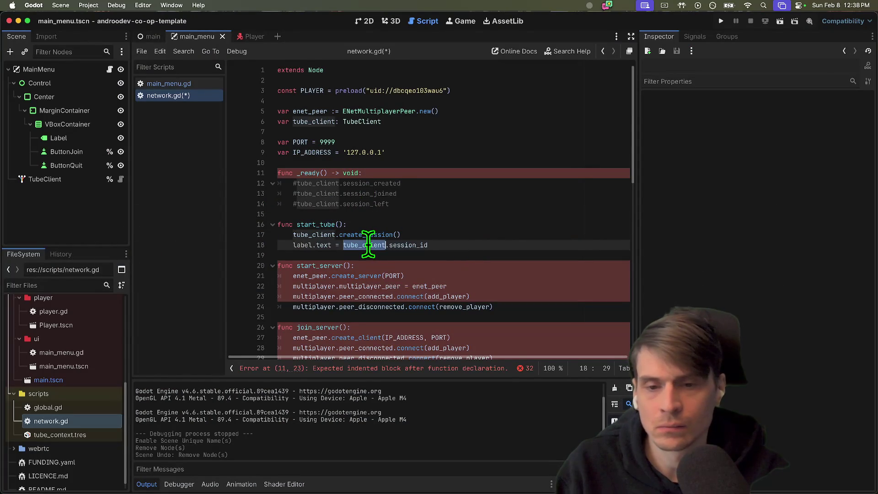
double_click(297, 245)
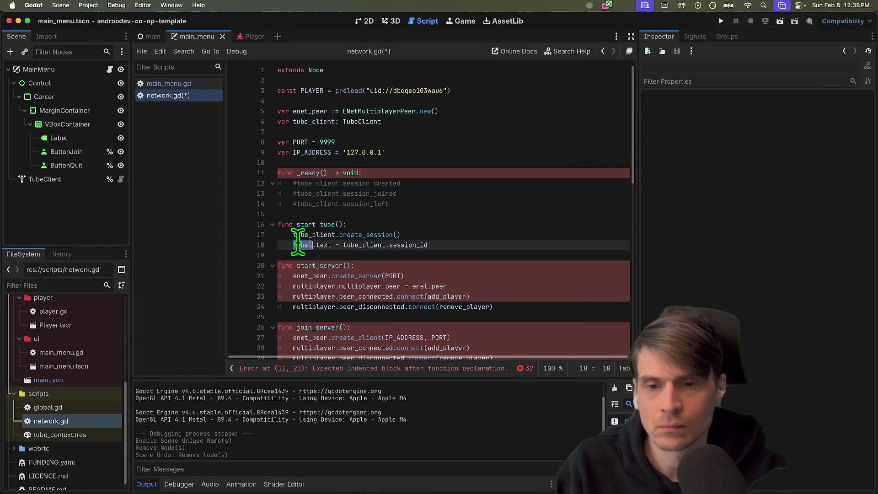
left_click(465, 224)
left_click(505, 122)
left_click(536, 91)
left_click(519, 142)
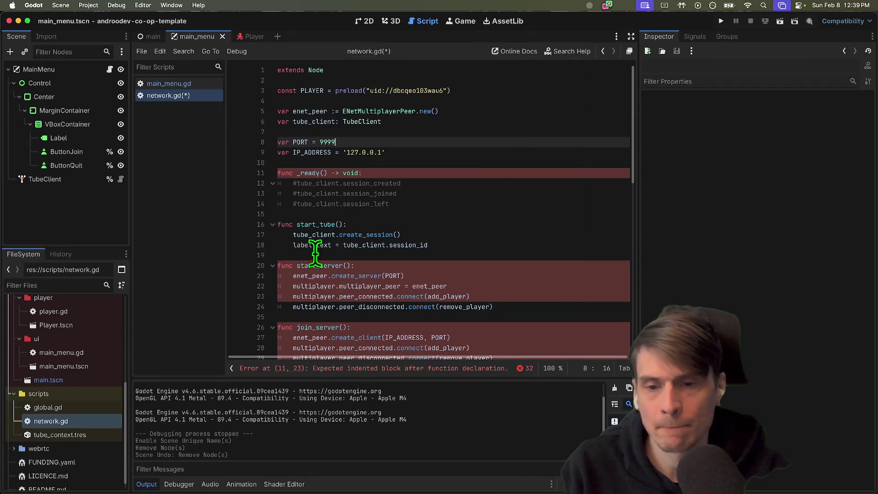
double_click(301, 244)
type("tu")
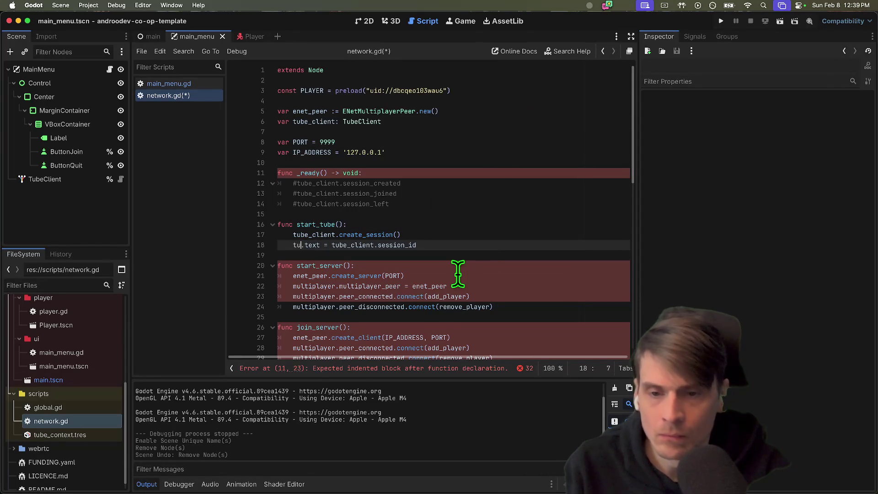
key("Escape")
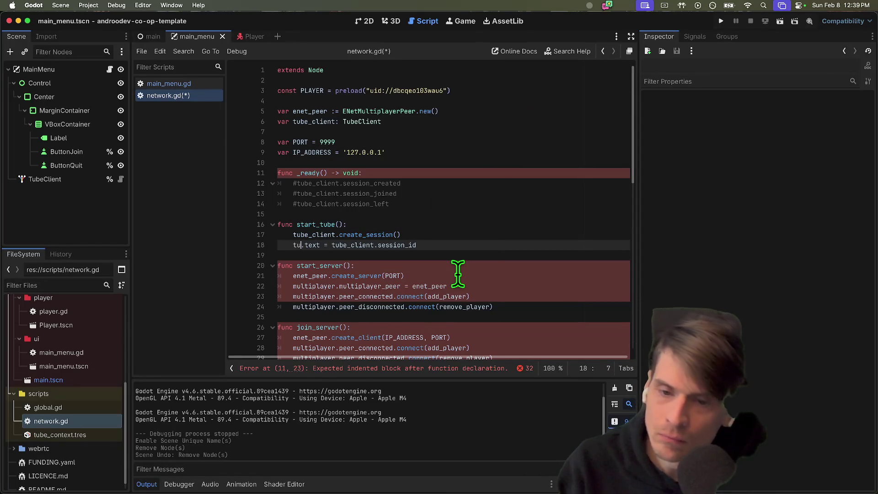
key("super+shift+k")
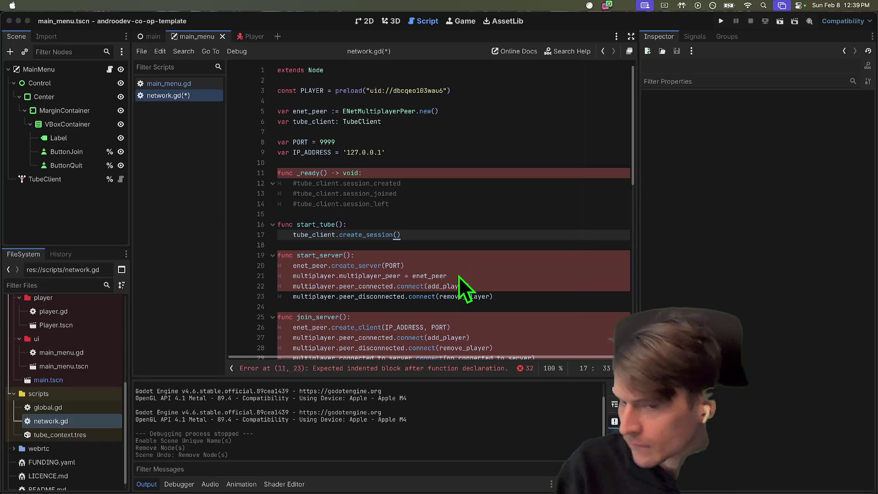
key("super+Tab")
key("super+Tab")
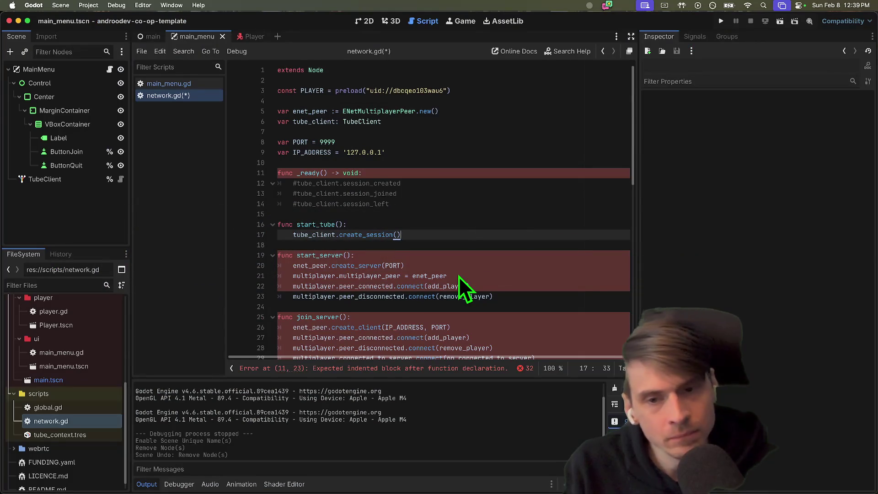
key("Return")
key("Return")
Add a join_tube() function with pass as its body.
type("un")
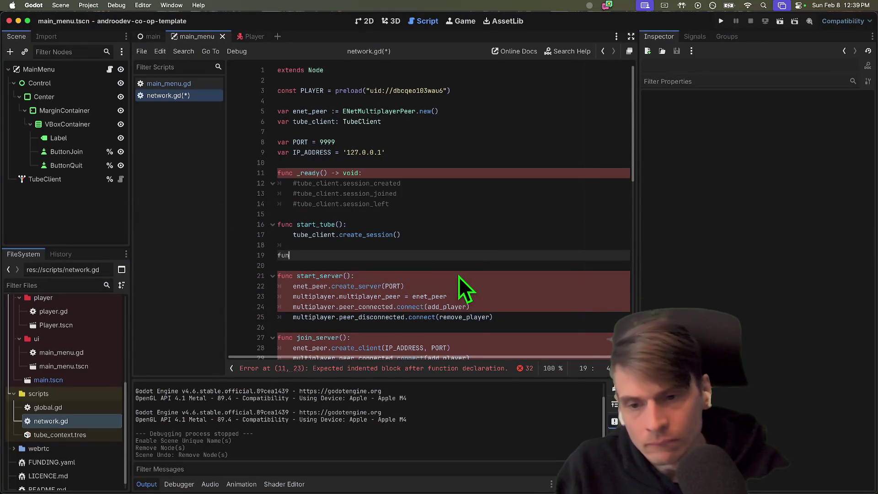
type("c join_tube():")
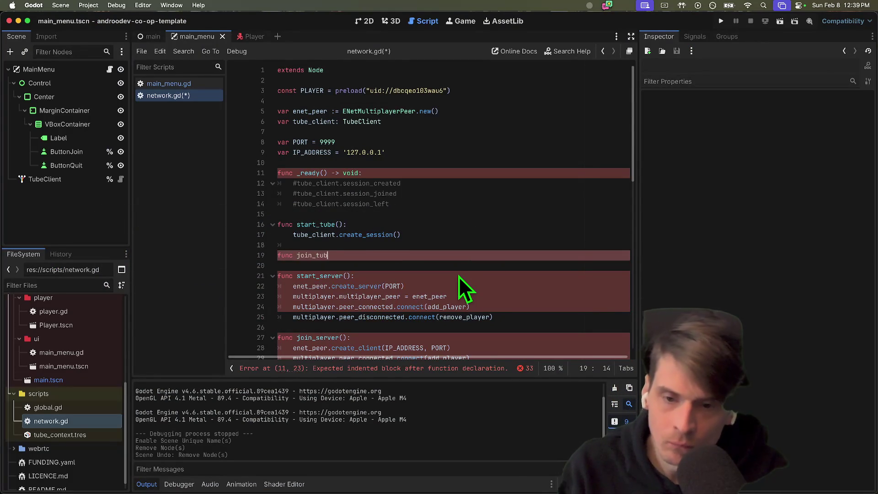
key("Return")
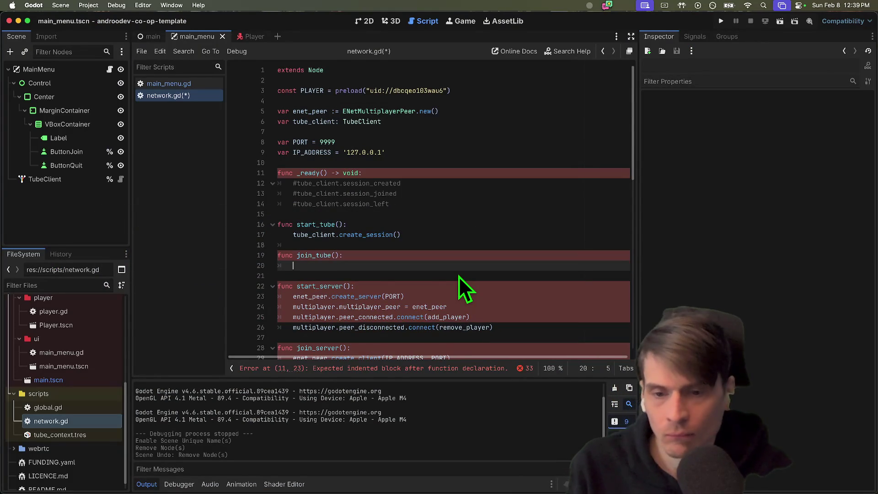
type("s")
key("Escape")
left_click(519, 196)
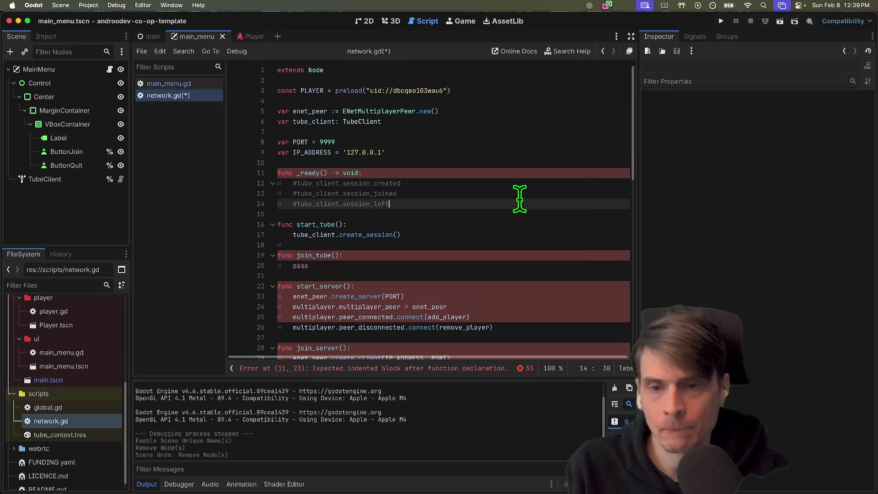
left_click(523, 172)
key("Return")
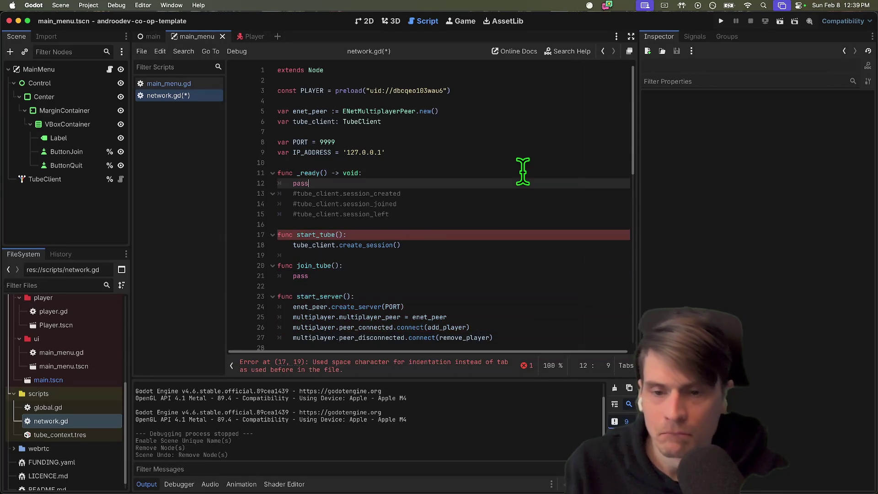
key("super+Tab")
key("super+Tab")
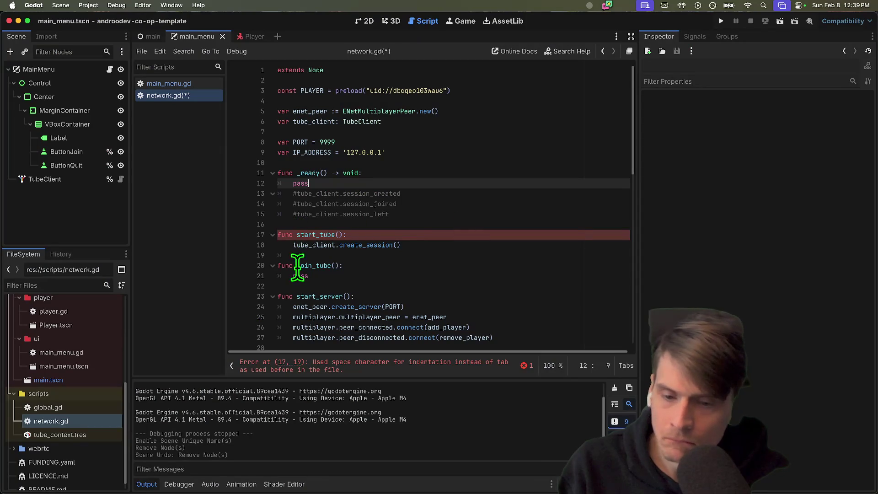
Copy the README's join_session example into join_tube, replacing pass and fixing the indentation.
left_click(526, 235)
key("Right")
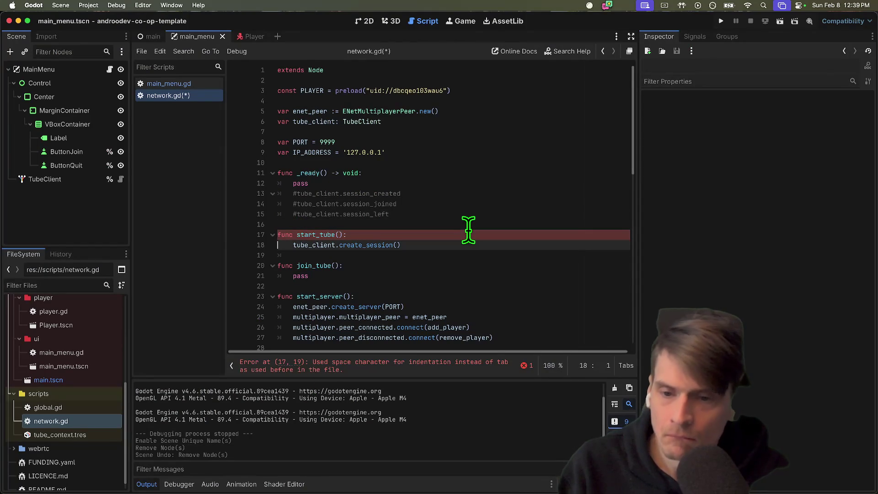
key("Down")
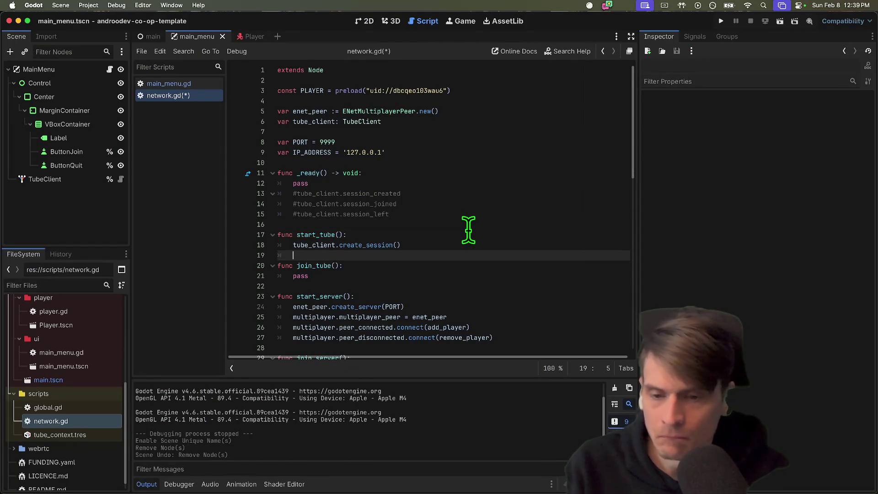
key("Down")
key("Down")
key("super+Tab")
triple_click(418, 297)
key("super+c")
key("super+Tab")
key("super+v")
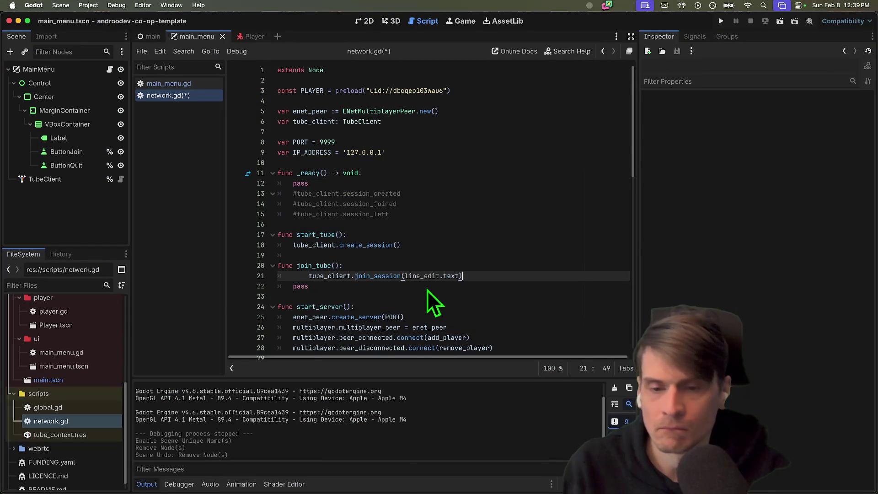
key("super+shift+k")
key("Up")
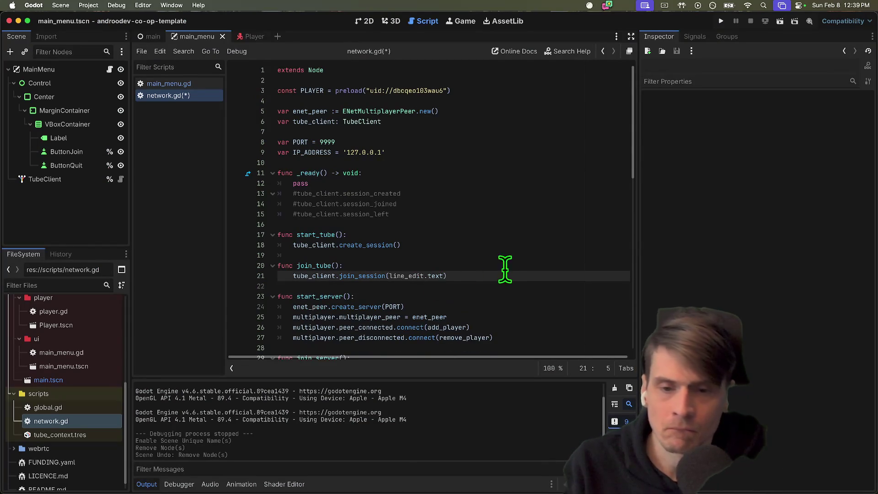
key("BackSpace")
key("Down")
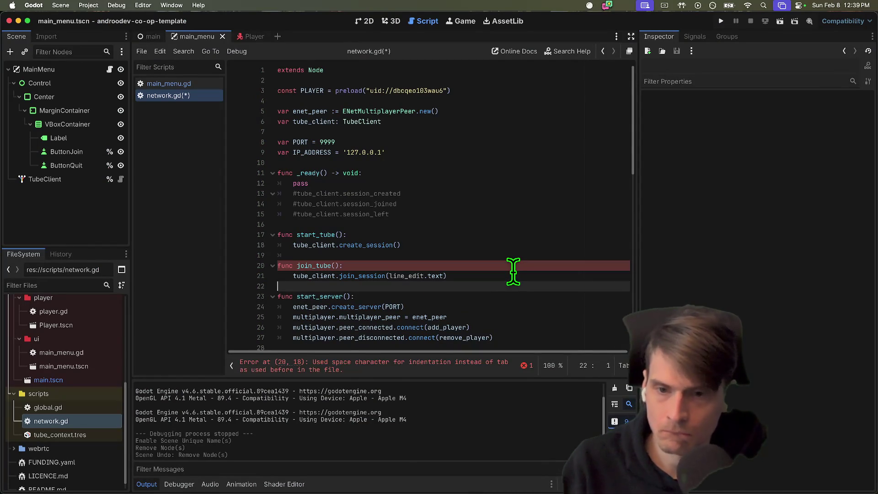
Try deleting the pass line under _ready, then undo to restore it.
left_click(506, 183)
key("super+shift+k")
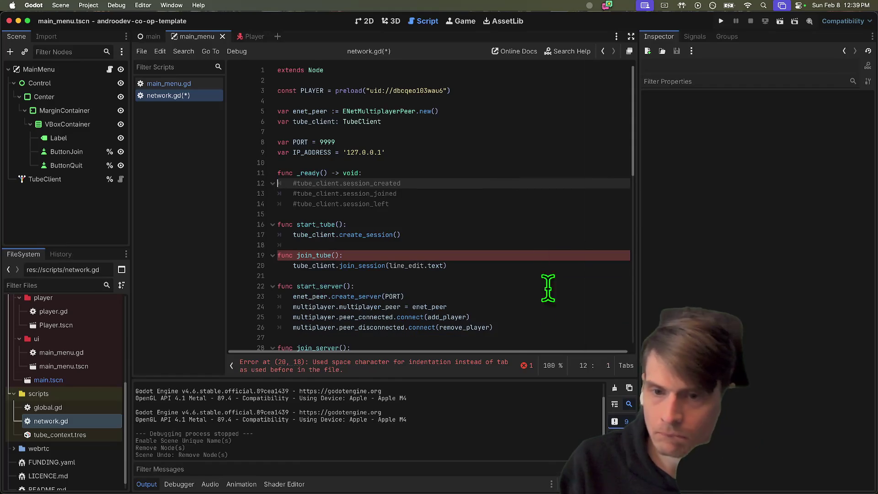
left_click(531, 236)
key("super+z")
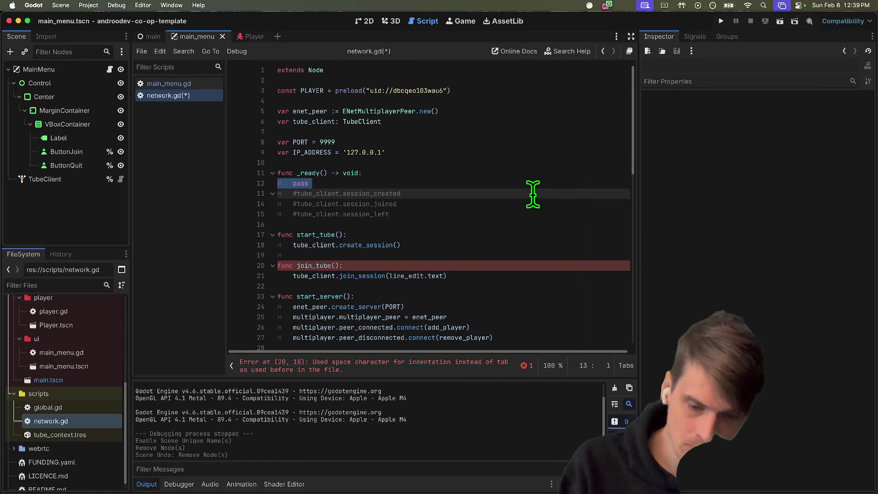
left_click(440, 274)
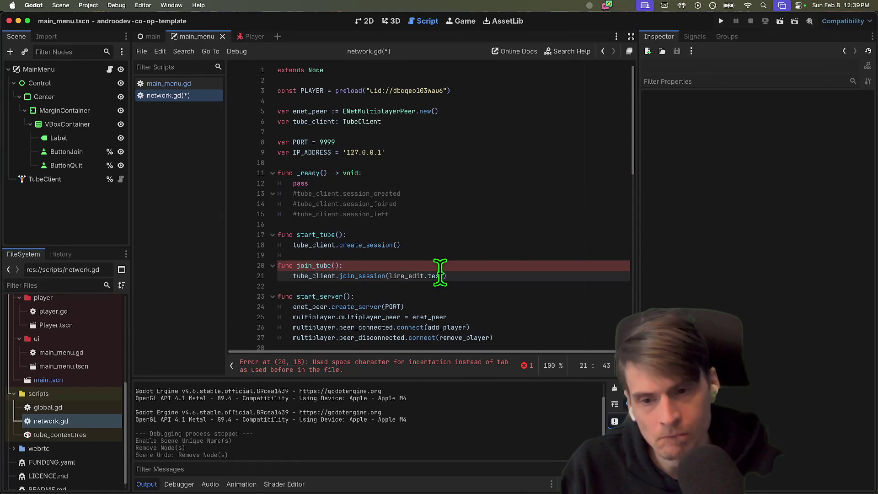
triple_click(517, 276)
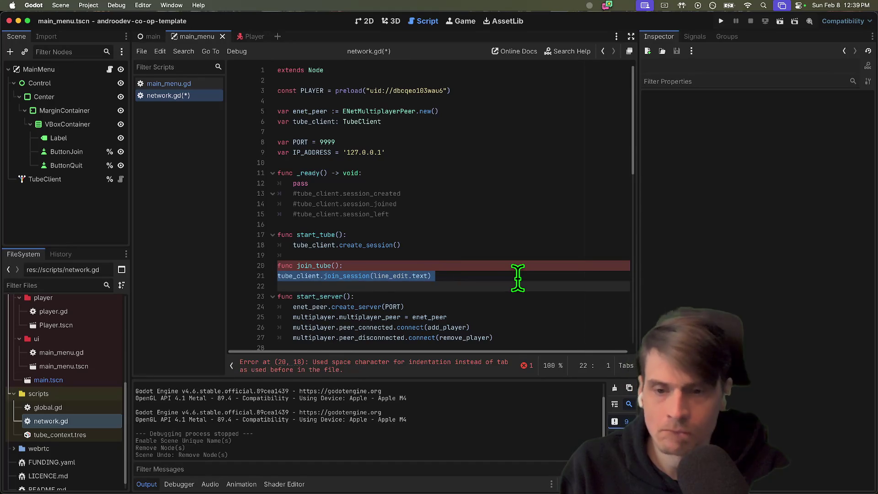
left_click(519, 276)
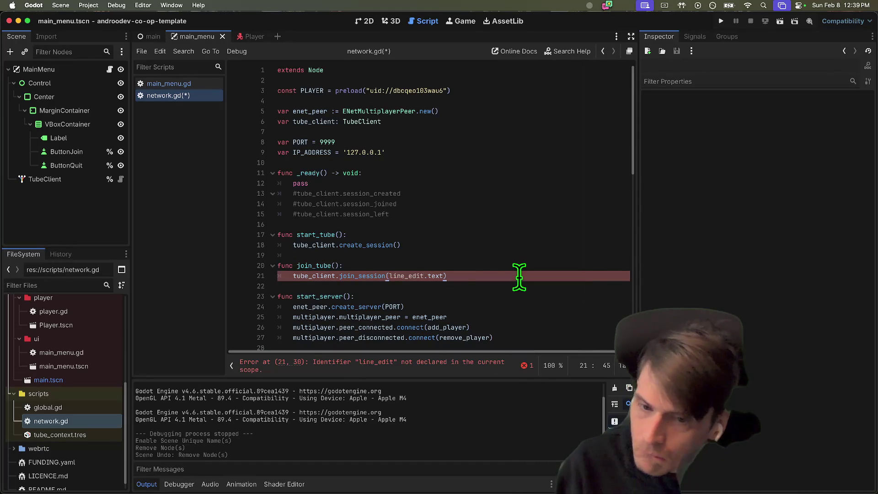
Check session_id in the README and select line_edit in the join_session call for replacement.
left_click(339, 266)
type("session_id")
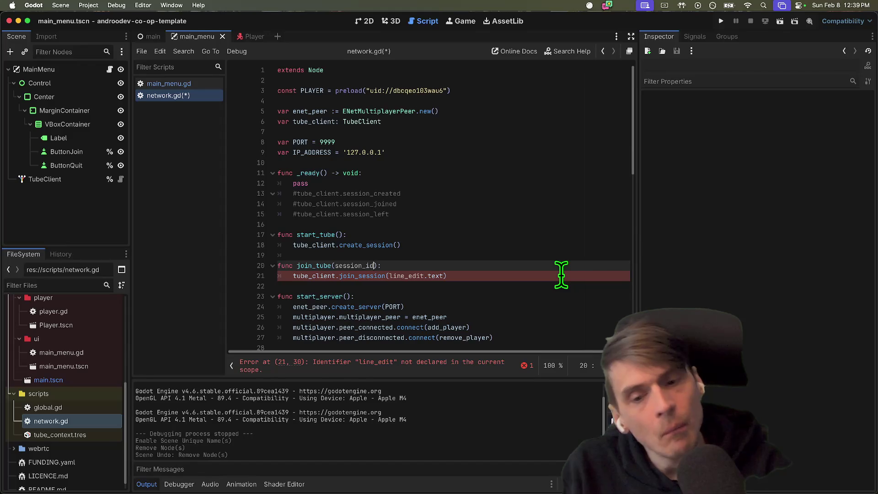
key("super+Tab")
double_click(291, 295)
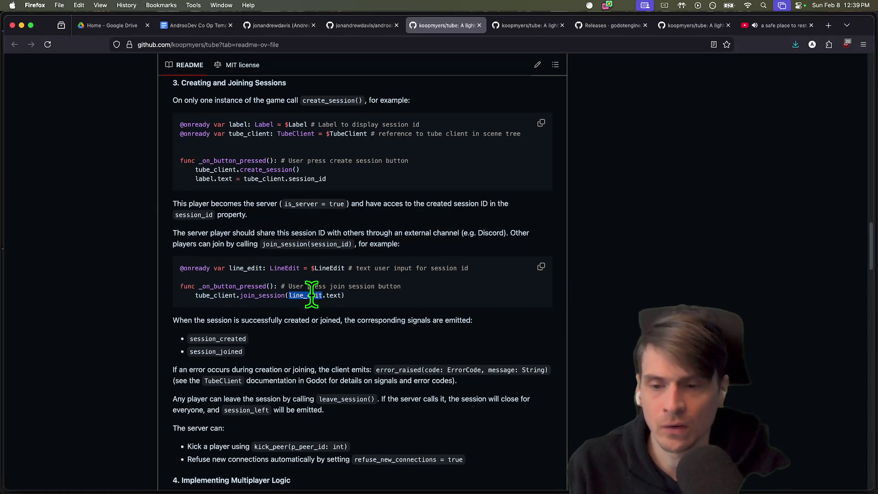
double_click(340, 244)
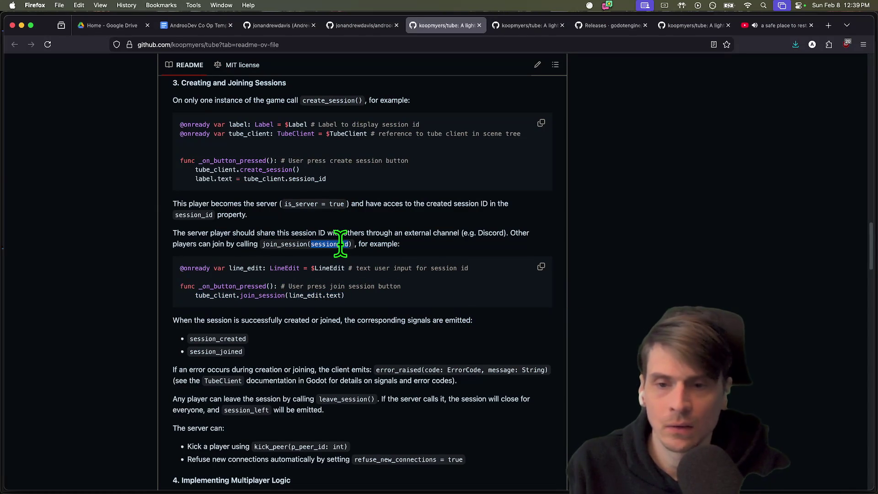
key("super+Tab")
double_click(402, 274)
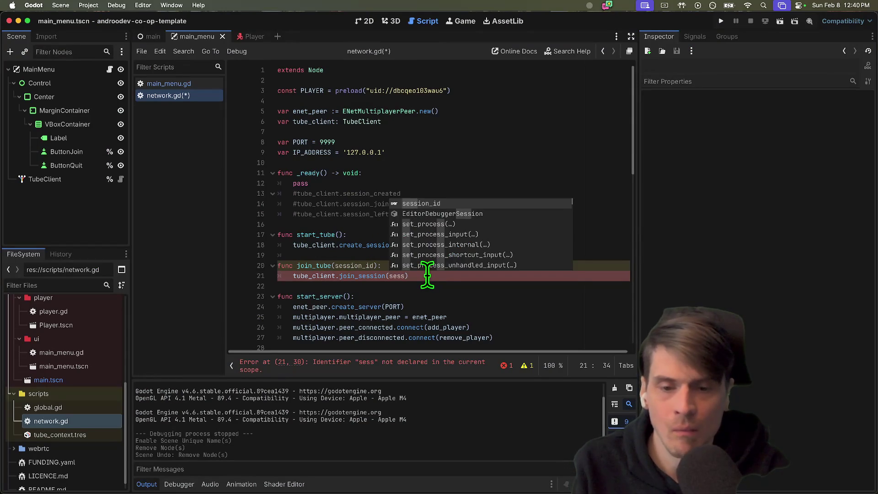
Make join_tube(session_id: String) pass session_id to join_session, and save network.gd.
key("Return")
key("Up")
key("Left")
key("Left")
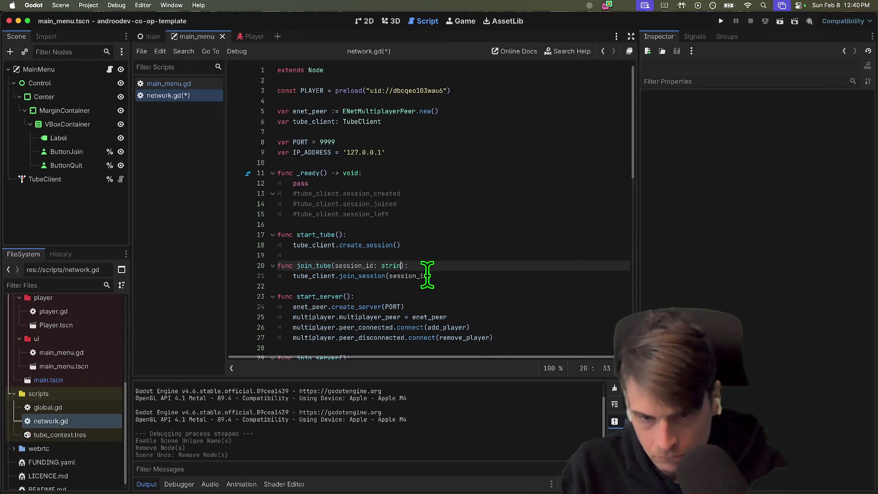
type("i")
key("Return")
left_click(520, 275)
key("ctrl+s")
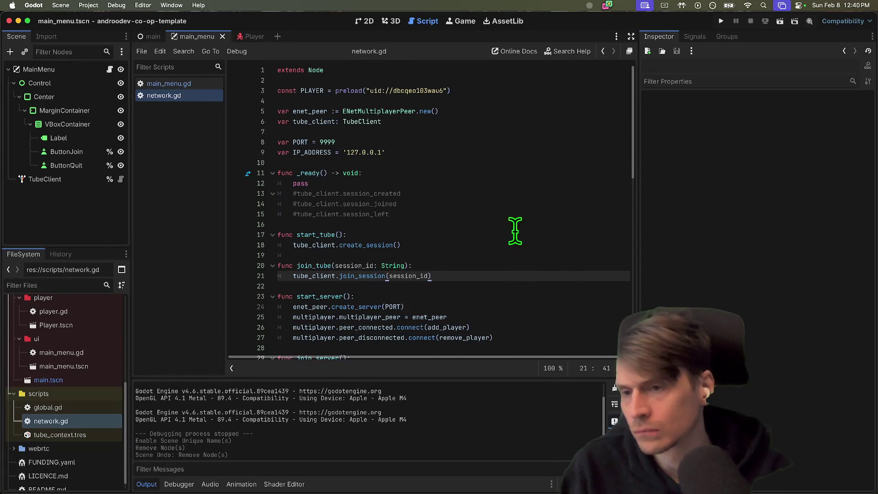
left_click_drag(89, 248, 89, 223)
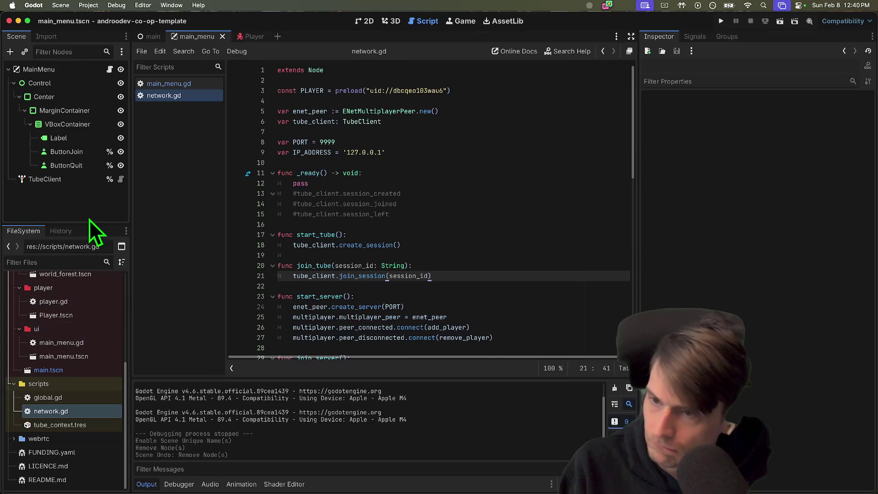
Trial-duplicate VBoxContainer and hide the original, then undo the change.
left_click(100, 128)
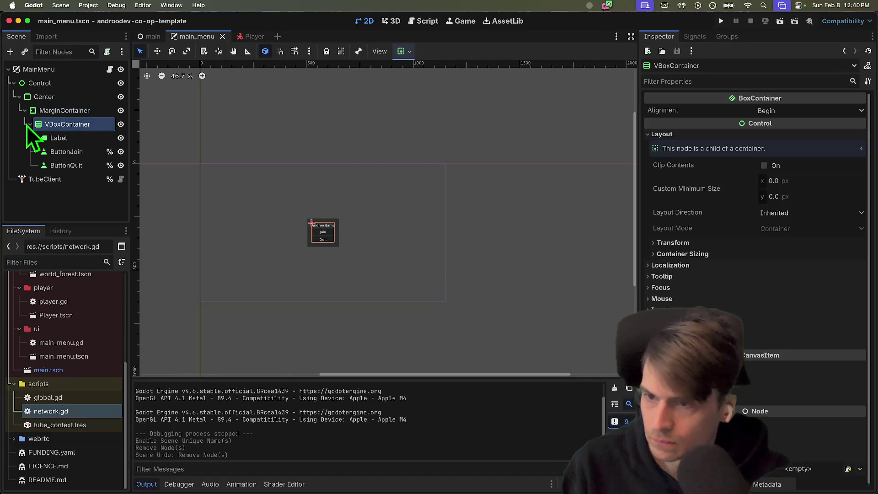
left_click_drag(89, 225, 72, 321)
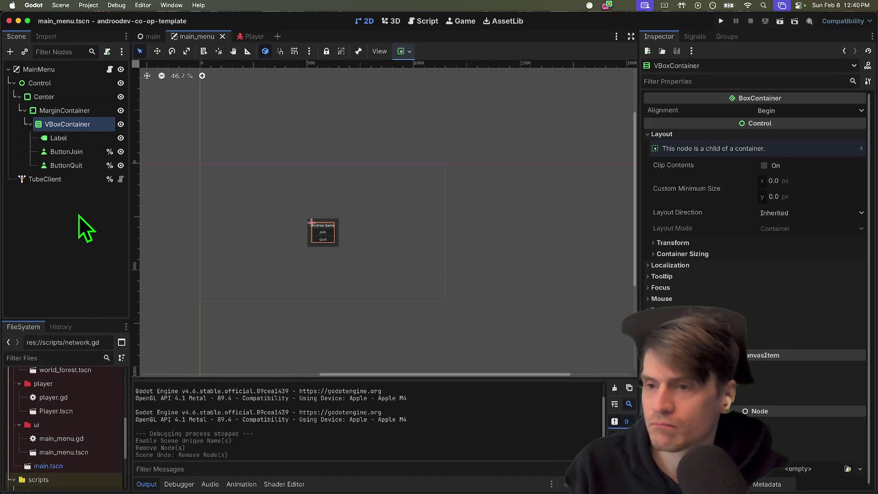
key("super+d")
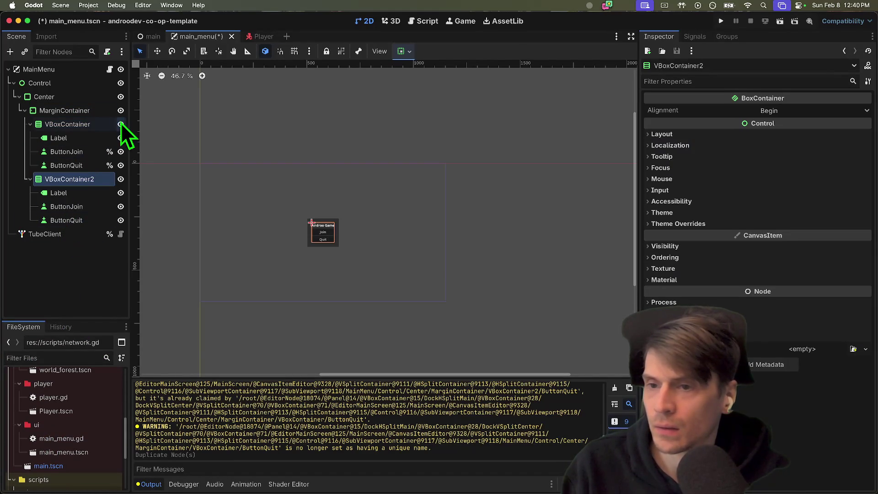
left_click(121, 124)
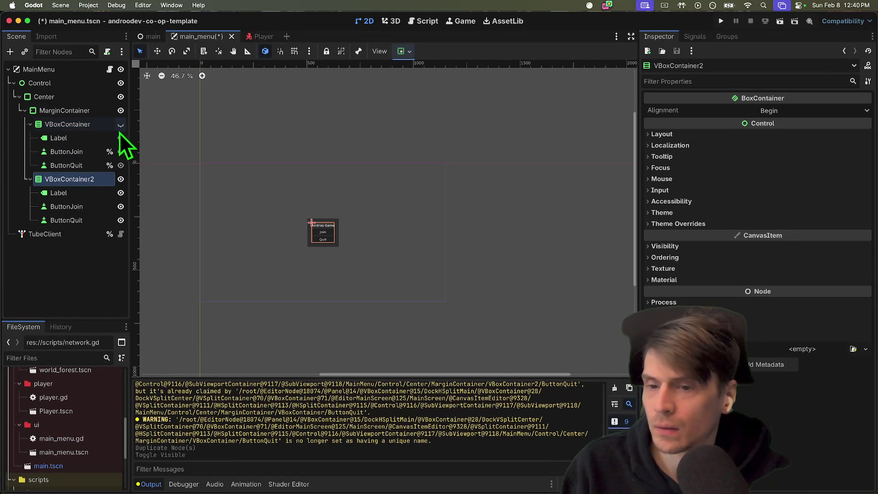
left_click(615, 388)
left_click(99, 192)
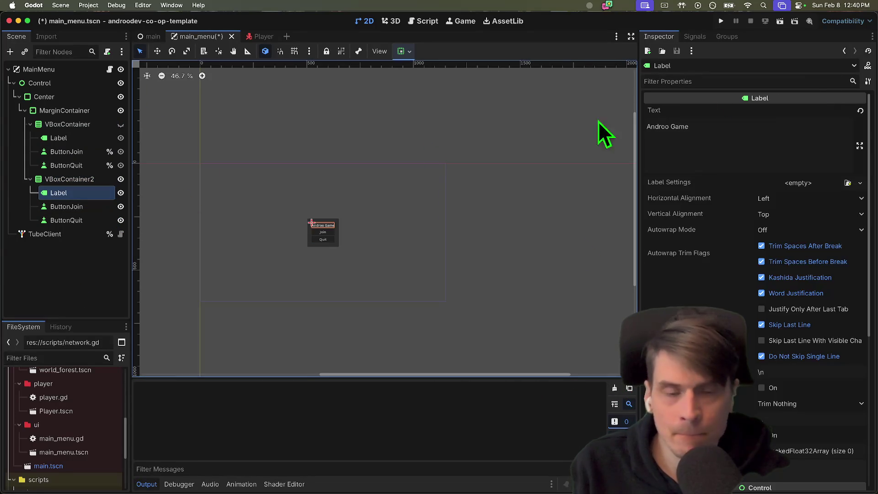
key("super+z")
key("super+z")
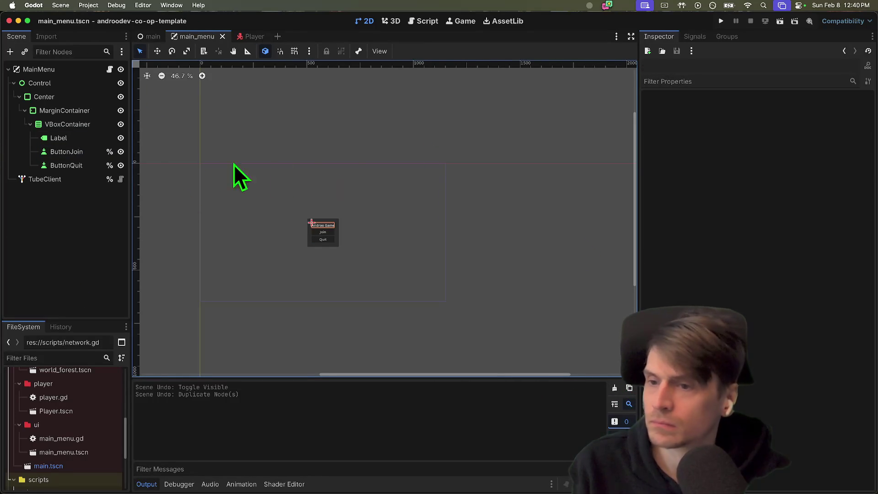
Choose Add Child Node on MarginContainer in the main_menu scene tree.
left_click(30, 124)
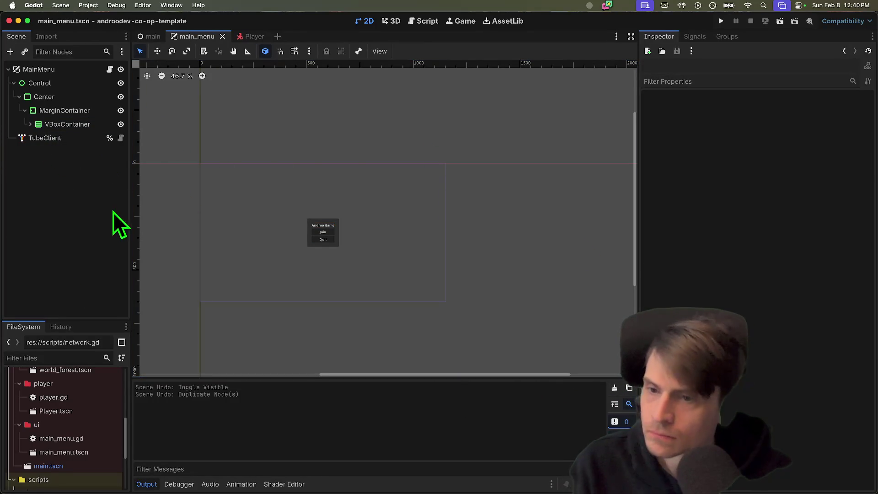
scroll(256, 203, "up", 2)
left_click(47, 123)
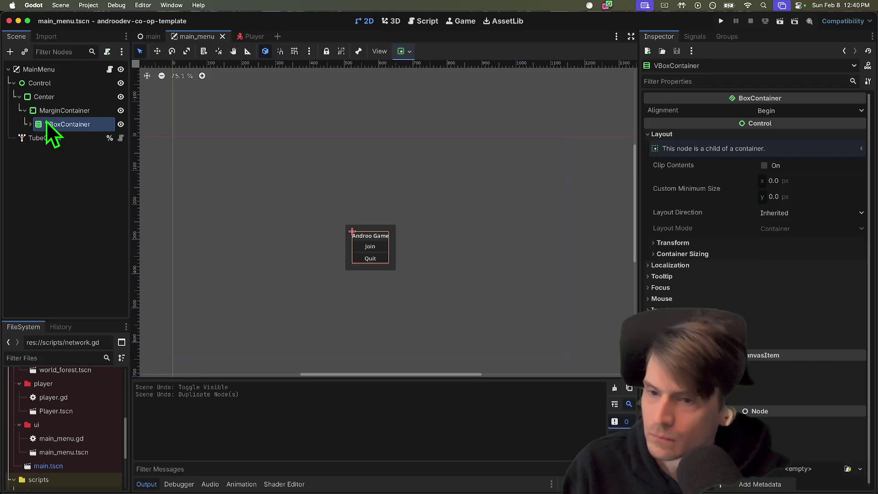
left_click(68, 109)
left_click(30, 124)
left_click(83, 138)
left_click(83, 114)
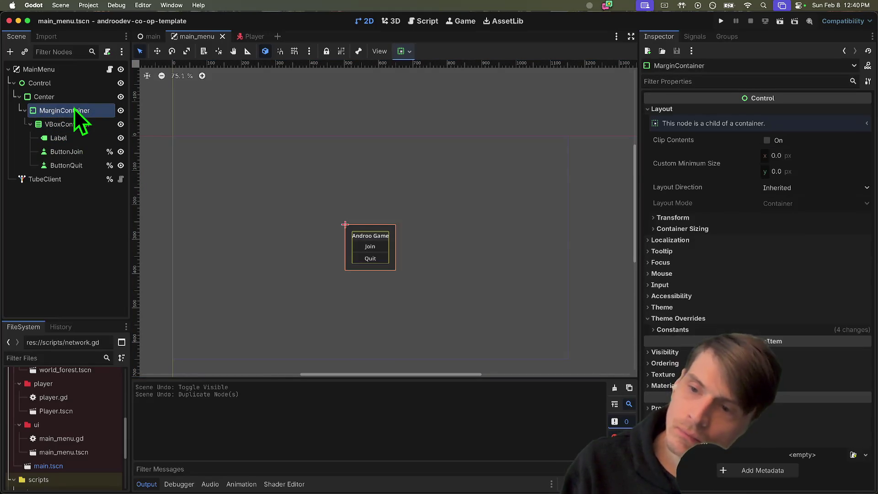
right_click(74, 108)
left_click(46, 124)
right_click(46, 125)
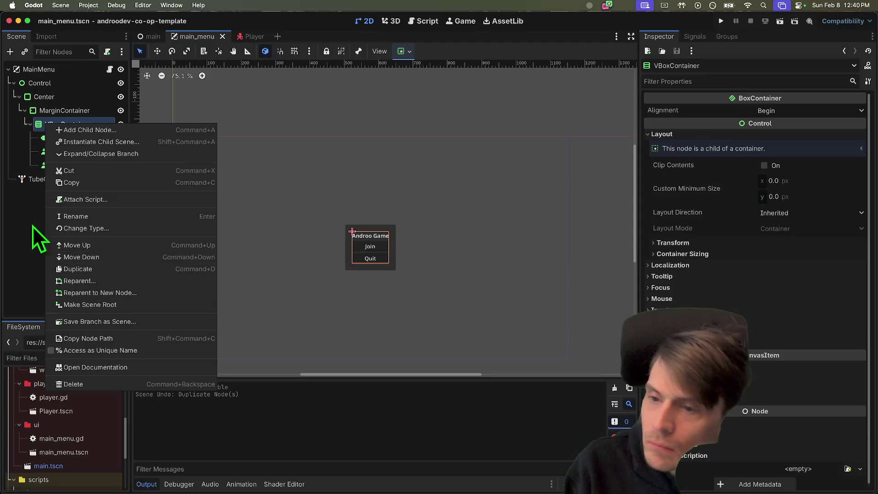
left_click(71, 244)
left_click(80, 115)
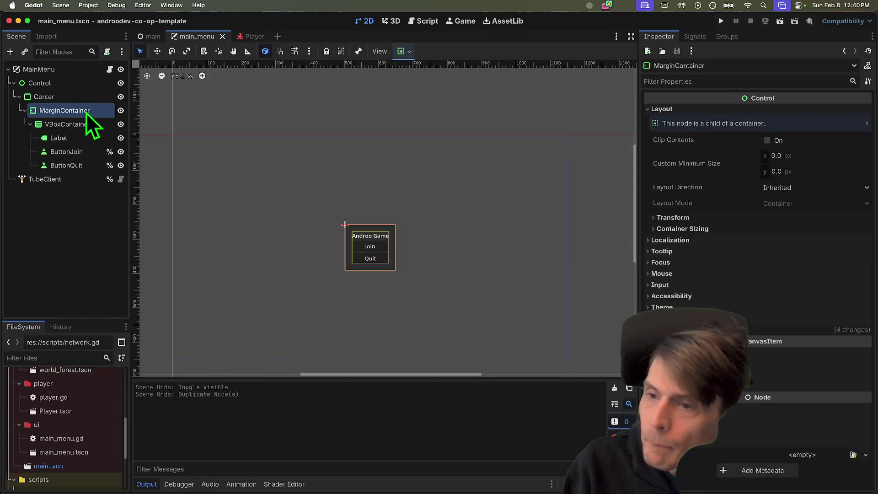
right_click(84, 113)
left_click(157, 114)
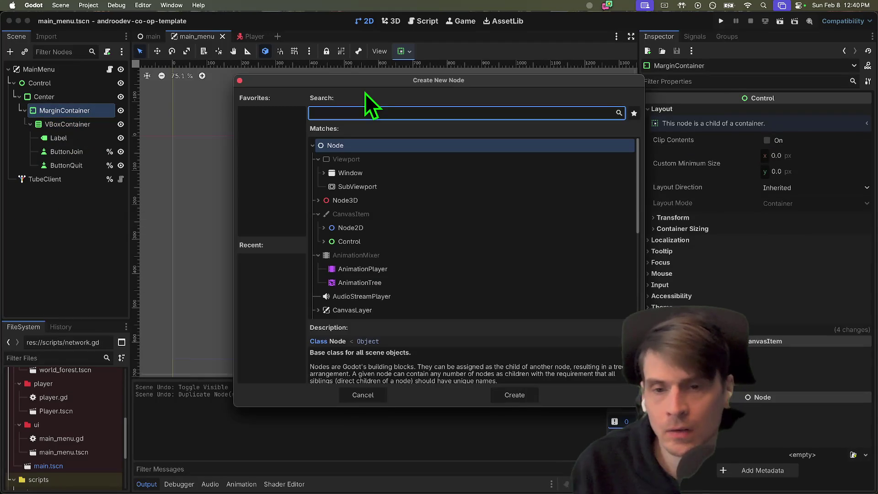
Add an HBoxContainer under MarginContainer and move the existing VBoxContainer inside it.
type("hbo")
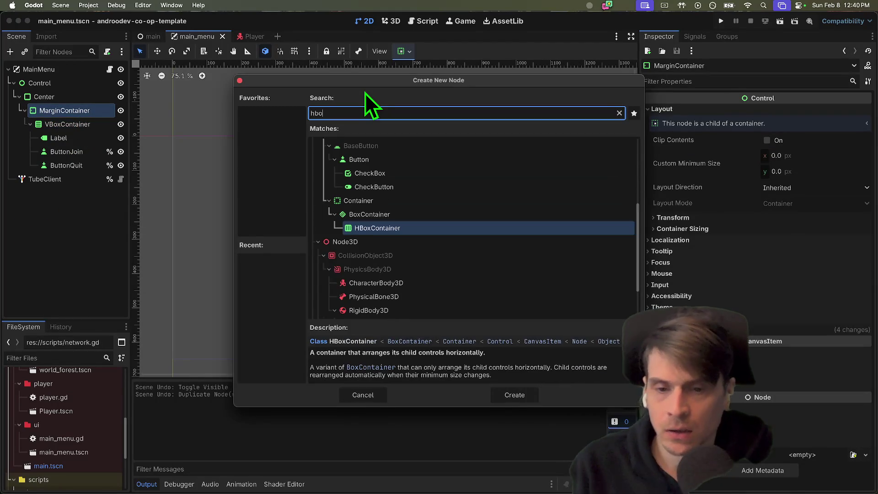
key("Return")
left_click_drag(66, 128, 65, 178)
left_click(75, 126)
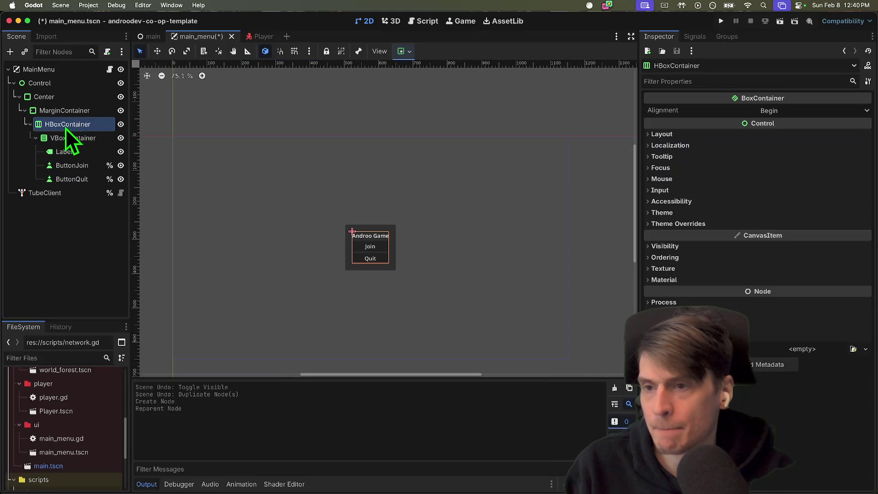
left_click(70, 170)
left_click(79, 126)
Create VBoxContainer2 under the HBoxContainer and add a Label child to it.
key("super+a")
type("vbo")
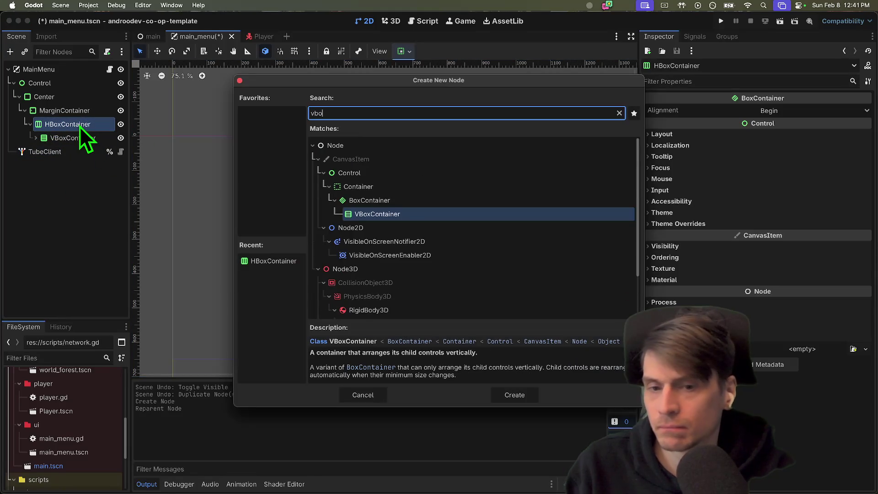
key("Return")
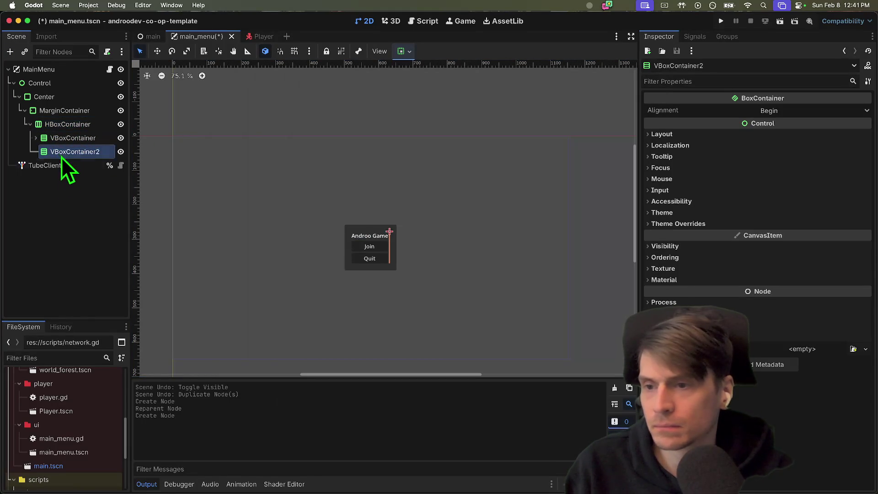
right_click(43, 154)
left_click(64, 158)
type("\\lab")
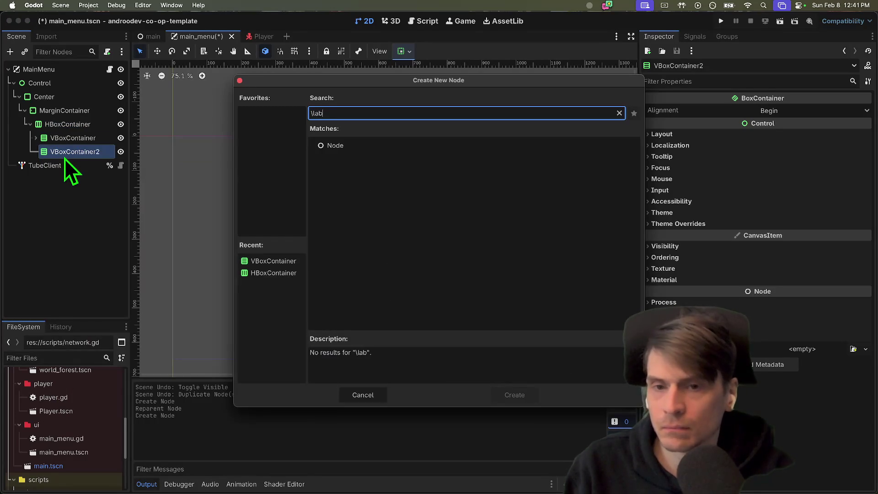
type("el")
key("Return")
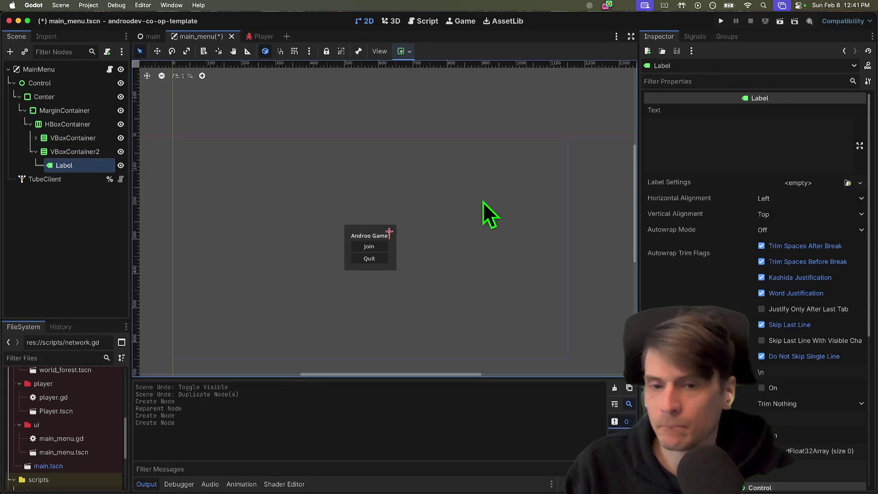
Set the new Label's text to 'Tube Client'.
scroll(427, 255, "up", 2)
left_click(348, 248)
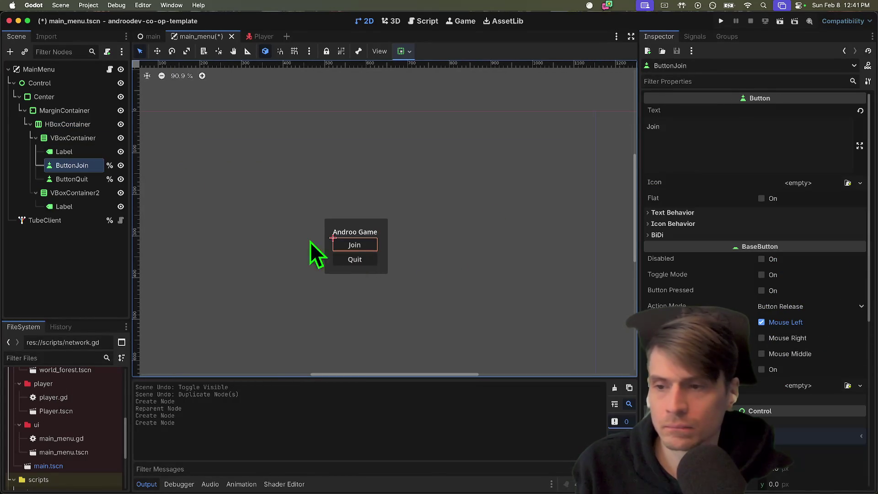
left_click(46, 152)
left_click(64, 207)
left_click(738, 150)
type("Tube Client")
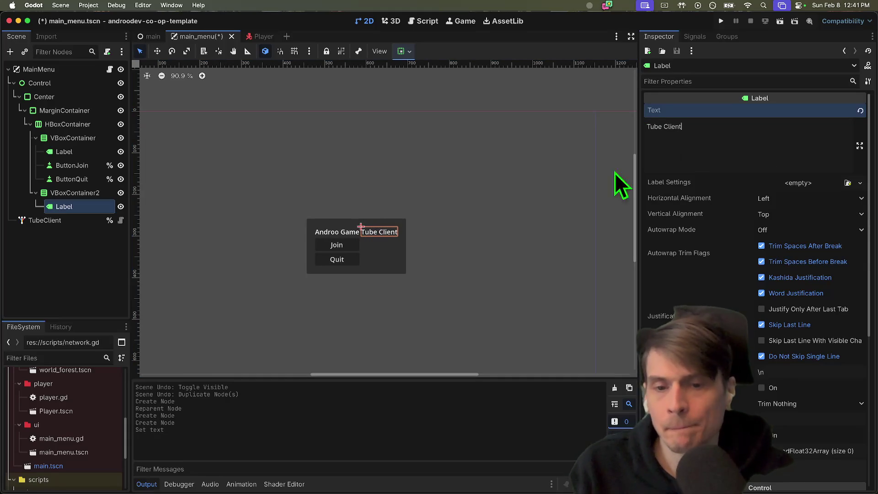
left_click(412, 151)
Toggle VBoxContainer visibility to compare the two columns' layout.
left_click(123, 138)
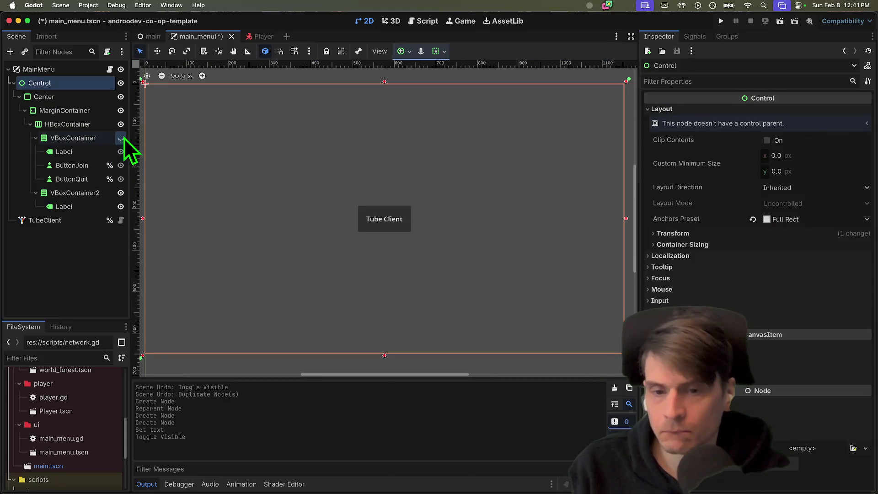
left_click(123, 138)
left_click(123, 138)
left_click(123, 138)
left_click(109, 197)
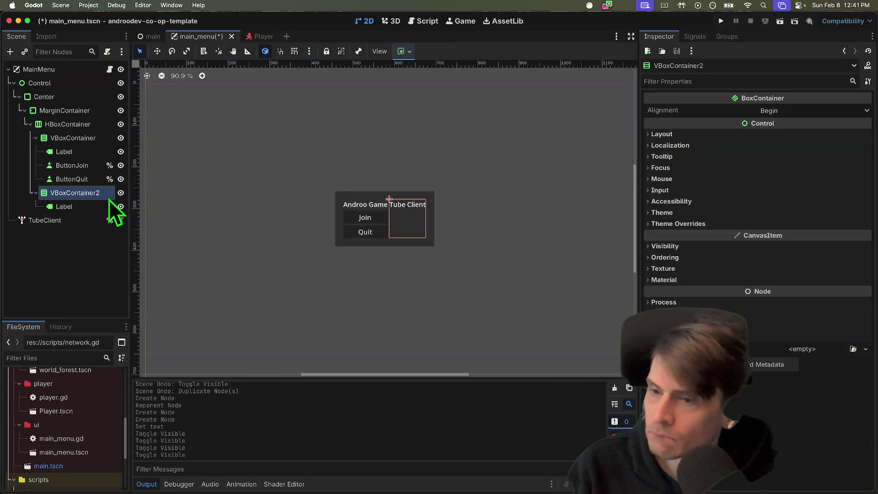
left_click(86, 139)
left_click(120, 139)
left_click(119, 139)
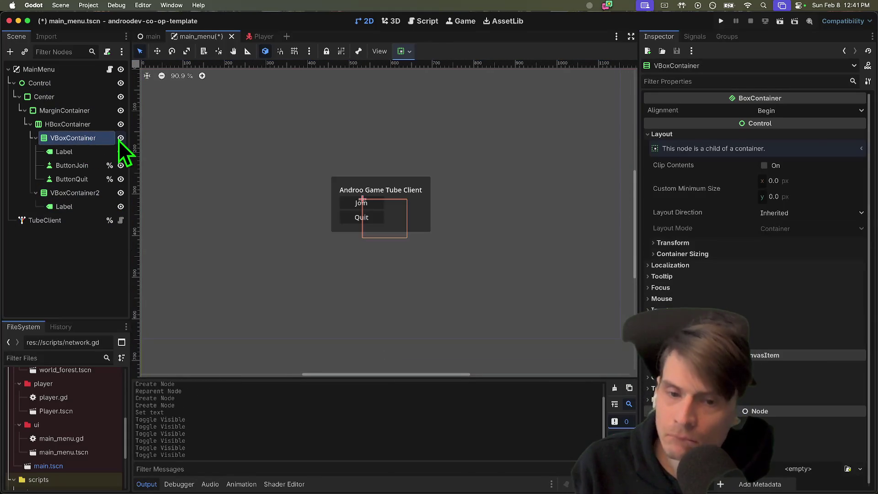
left_click(73, 194)
left_click(62, 207)
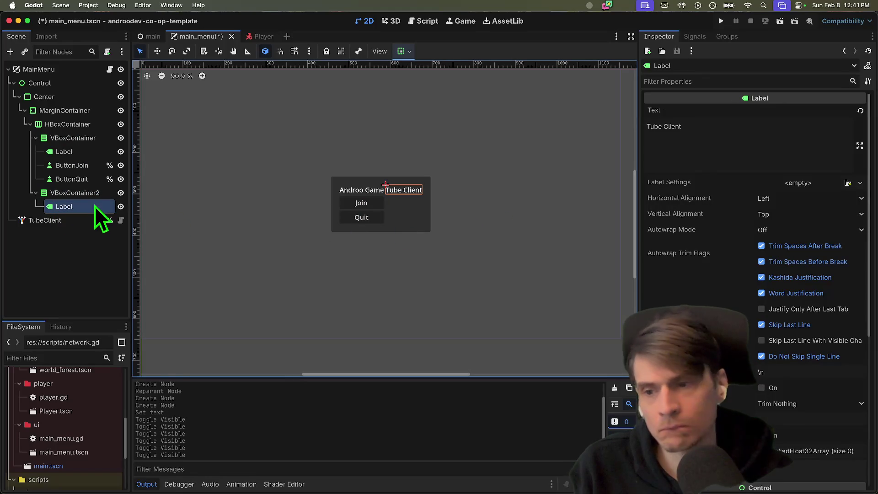
Add a LineEdit under VBoxContainer2, undoing an accidental extra Label.
right_click(87, 194)
left_click(110, 199)
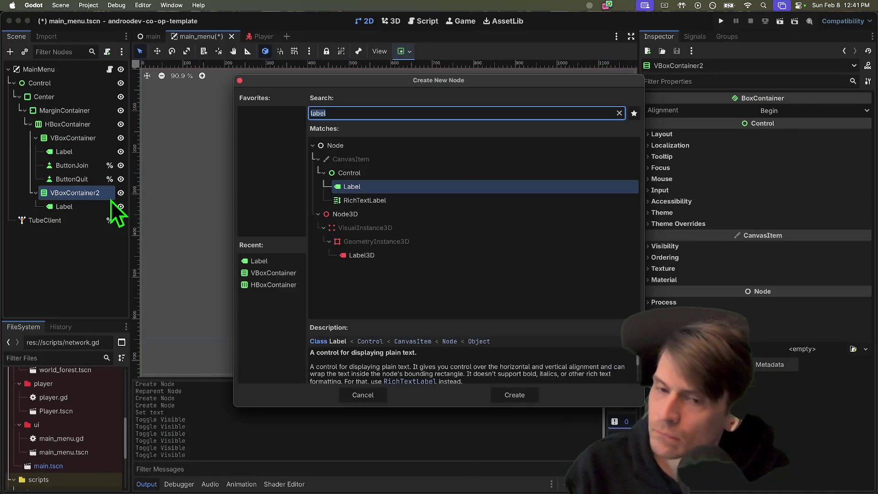
key("Return")
key("super+z")
right_click(103, 196)
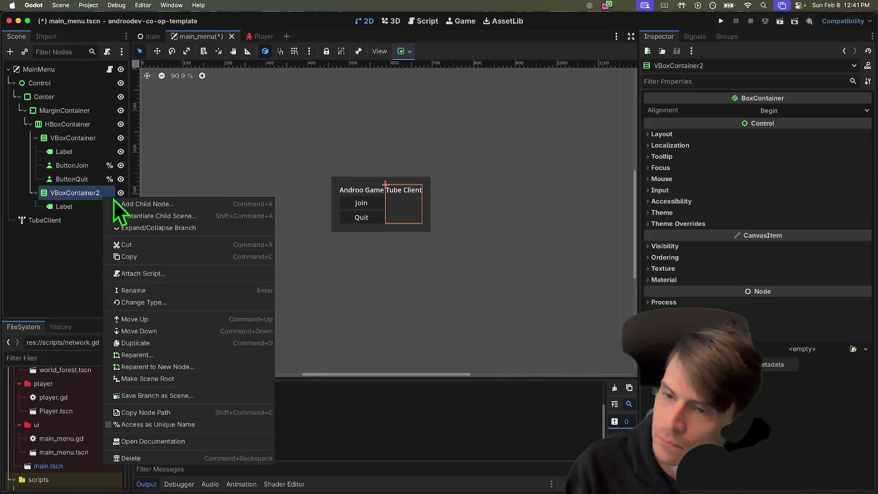
left_click(158, 205)
type("inpu")
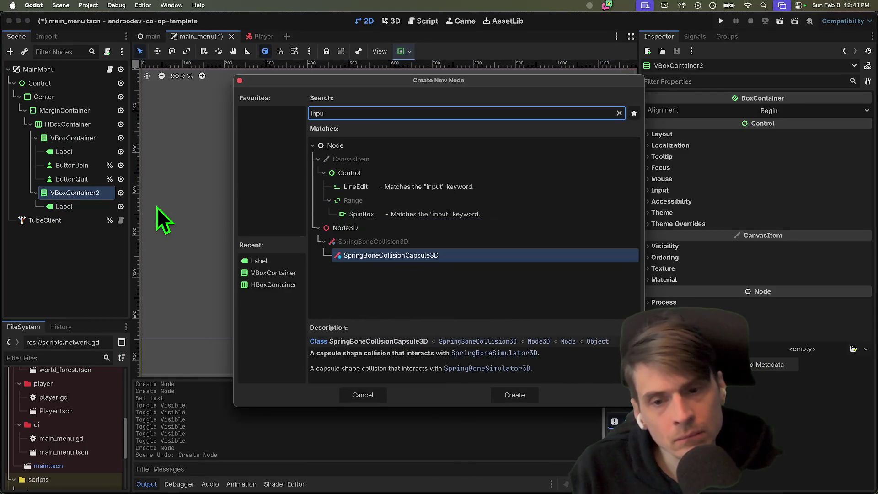
key("Up")
key("Up")
key("Up")
key("Return")
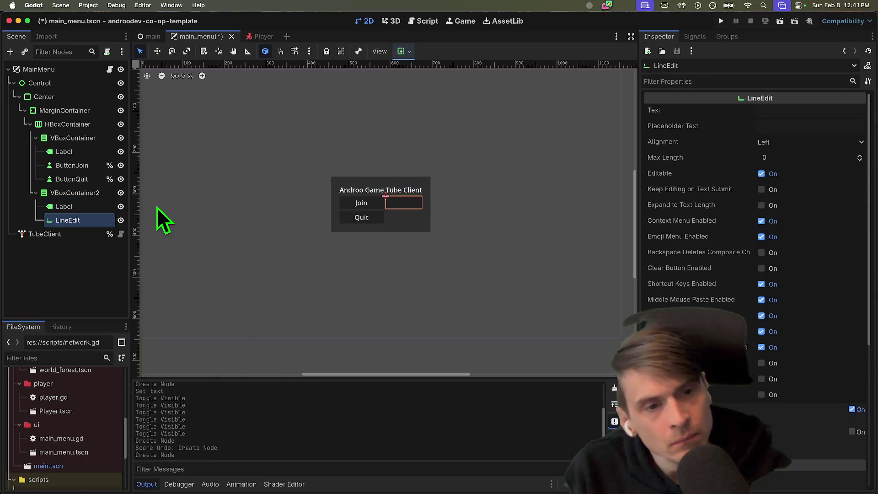
Try 'Test' as the LineEdit text, then clear it so the field stays empty.
left_click(821, 111)
type("Tes")
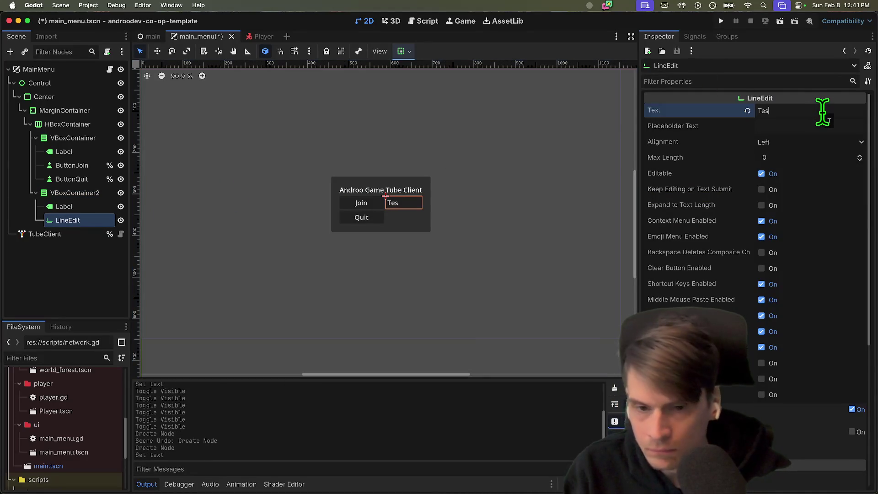
type("t")
key("BackSpace")
key("BackSpace")
key("BackSpace")
key("BackSpace")
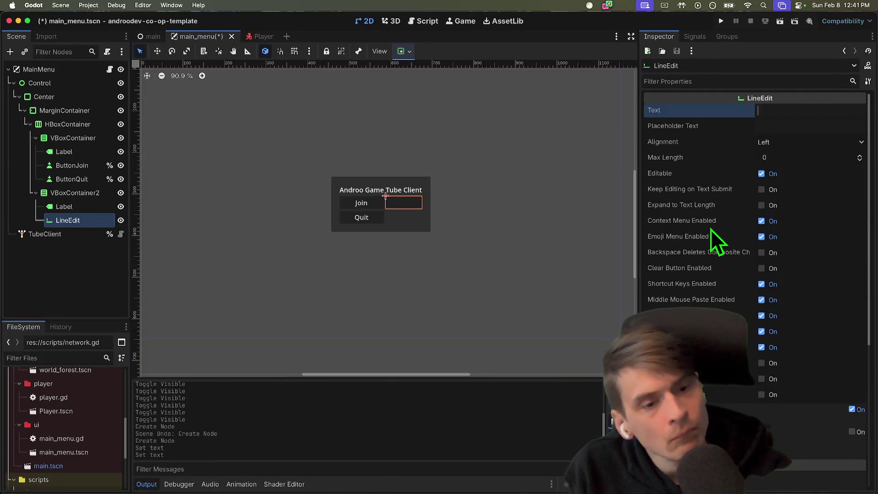
scroll(777, 314, "down", 3)
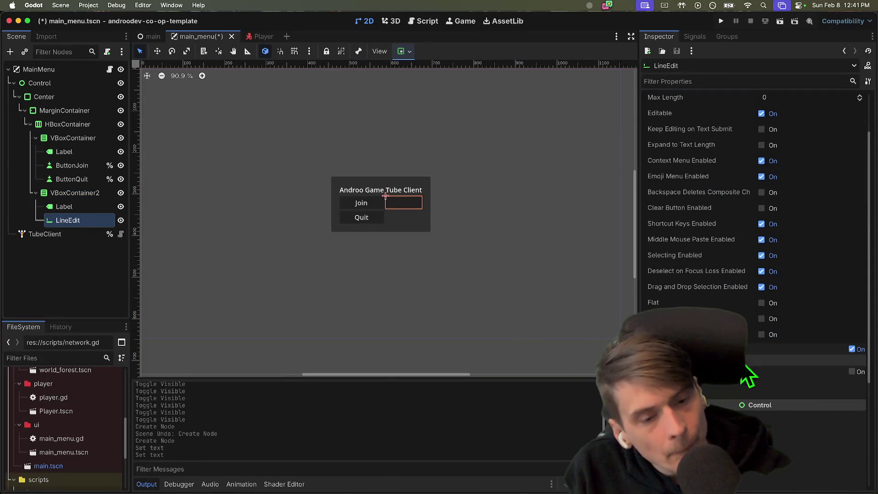
scroll(427, 224, "up", 5)
left_click_drag(427, 224, 398, 229)
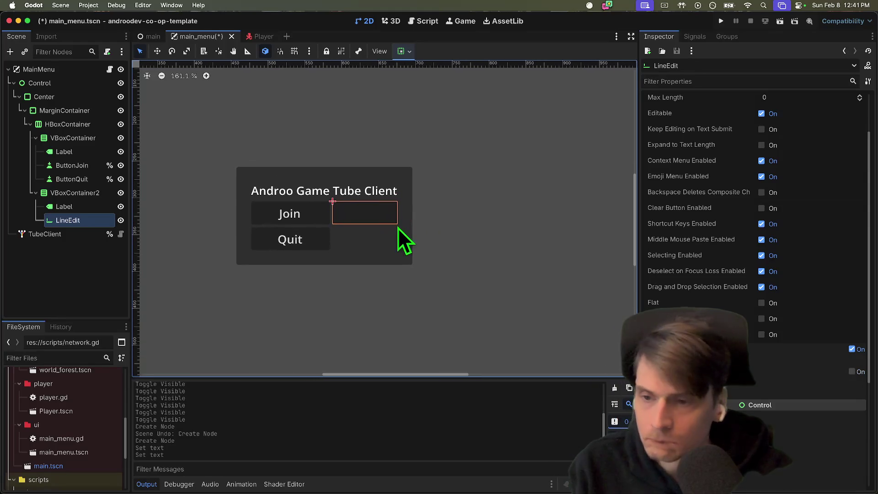
Set the LineEdit's Right Icon to tube_context.svg through Quick Load.
scroll(784, 251, "up", 3)
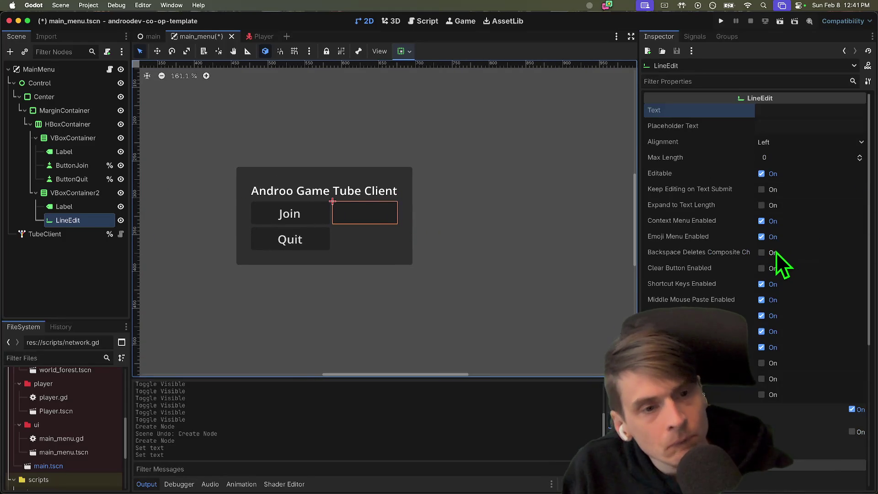
right_click(732, 398)
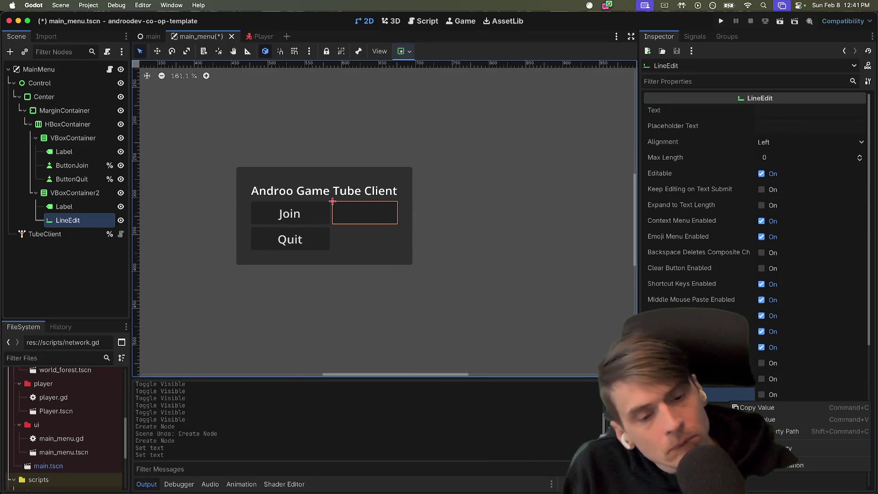
key("Escape")
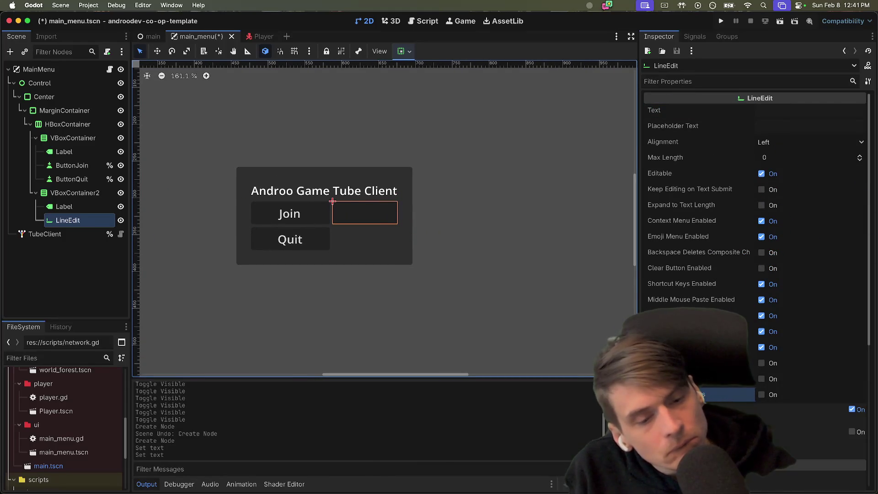
scroll(771, 478, "down", 6)
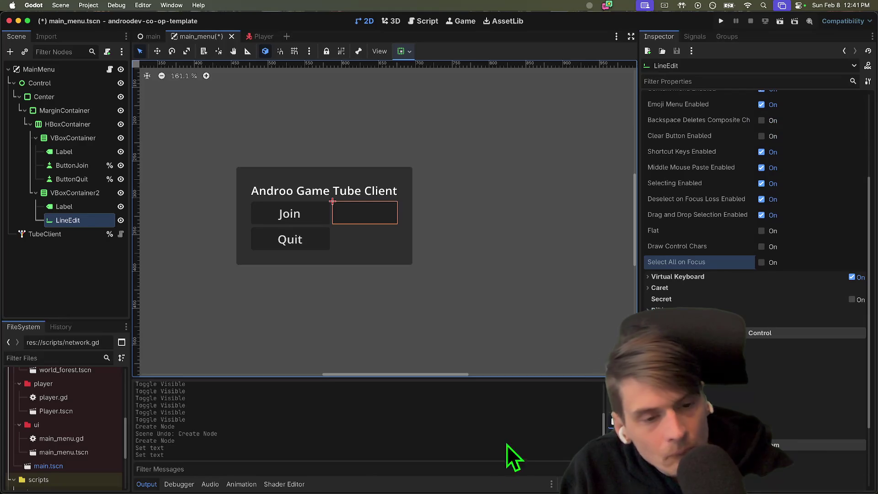
scroll(229, 330, "up", 2)
left_click_drag(446, 265, 428, 273)
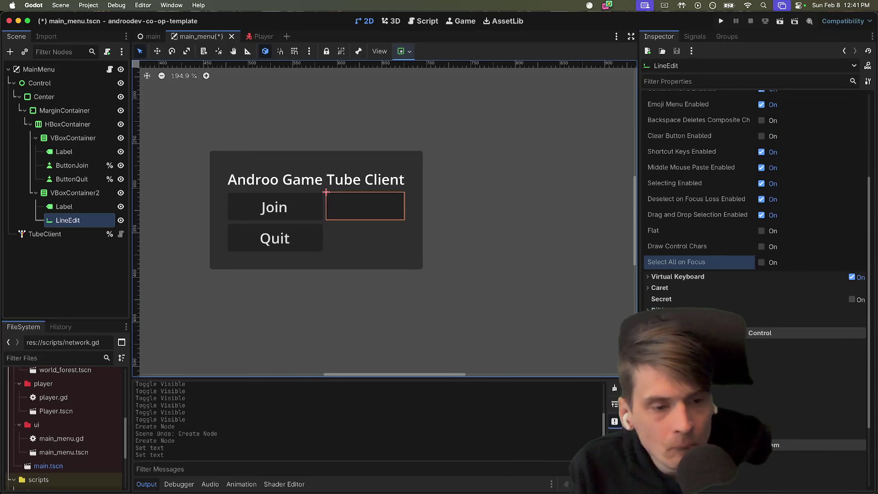
left_click(819, 348)
key("Escape")
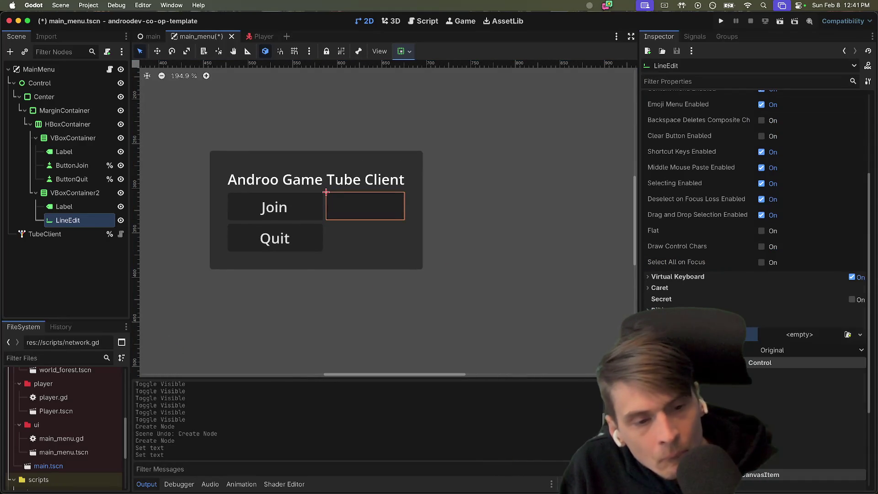
left_click(848, 334)
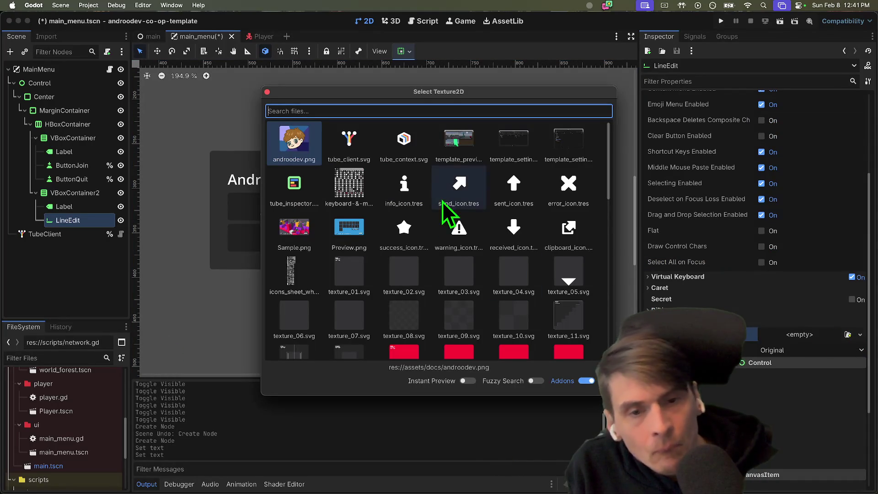
scroll(540, 234, "down", 1)
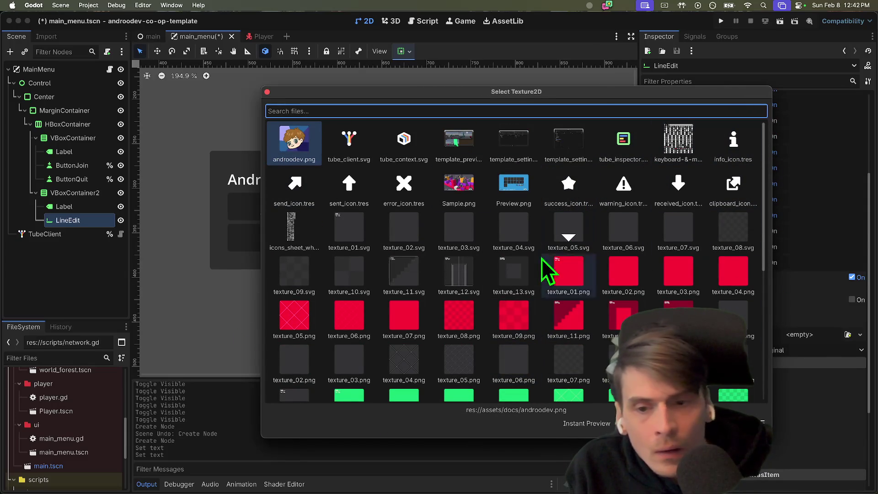
double_click(402, 141)
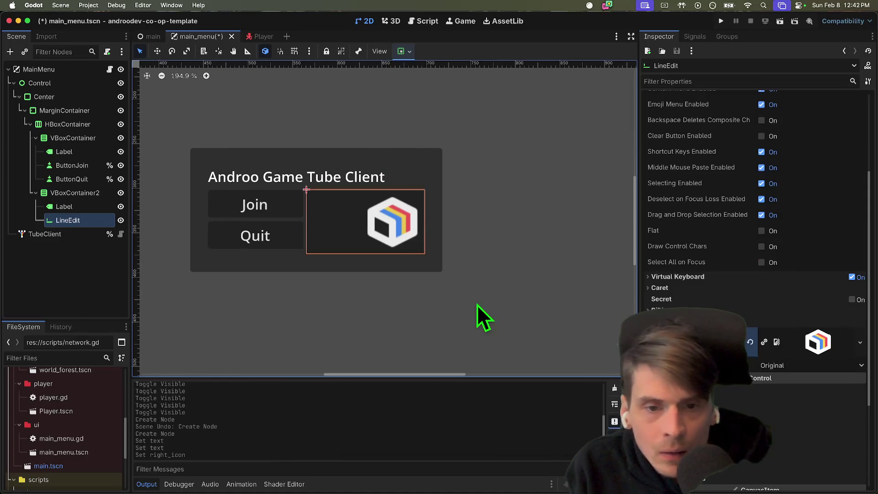
Set the LineEdit's icon Expand Mode to Fit to Text.
left_click(389, 230)
left_click(388, 230)
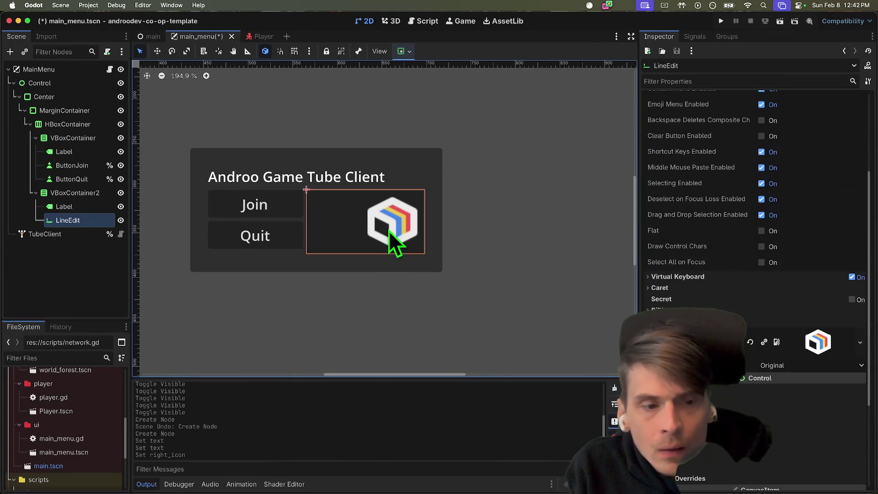
scroll(784, 297, "down", 10)
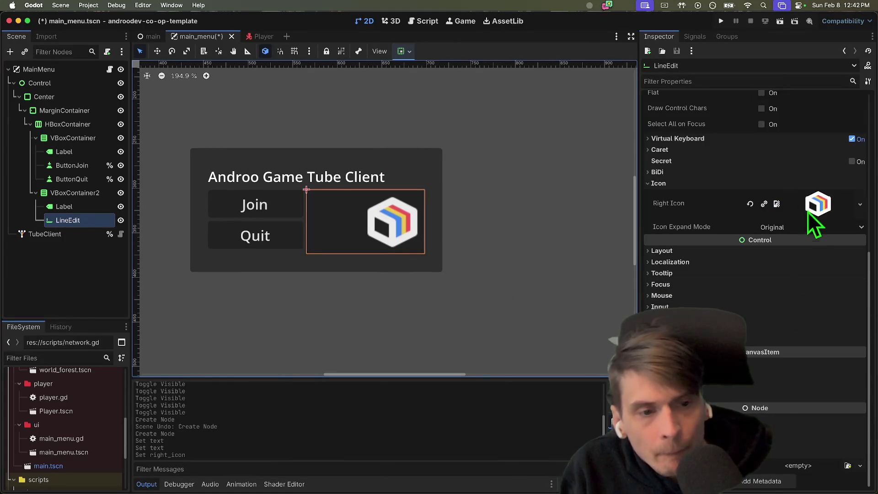
left_click(810, 228)
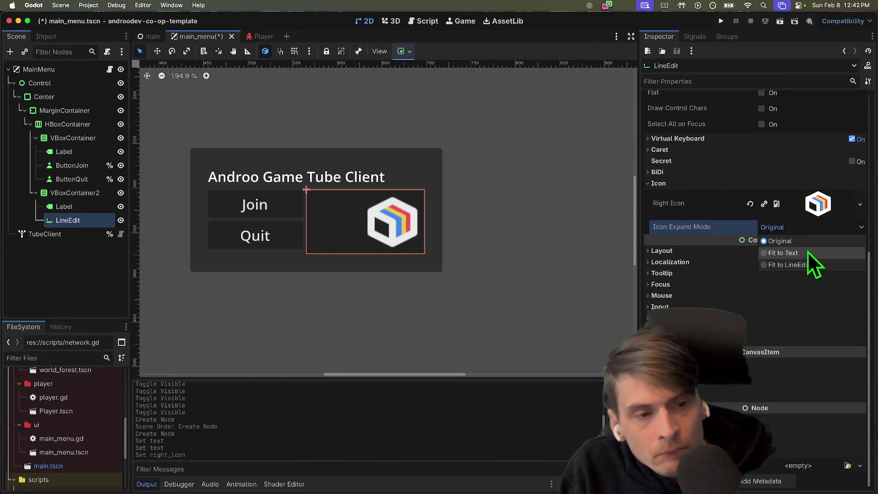
left_click(807, 253)
left_click(469, 216)
scroll(412, 224, "right", 2)
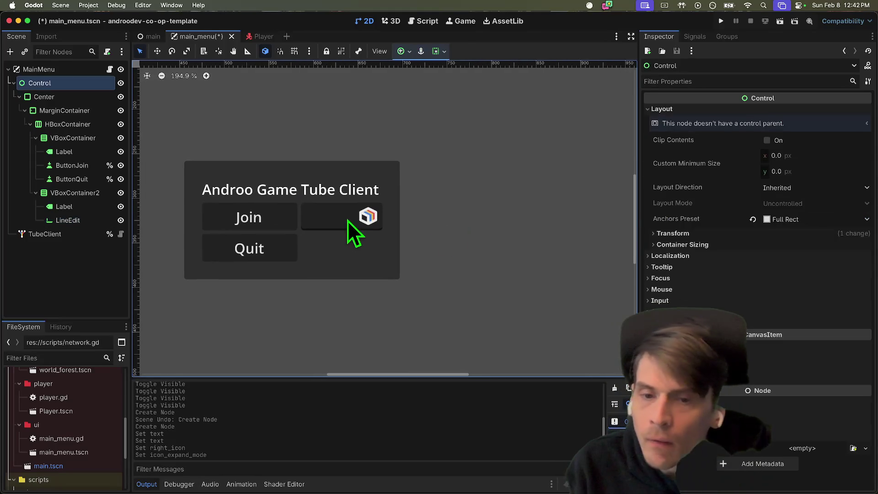
left_click(348, 221)
Review the Tube Client label text and the LineEdit's right icon property.
left_click(75, 212)
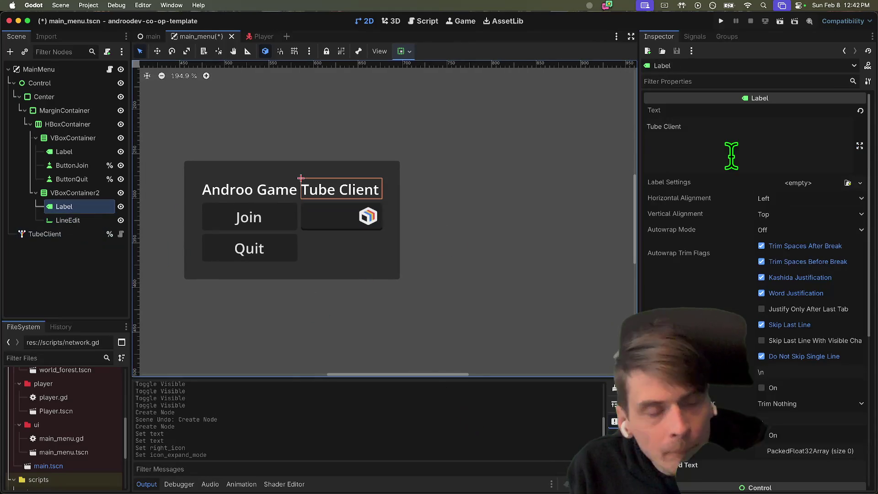
left_click(730, 155)
left_click(328, 207)
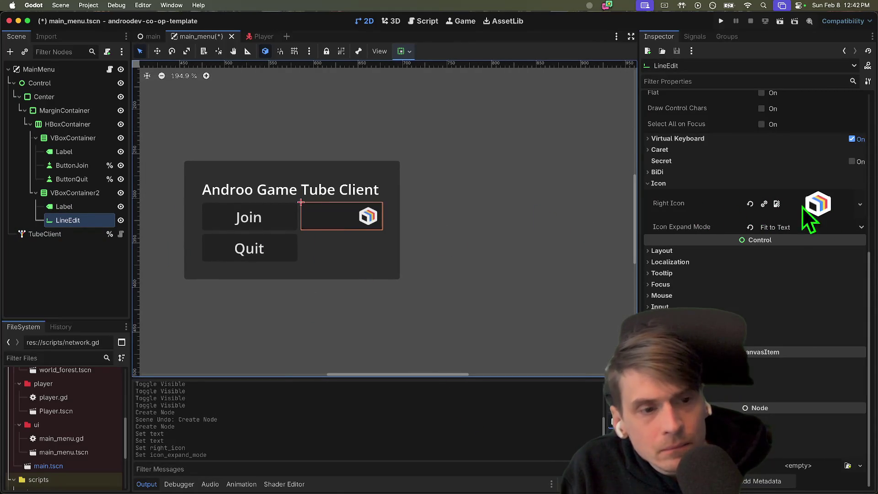
left_click(709, 210)
scroll(710, 206, "up", 3)
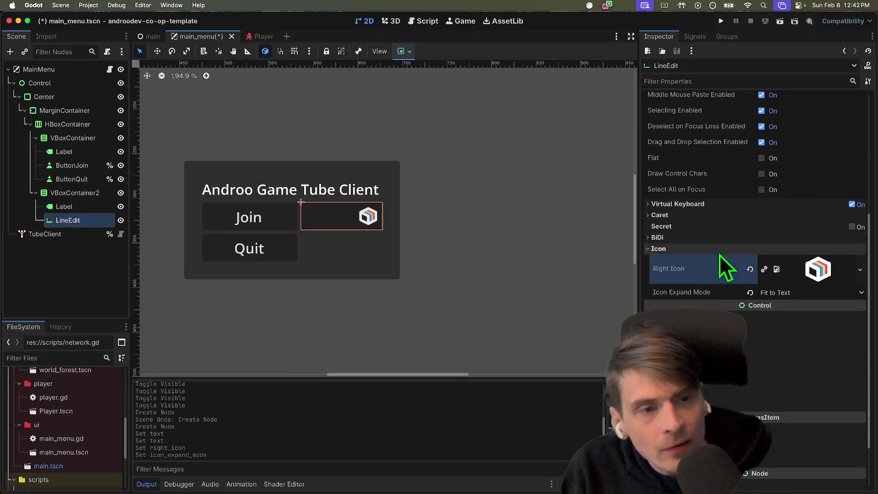
scroll(695, 247, "up", 10)
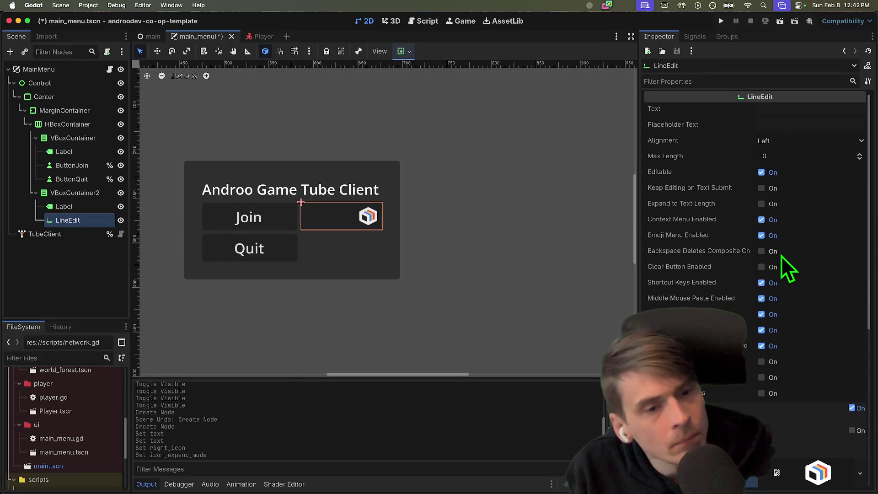
scroll(781, 256, "down", 3)
scroll(781, 256, "down", 5)
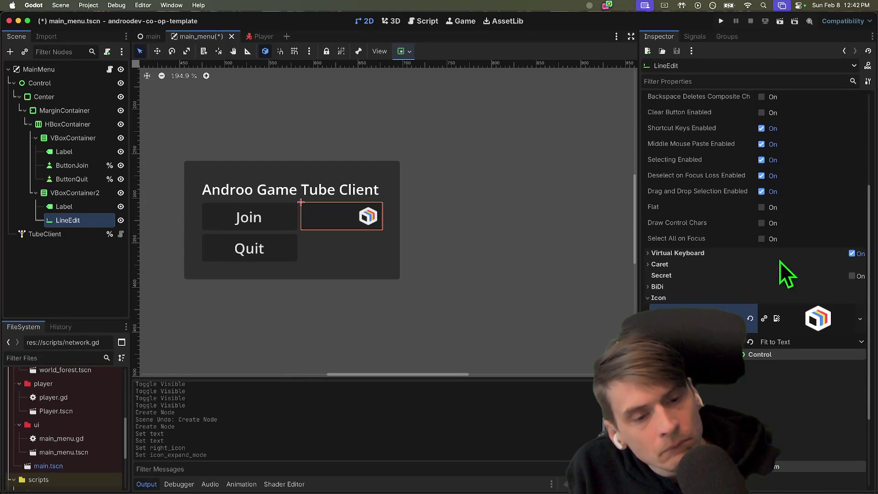
scroll(781, 260, "down", 3)
Browse the LineEdit's Icon, BiDi, Caret and Secret settings, then hide the Join/Quit VBoxContainer.
left_click(694, 249)
left_click(694, 250)
left_click(698, 238)
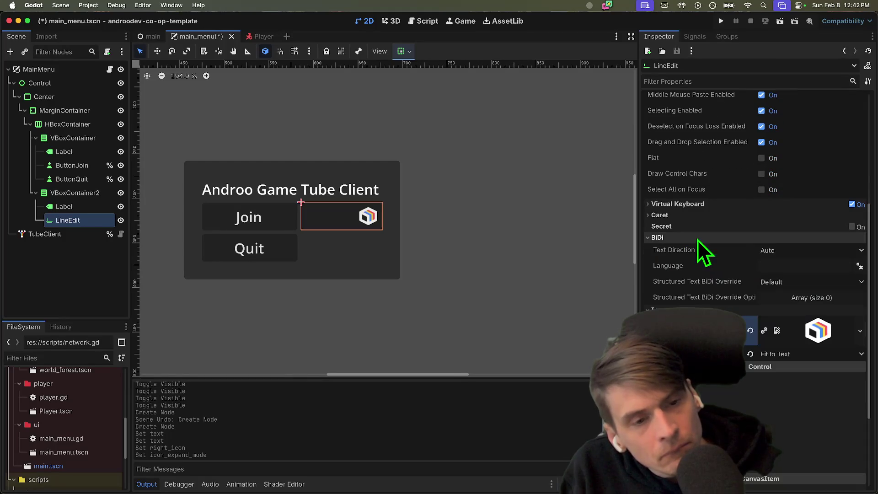
left_click(749, 239)
left_click(751, 217)
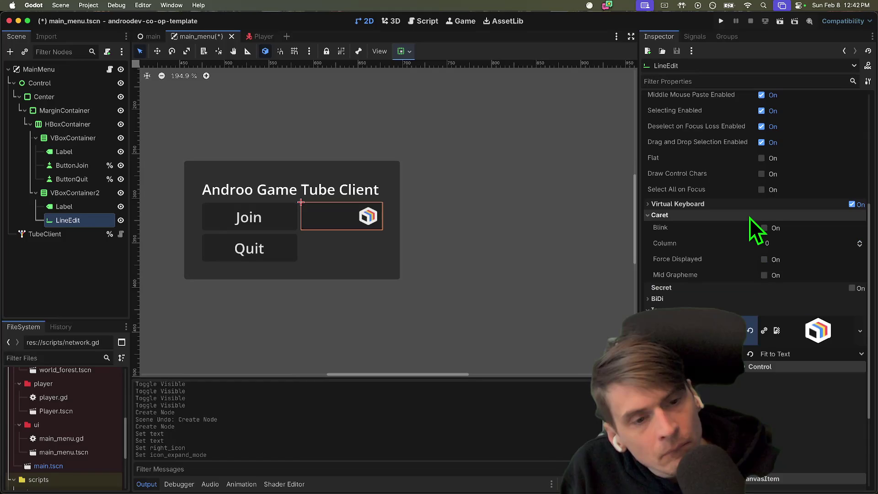
left_click(750, 217)
left_click(853, 227)
left_click(854, 227)
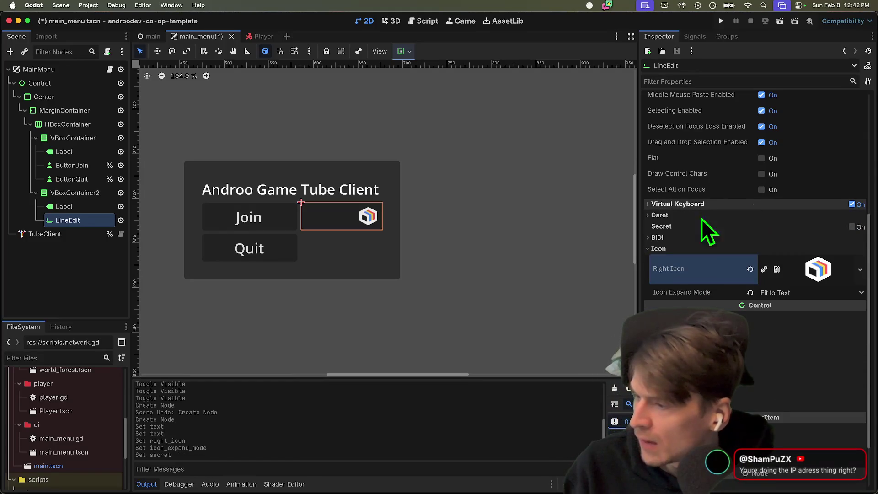
left_click_drag(456, 236, 419, 248)
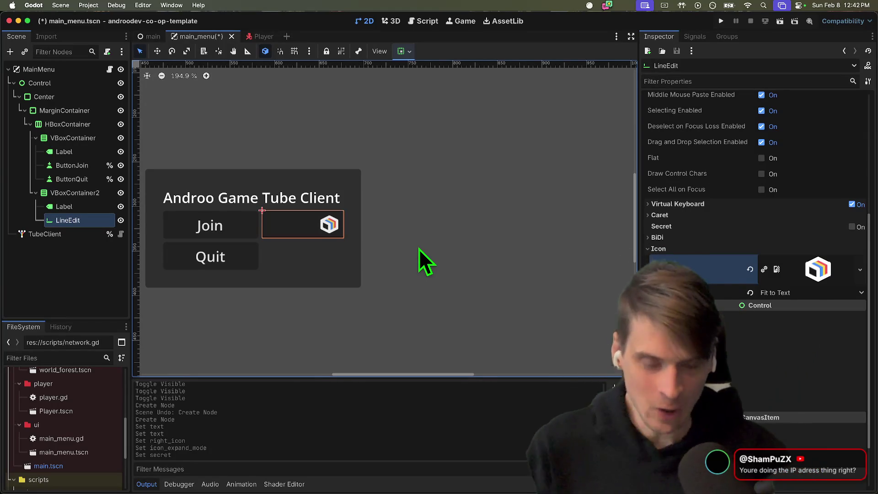
key("super+Tab")
key("super+Tab")
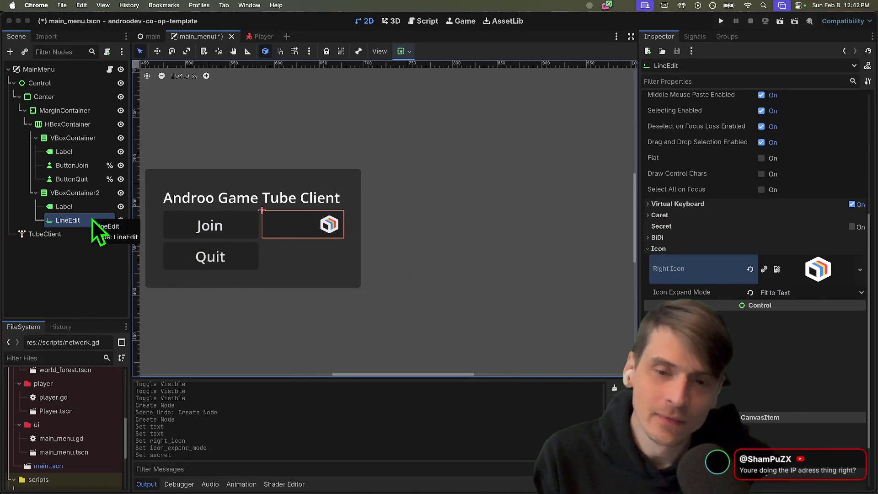
left_click(121, 139)
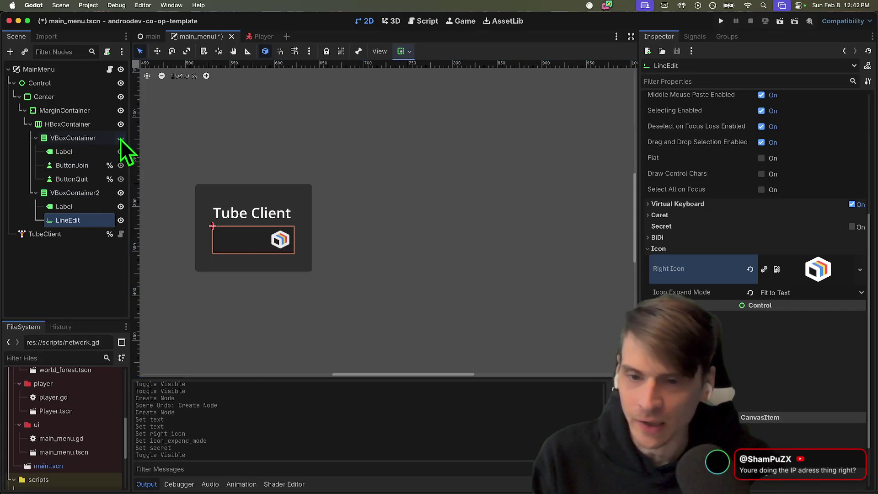
Add an HBoxContainer at the top of VBoxContainer2.
right_click(76, 192)
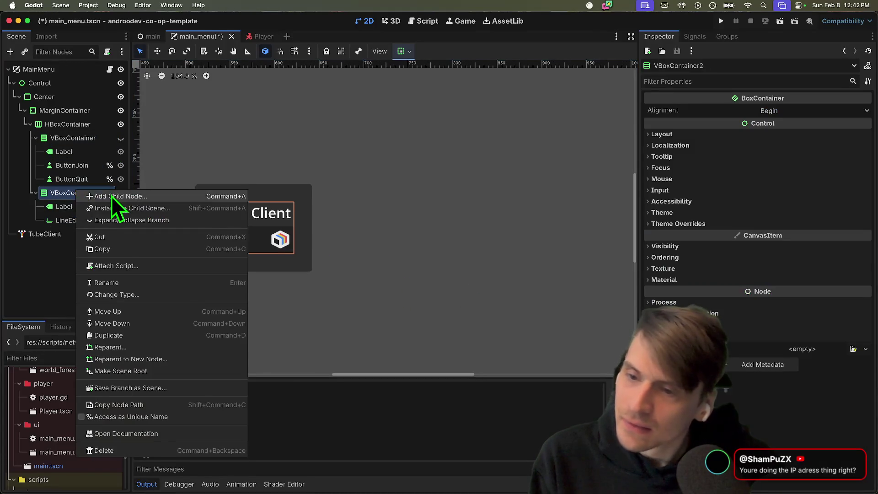
left_click(112, 195)
type("hbox")
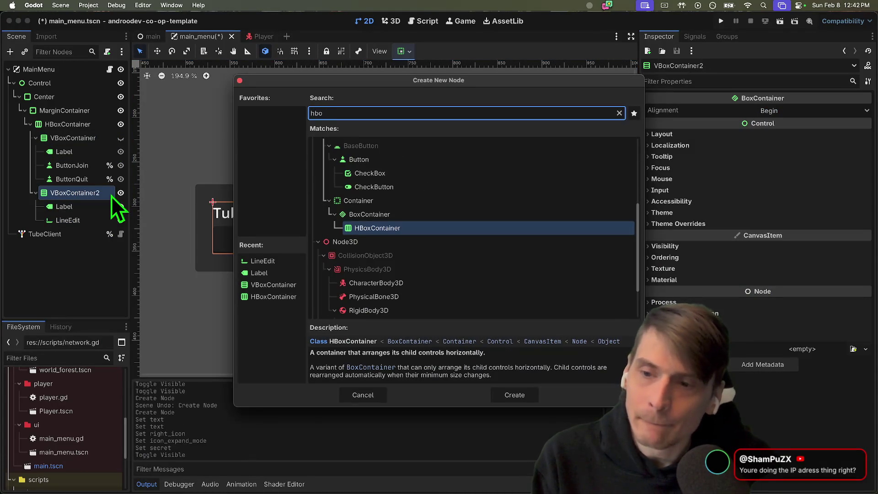
key("Return")
mouse_move(83, 235)
left_mouse_down()
mouse_move(119, 198)
mouse_move(78, 207)
left_mouse_up()
Put the Tube Client Label and LineEdit side by side, then save and run the scene.
left_click(87, 220)
left_click(90, 232, "shift")
left_click(344, 260)
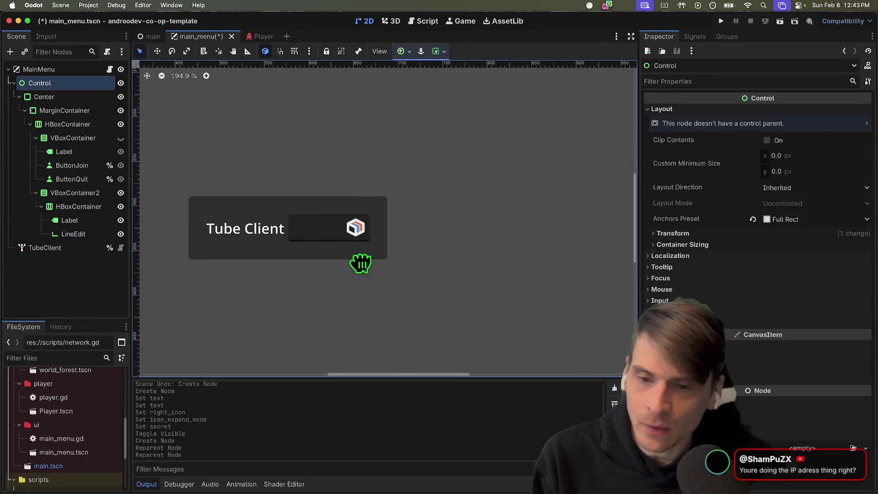
left_click(365, 222)
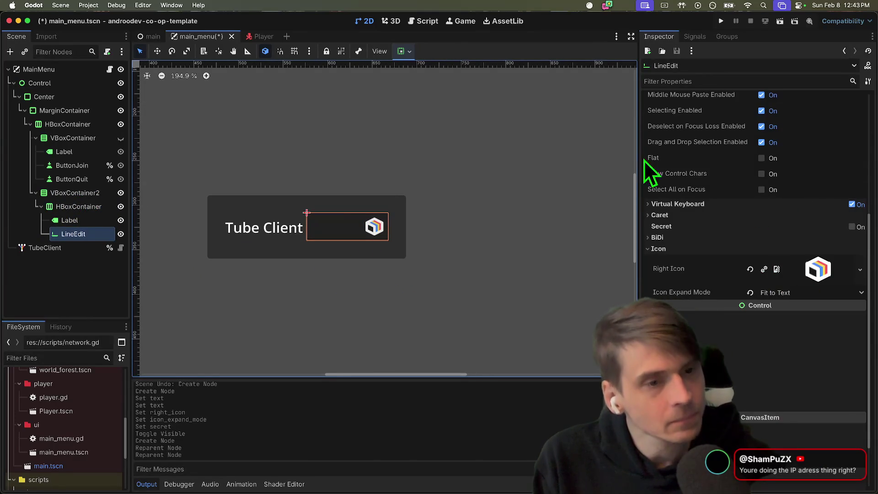
scroll(787, 154, "up", 5)
key("super+b")
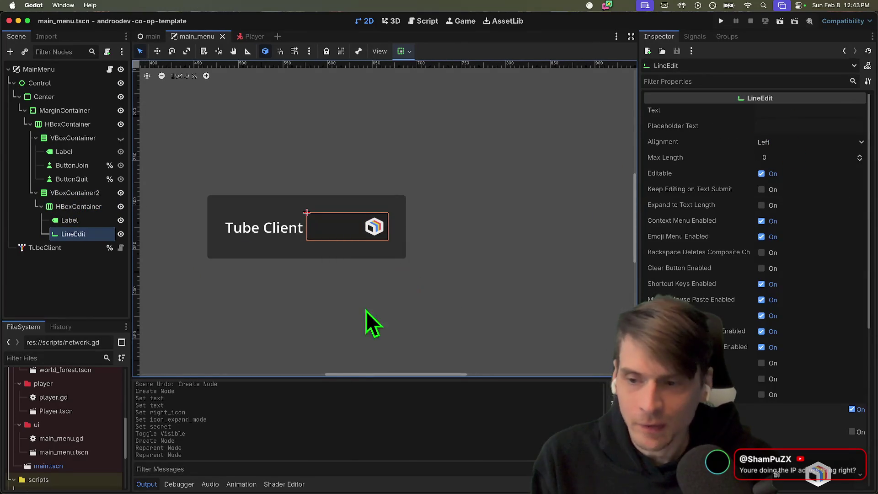
Type and clear test text in the running game's Tube Client field, then stop the game.
left_click(313, 327)
type("efef")
key("super+a")
key("BackSpace")
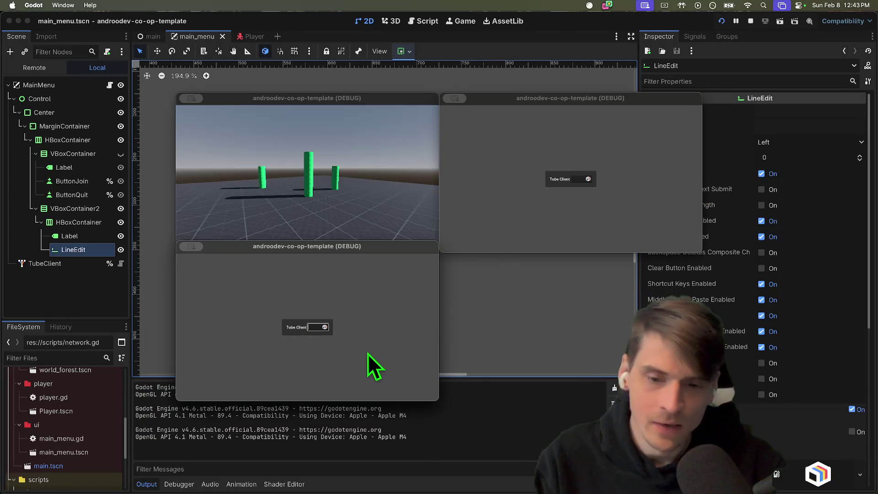
key("super+q")
key("super+q")
key("super+q")
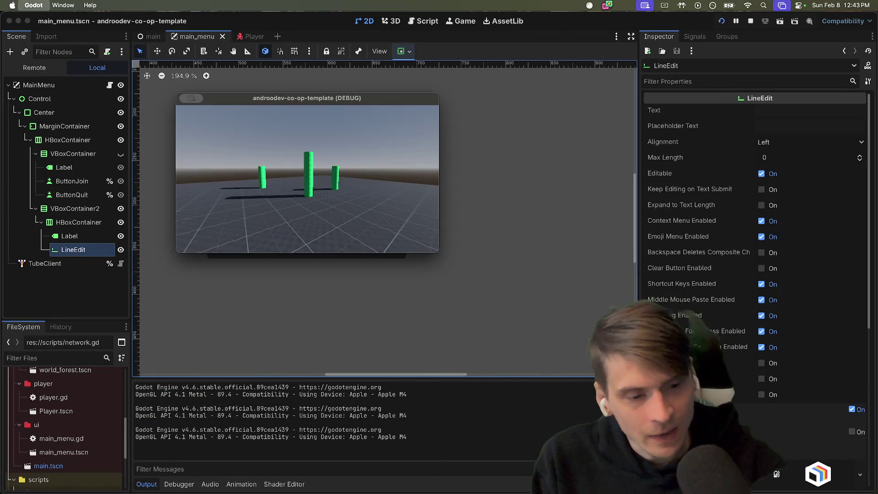
Check the Tube readme in Firefox, then search the Asset Library for 'tube'.
scroll(748, 399, "down", 5)
right_click(668, 317)
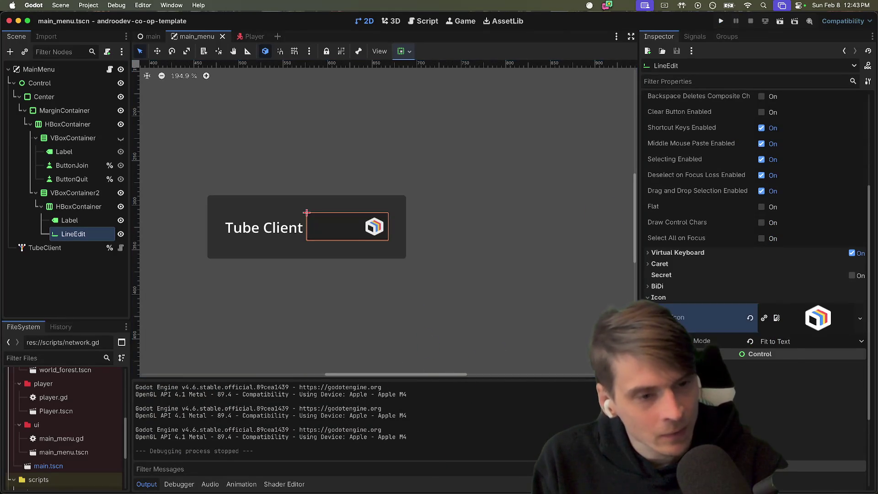
left_click(413, 323)
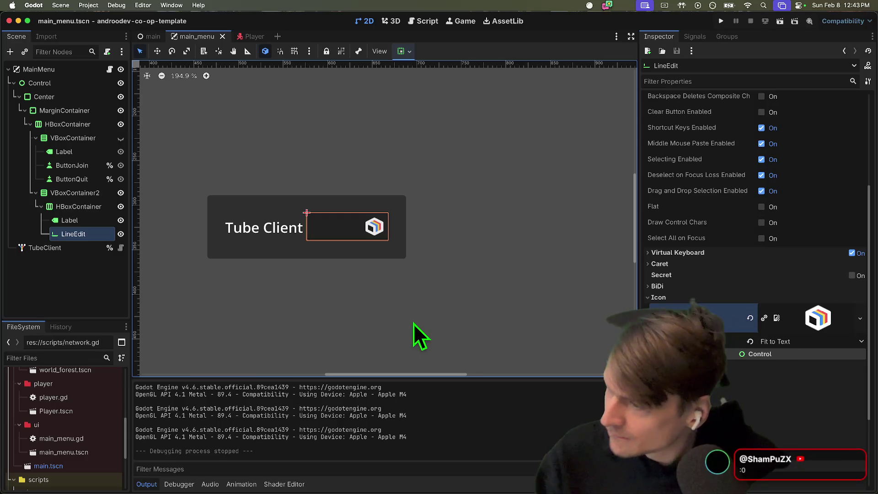
key("super+Tab")
key("super+Tab")
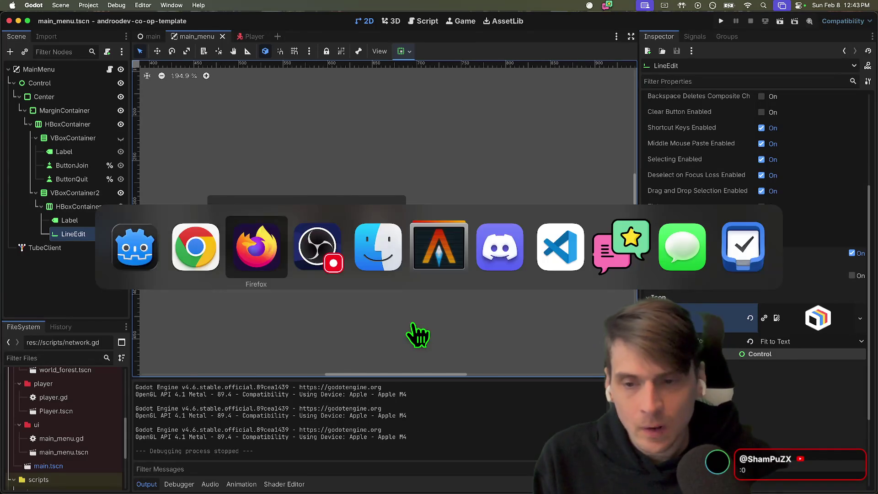
scroll(504, 373, "up", 20)
scroll(261, 177, "down", 6)
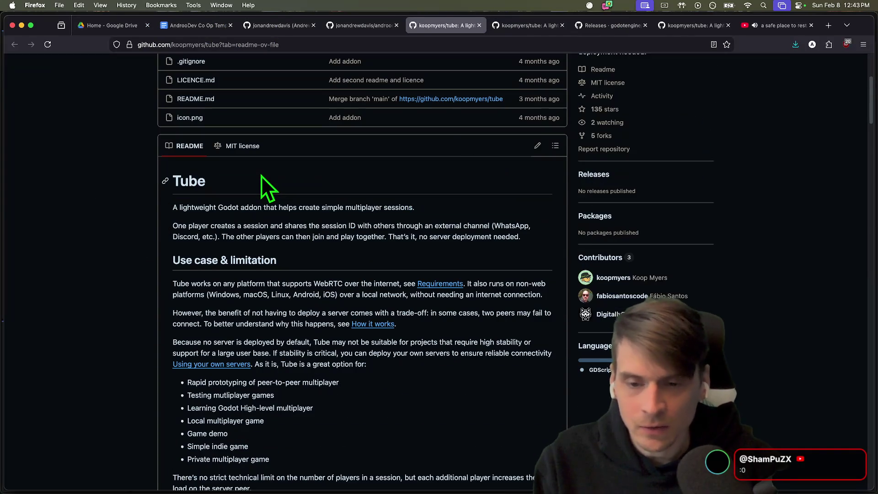
scroll(440, 137, "down", 15)
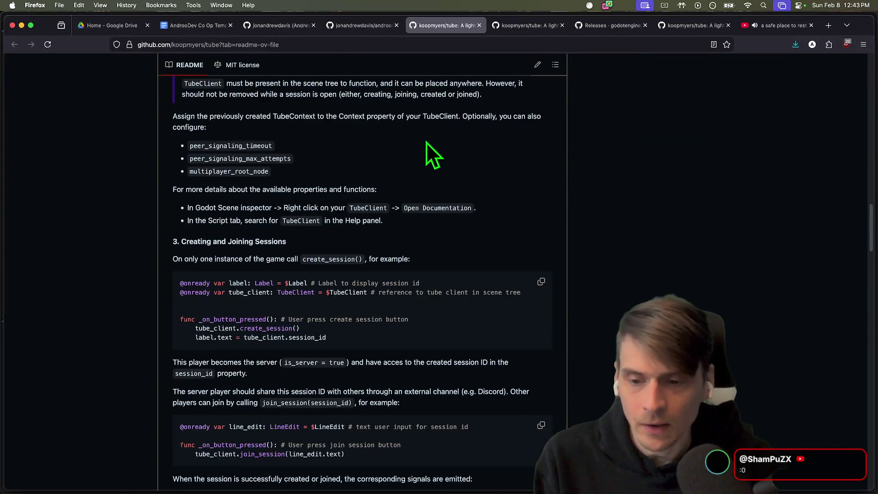
key("super+Tab")
left_click(518, 21)
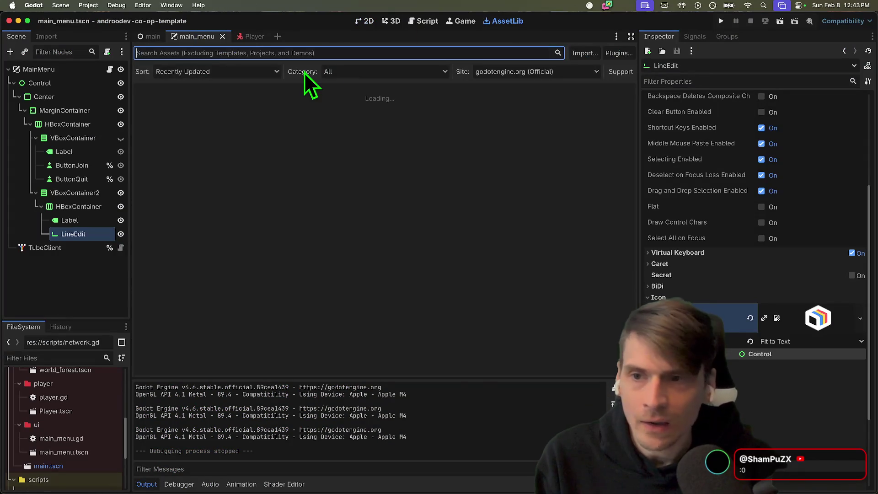
type("tube")
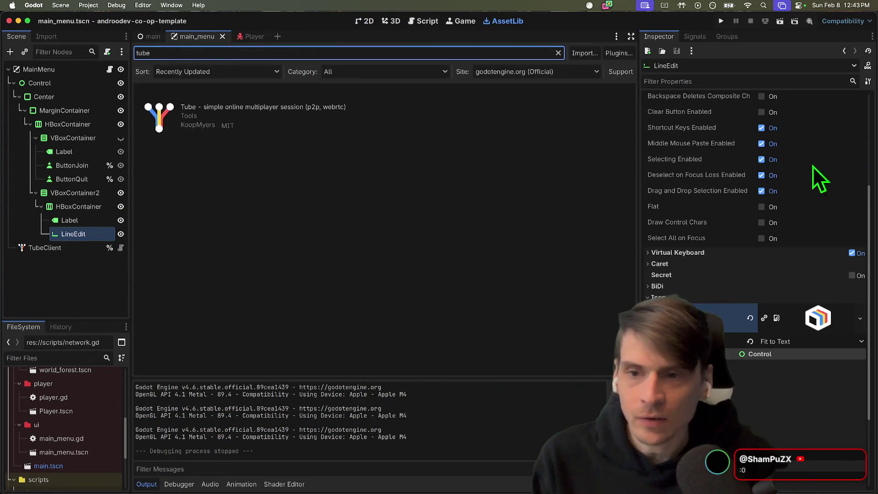
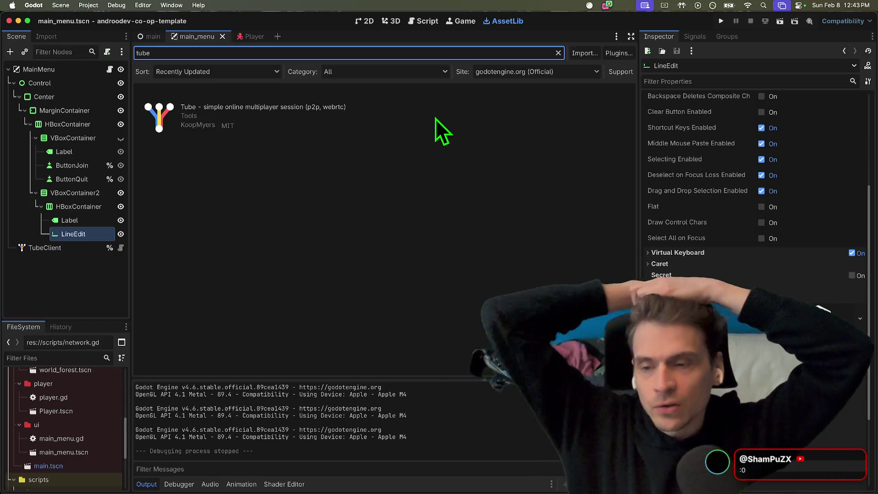
Clear the asset search, close main_menu, check create_session in the Tube README, then open network.gd.
key("BackSpace")
key("BackSpace")
key("BackSpace")
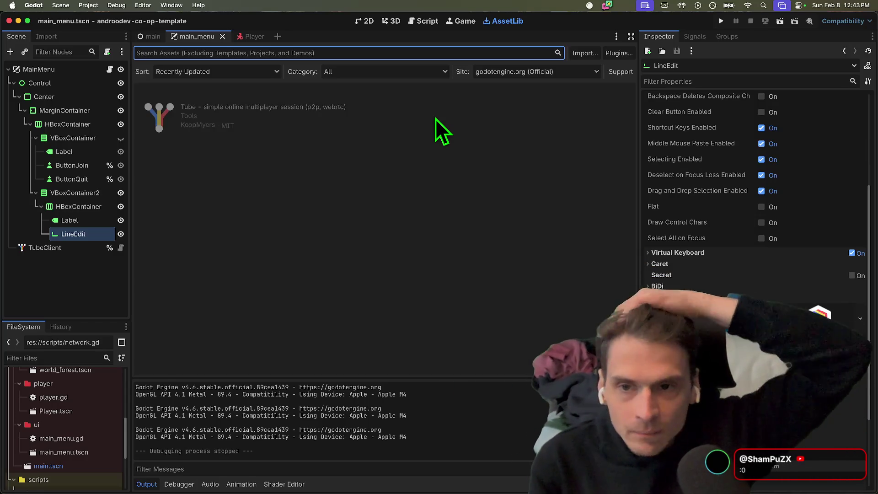
middle_click(200, 39)
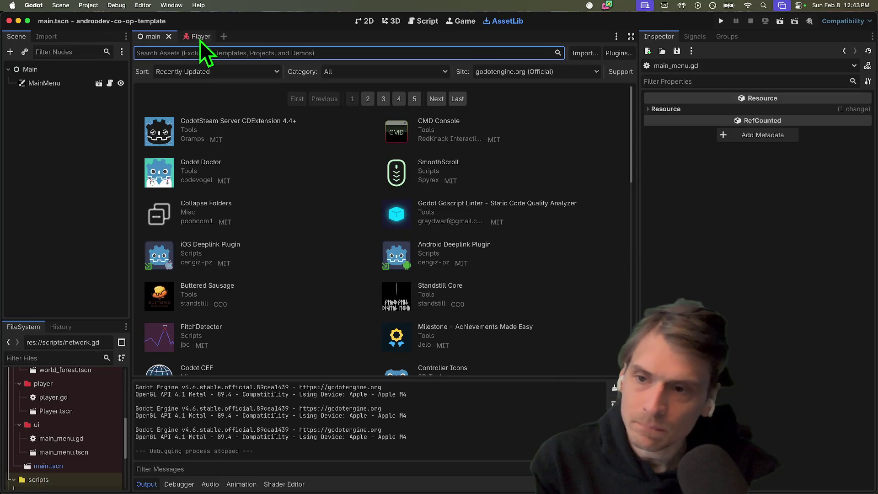
key("super+Tab")
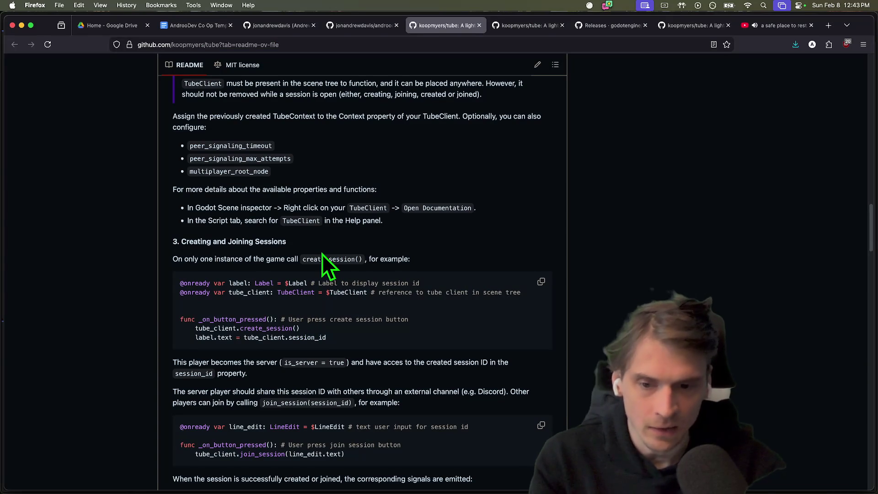
double_click(297, 328)
scroll(403, 350, "down", 1)
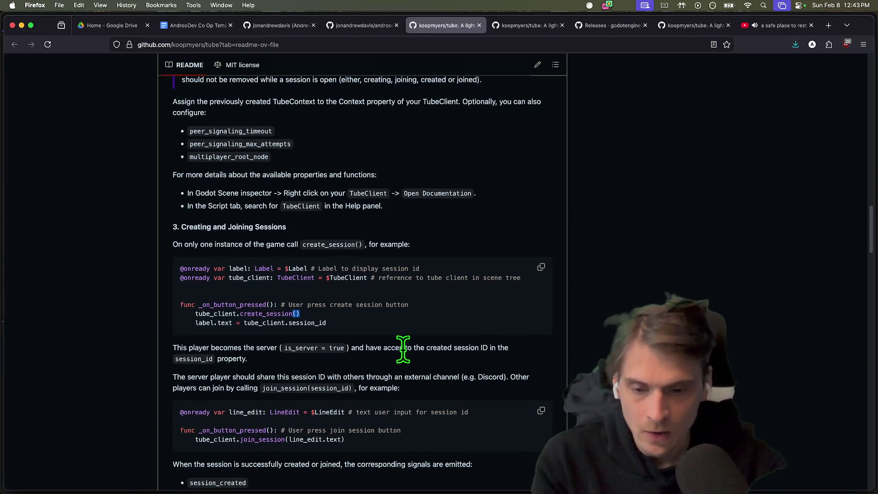
key("super+Tab")
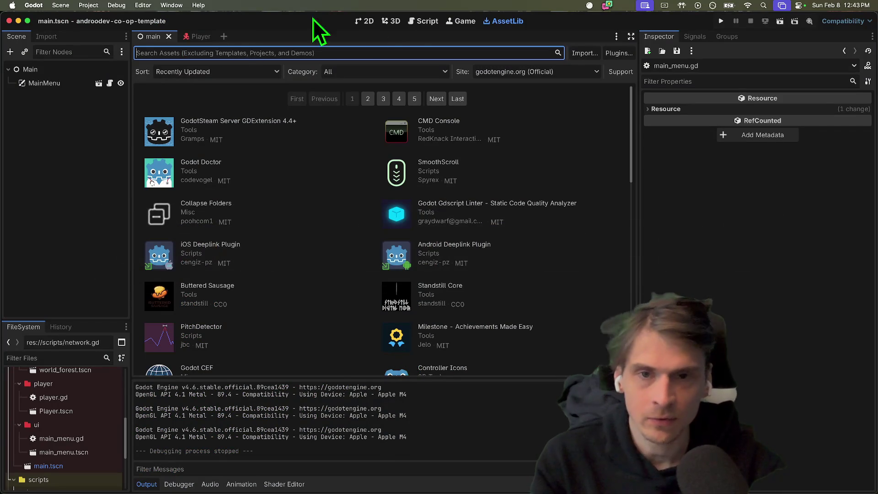
left_click(420, 21)
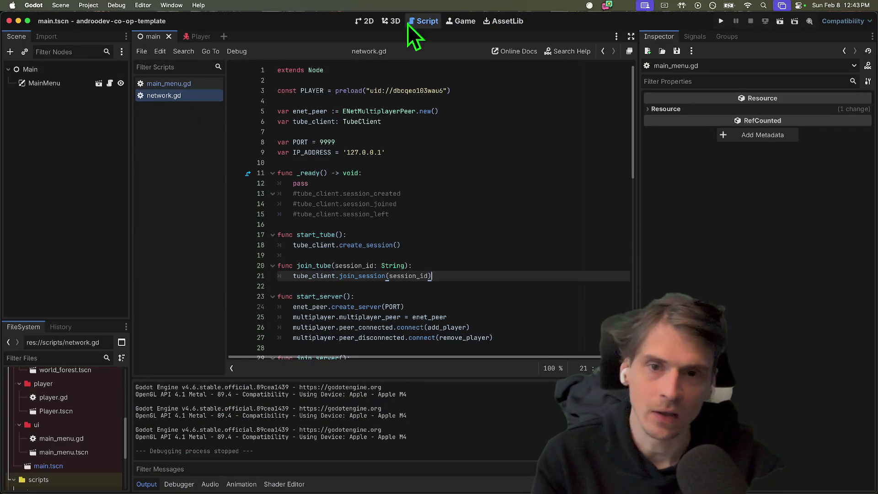
Open the main menu scene and change the Tube Client label text to 'Session ID'.
left_click(365, 21)
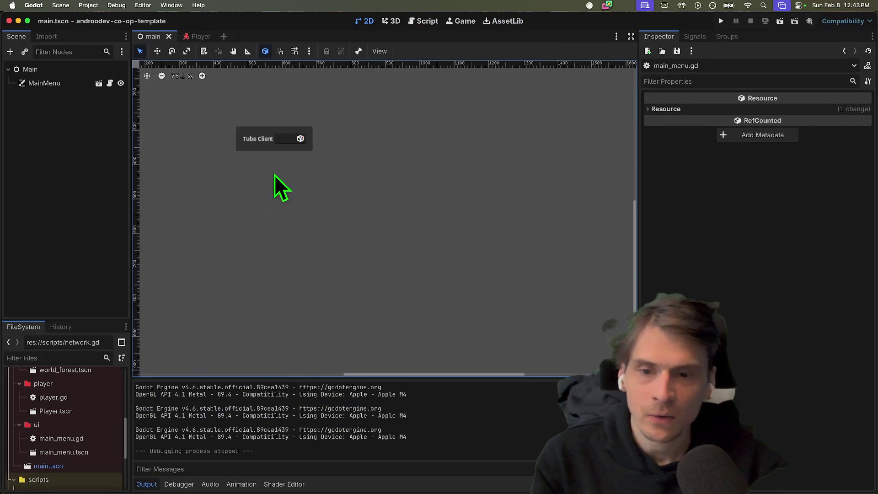
left_click_drag(275, 177, 333, 247)
scroll(362, 213, "up", 3)
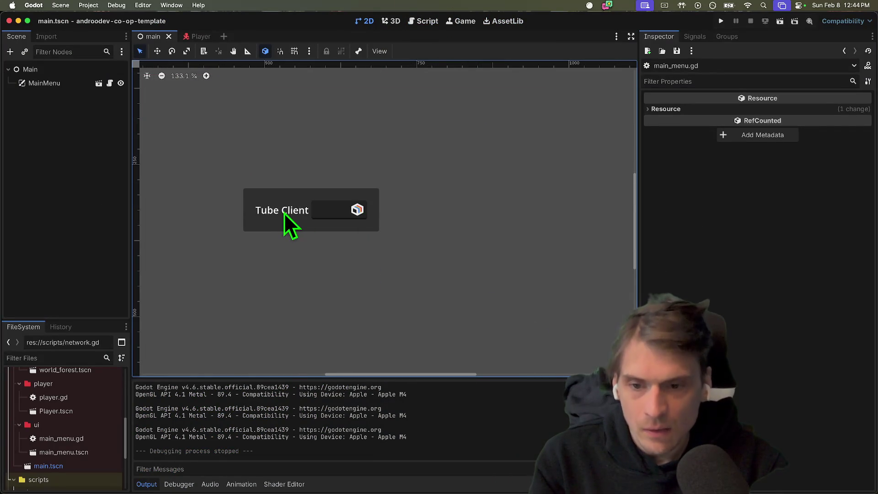
left_click(47, 85)
left_click(103, 86)
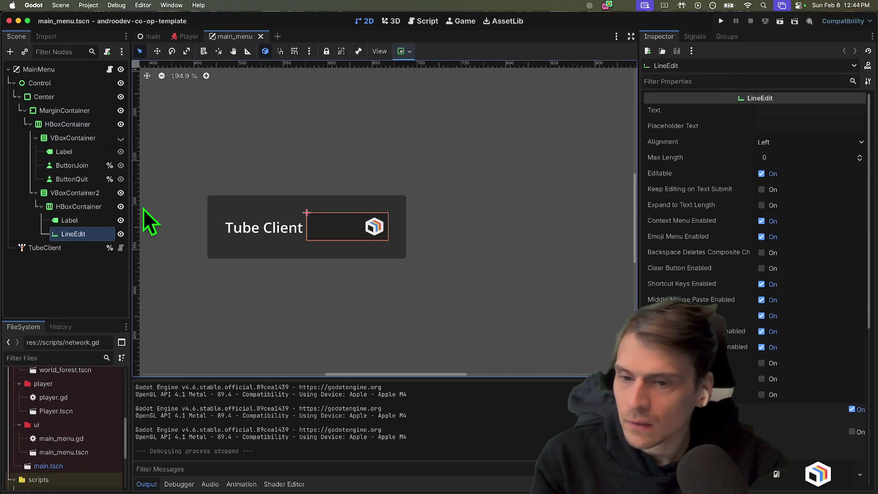
left_click(251, 231)
left_click(741, 129)
type("Se")
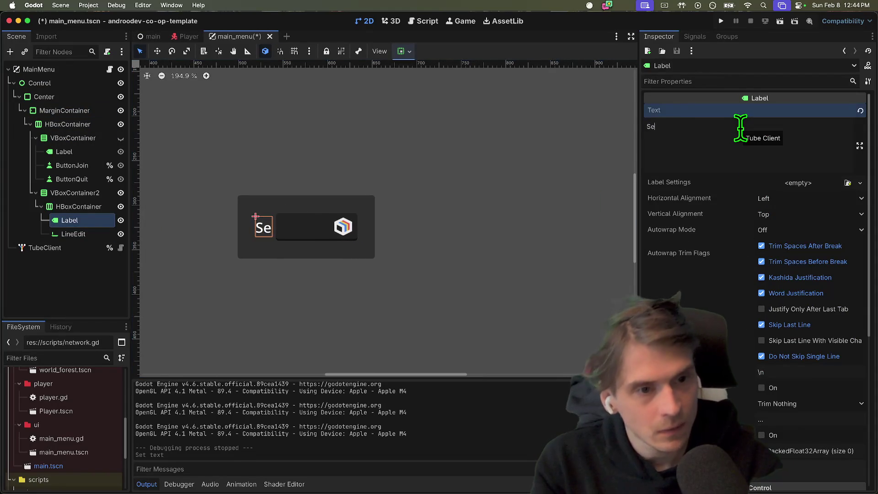
type("ssion ID")
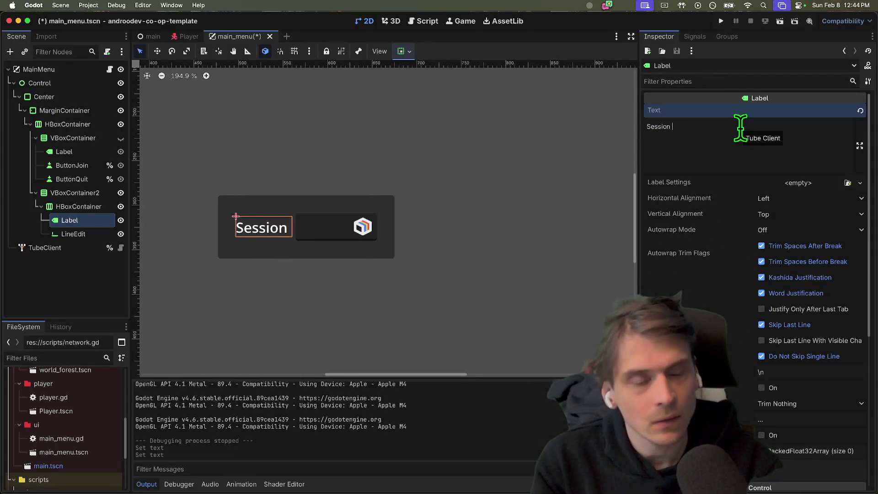
Set the LineEdit's custom minimum width to 200 px.
left_click(347, 237)
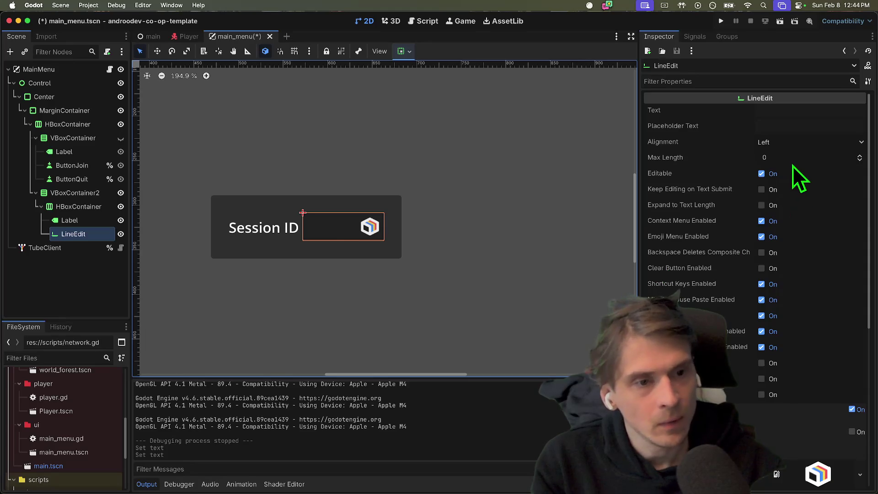
scroll(790, 398, "down", 3)
scroll(740, 393, "down", 3)
scroll(785, 197, "up", 5)
scroll(776, 330, "down", 9)
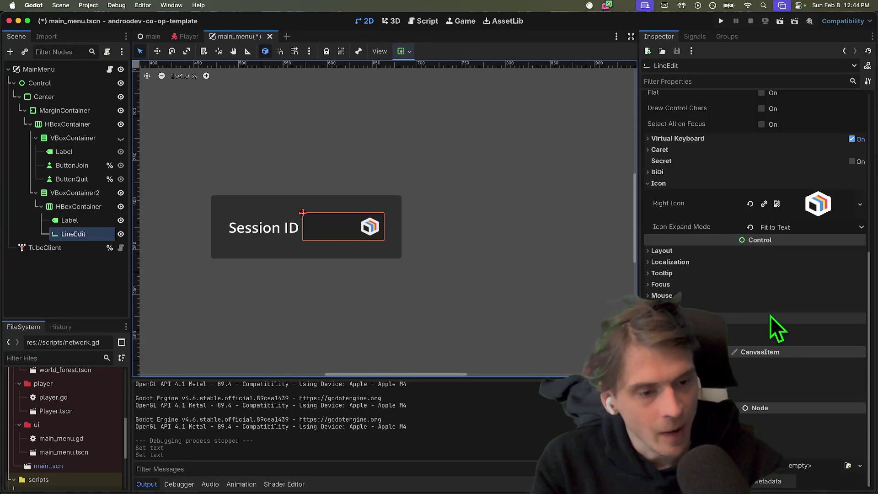
left_click(762, 249)
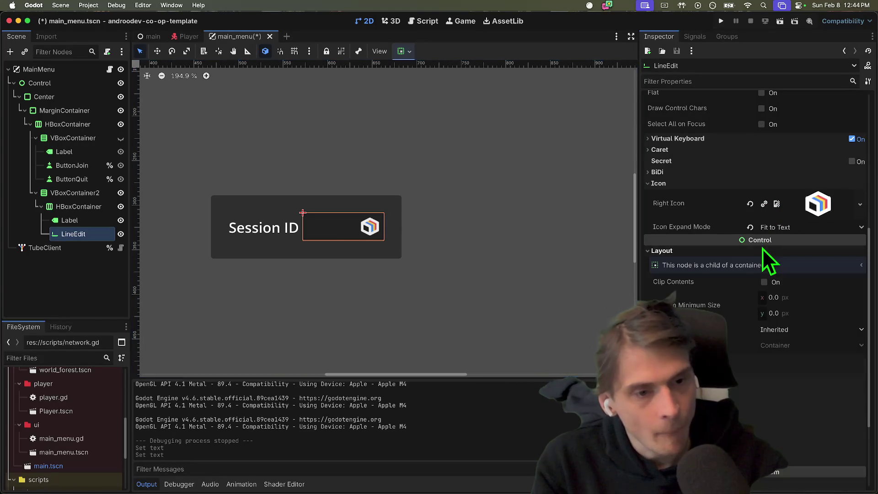
left_click(803, 300)
type("200")
key("Return")
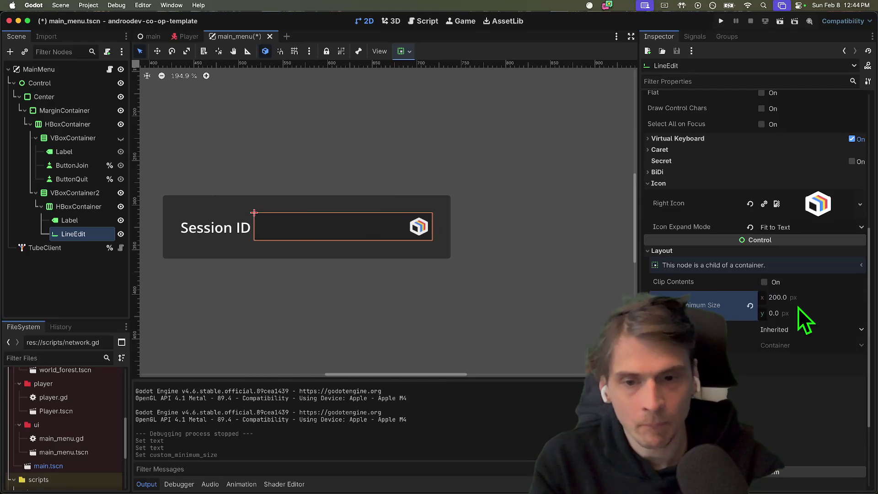
Enable the HBoxContainer's Separation constant override at 20.
left_click(358, 279)
left_click(479, 219)
left_click(307, 268)
left_click(269, 217)
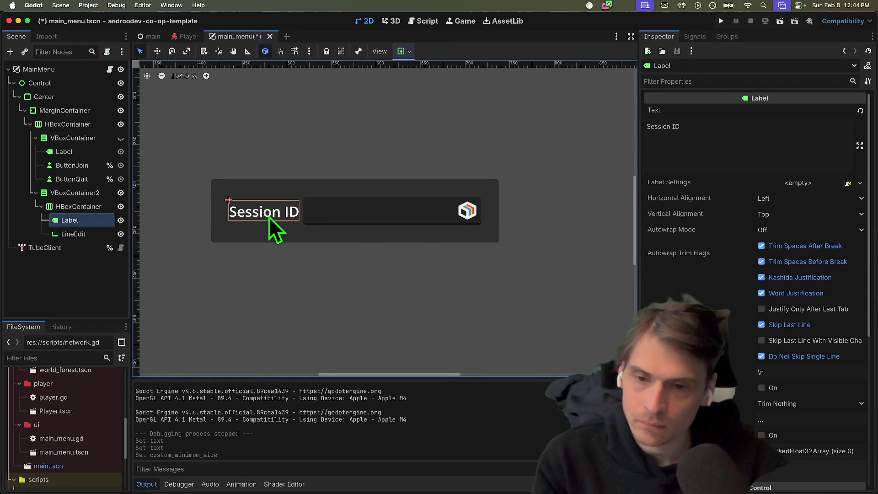
left_click(78, 206)
left_click(776, 225)
left_click(770, 237)
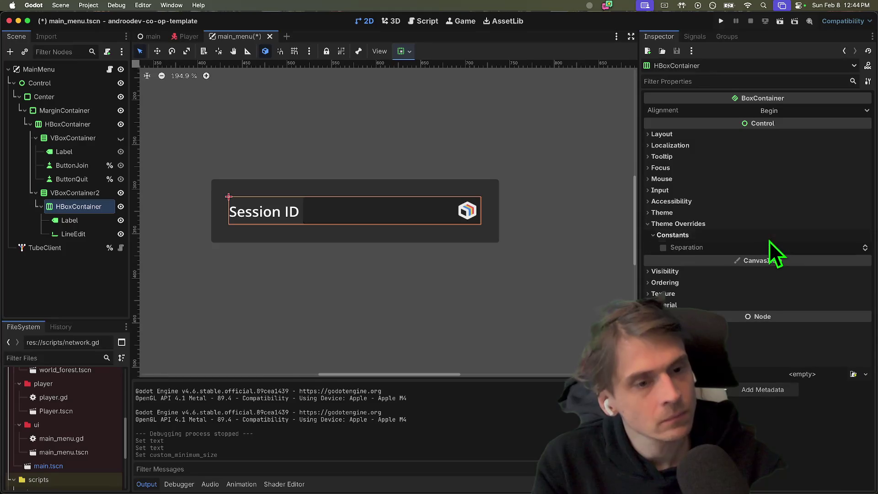
left_click(797, 249)
type("20")
key("Return")
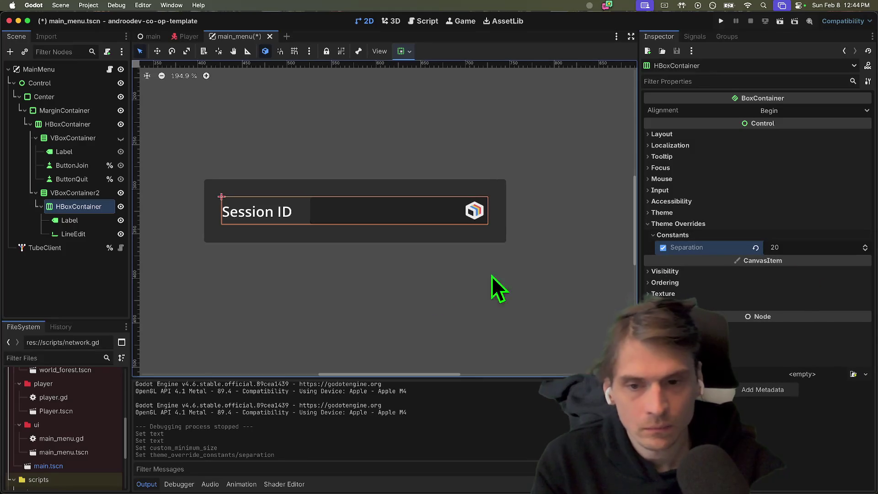
left_click(370, 281)
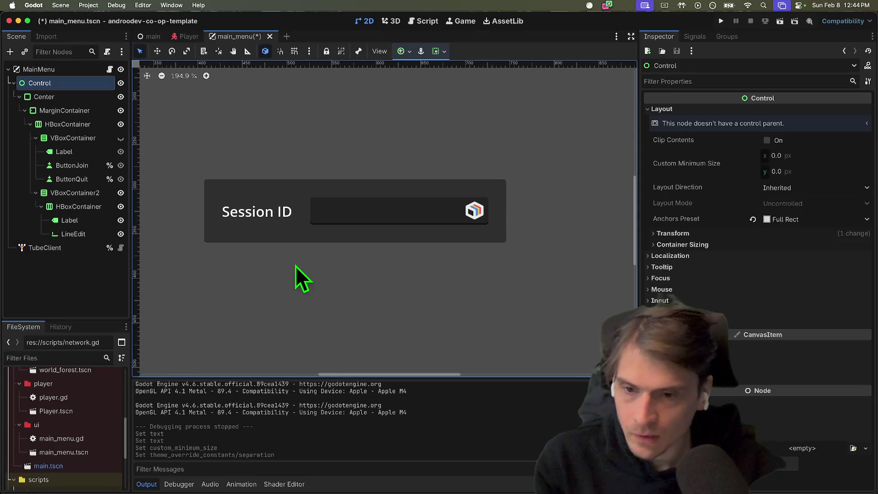
left_click(87, 206)
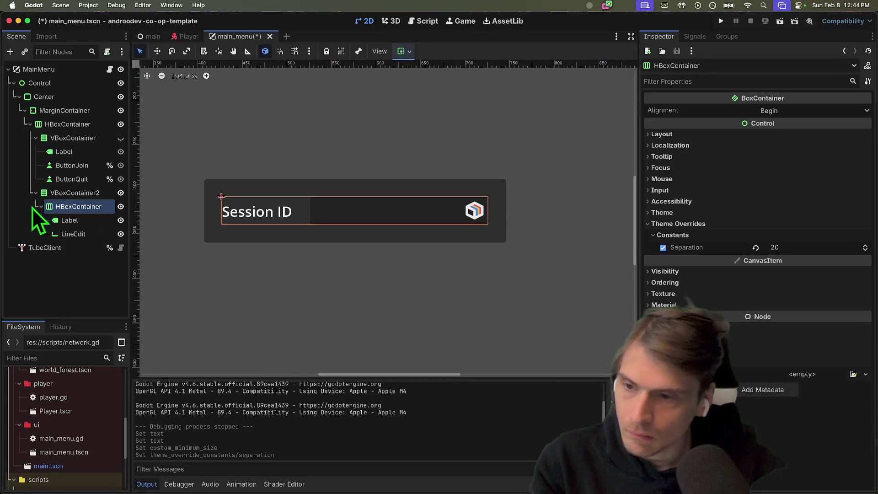
Add a Button child node under VBoxContainer2.
left_click(35, 207)
right_click(67, 192)
left_click(101, 199)
type("s")
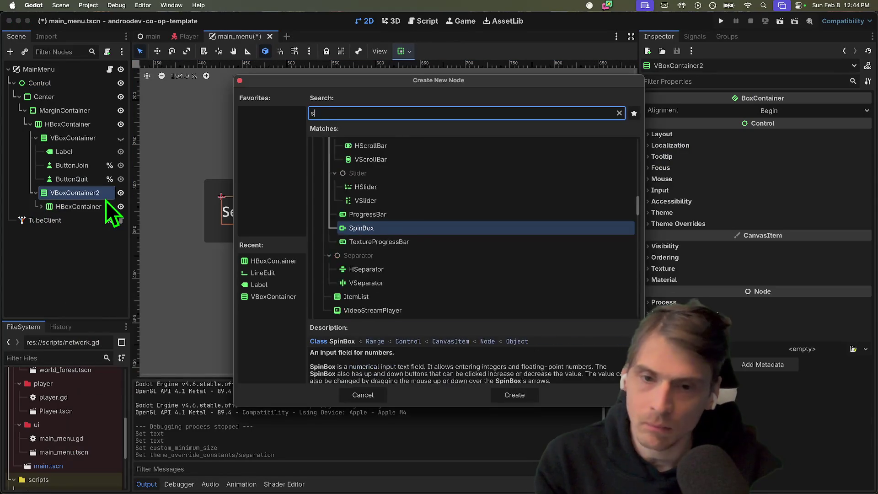
type("ub")
key("BackSpace")
key("BackSpace")
key("BackSpace")
type("butt")
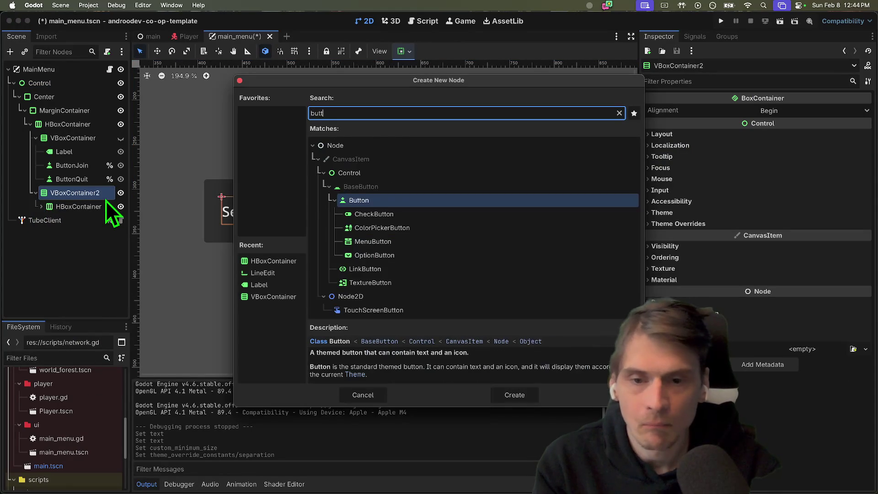
key("Return")
Set the new button's text to 'Join Tube'.
left_click(729, 149)
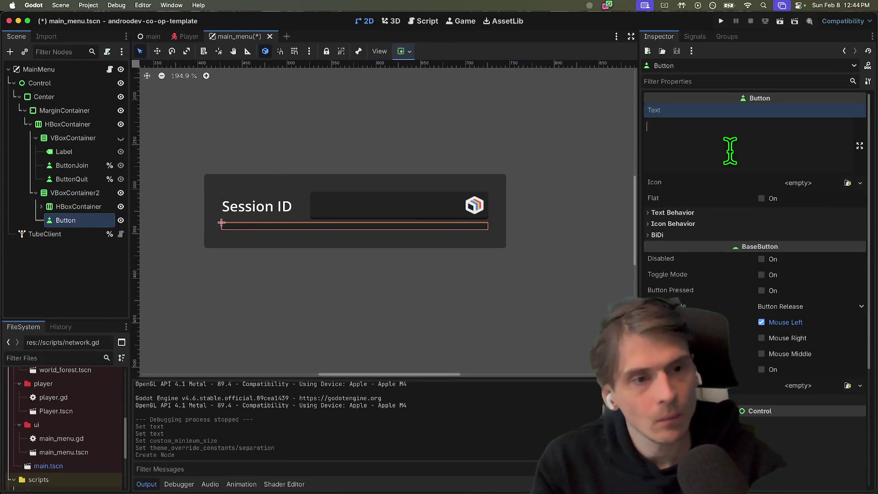
type("J")
type("be")
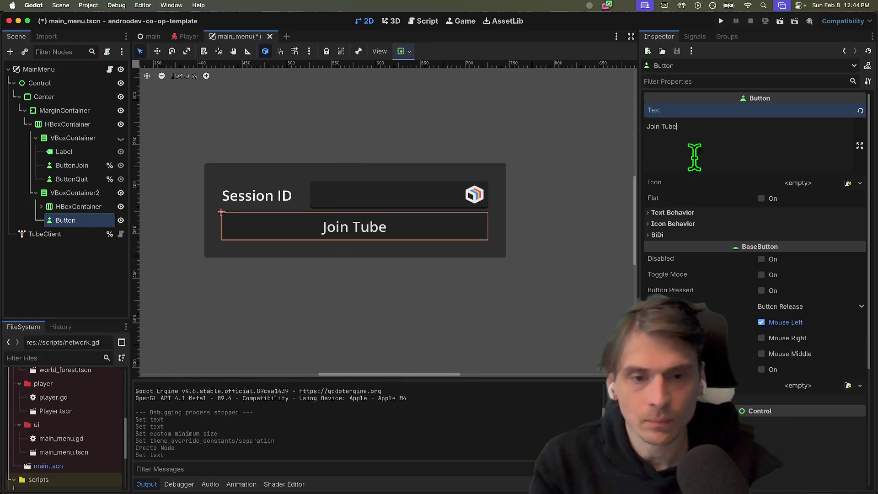
left_click(490, 249)
left_click(474, 199)
left_click(438, 230)
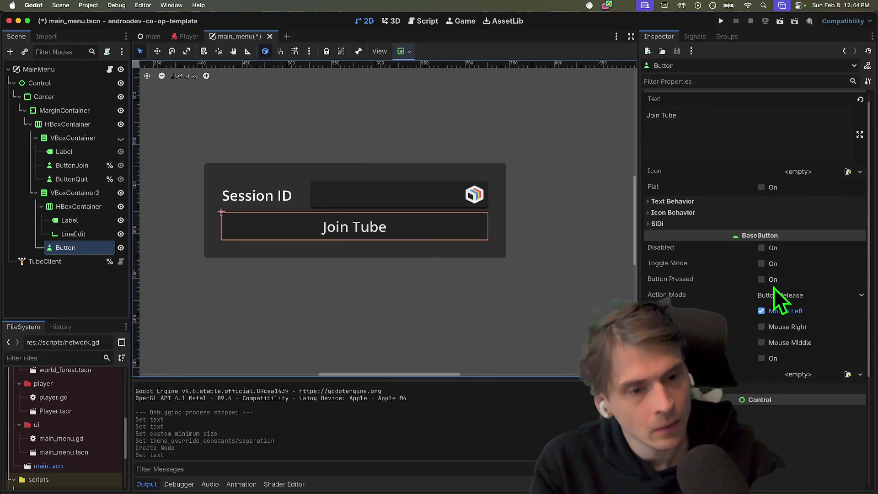
Expand Icon Behavior, keep icon alignment at Left, and start loading an icon image.
left_click(761, 222)
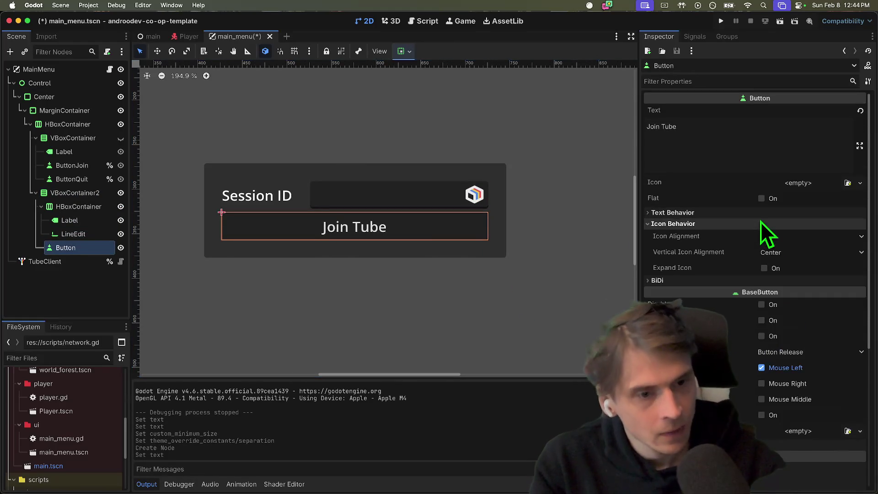
left_click(827, 239)
left_click(827, 239)
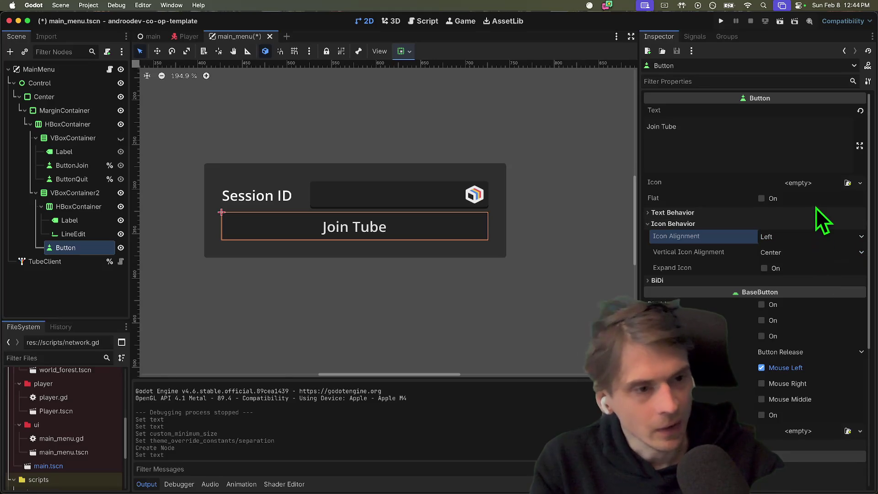
left_click(848, 183)
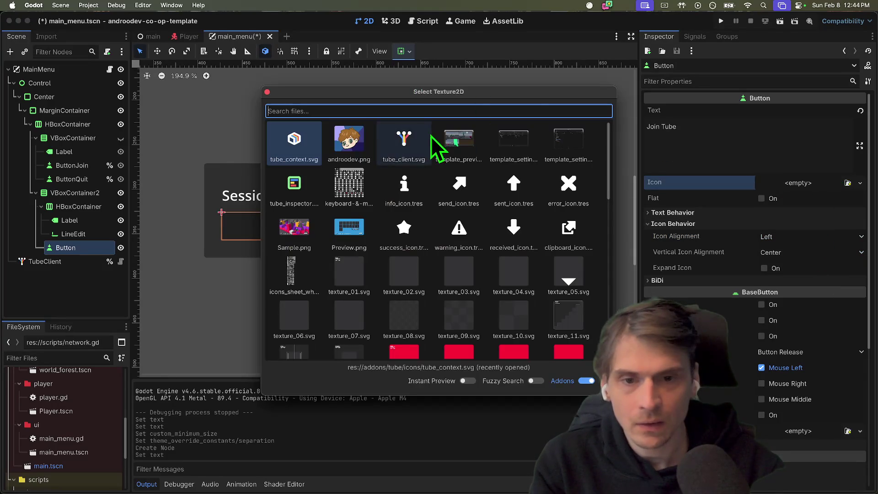
Assign the tube client image as the icon, keeping Left alignment and vertical Center.
double_click(430, 143)
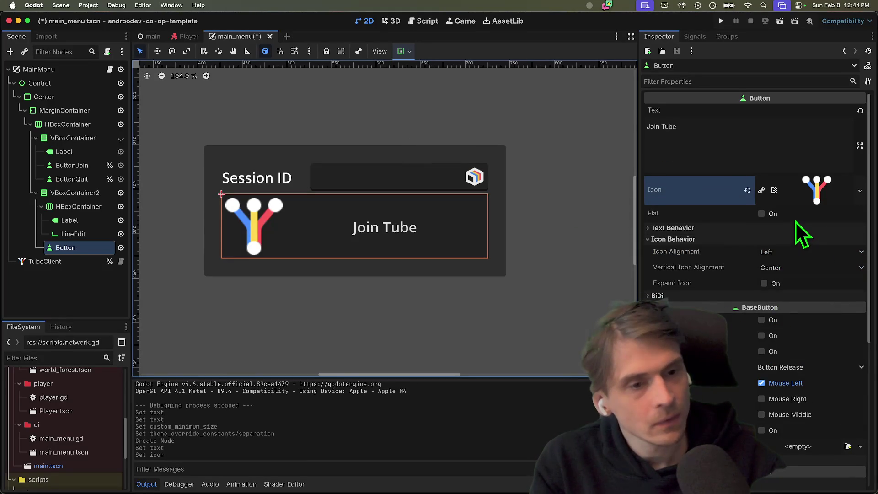
left_click(815, 268)
left_click(817, 280)
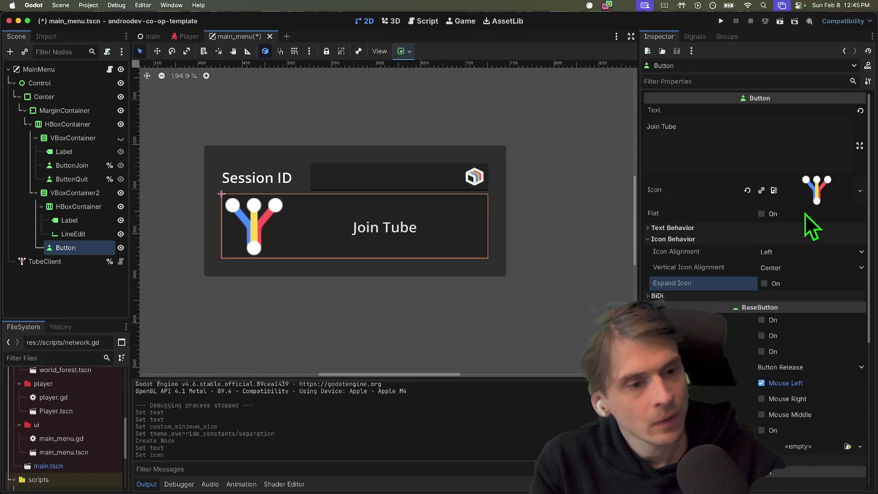
left_click(800, 266)
left_click(800, 263)
left_click(800, 251)
left_click(800, 252)
scroll(770, 385, "down", 1)
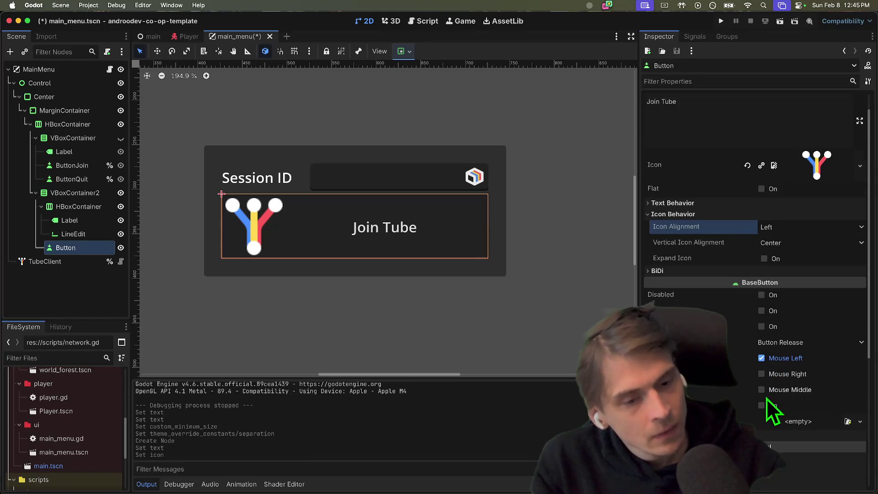
scroll(823, 403, "up", 2)
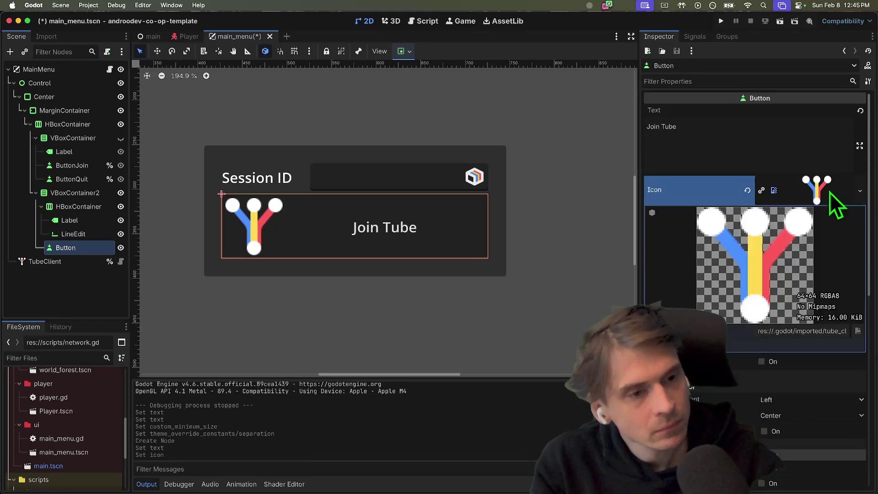
Toggle Flat, try Top vertical alignment, then keep Center and enable Expand Icon.
left_click(795, 218)
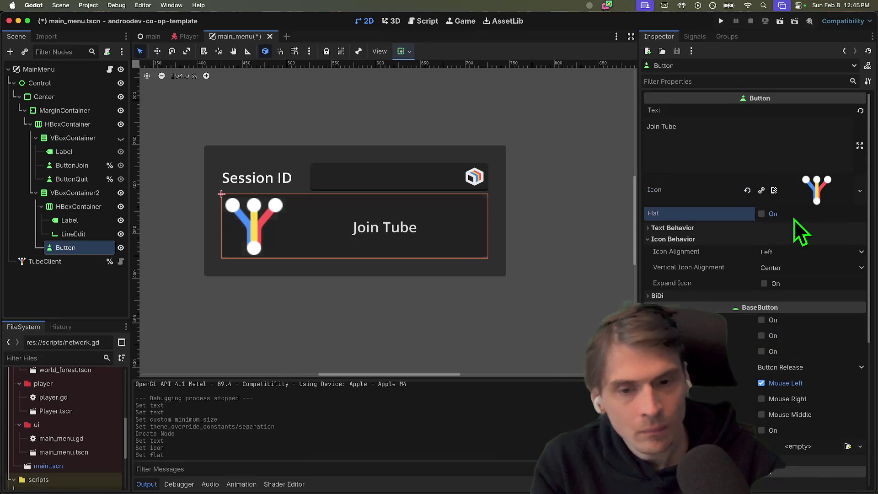
left_click(773, 227)
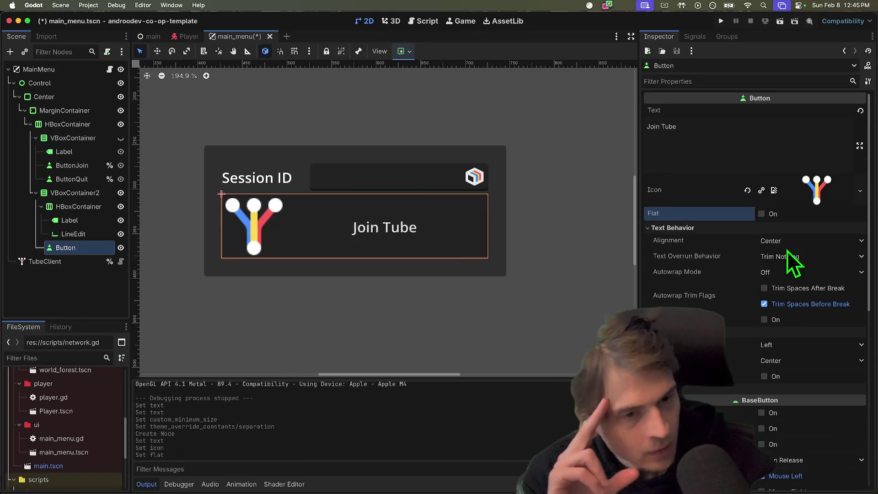
left_click(795, 230)
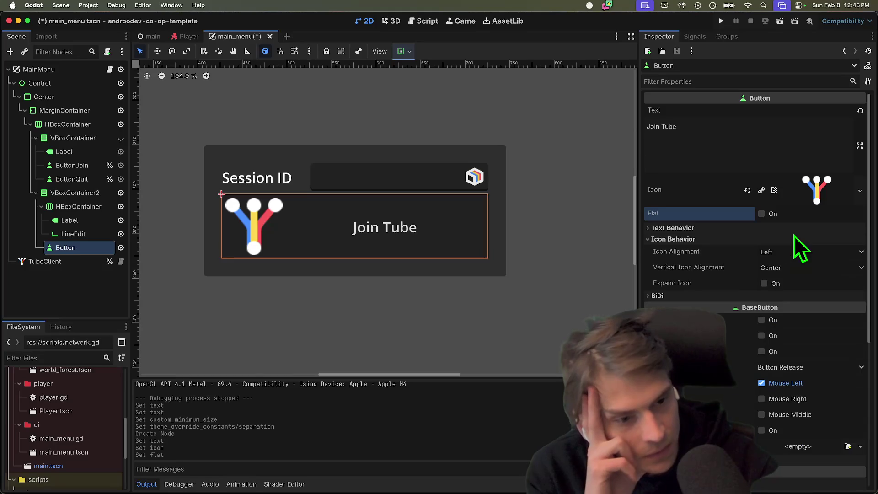
left_click(794, 268)
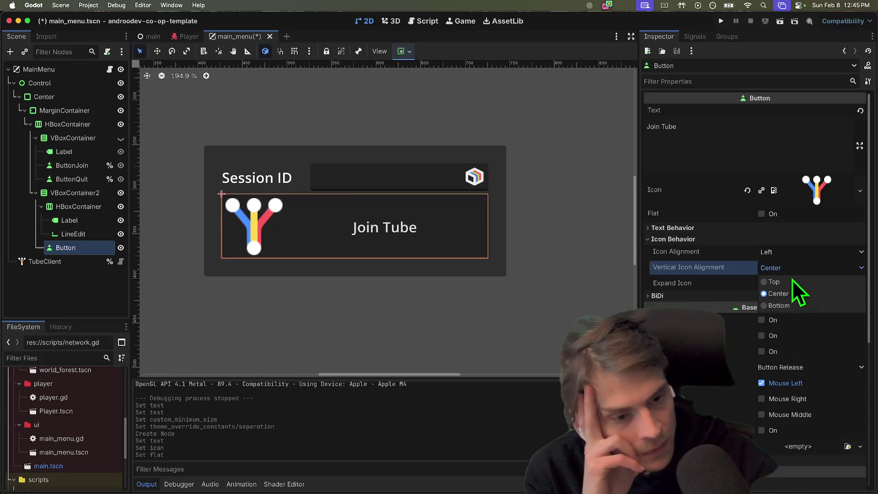
left_click(794, 281)
left_click(793, 268)
left_click(792, 294)
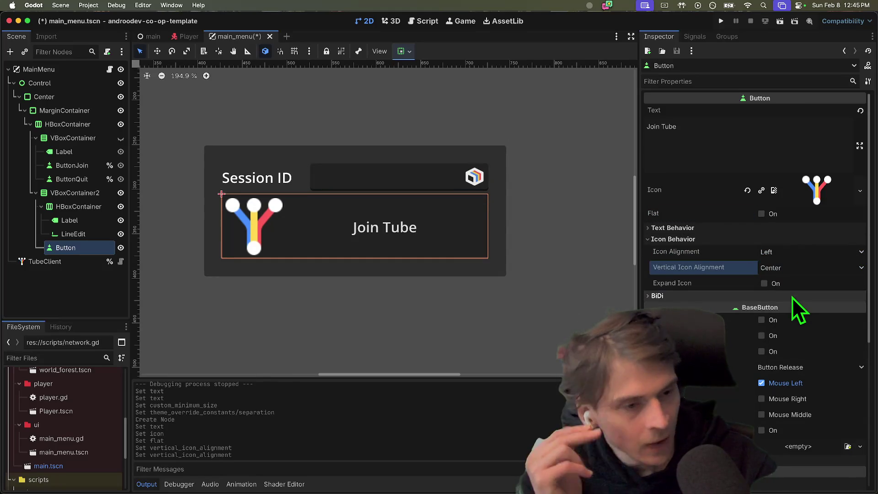
left_click(790, 286)
Preview the menu by selecting the input field, Session ID label and Join Tube button.
left_click(410, 328)
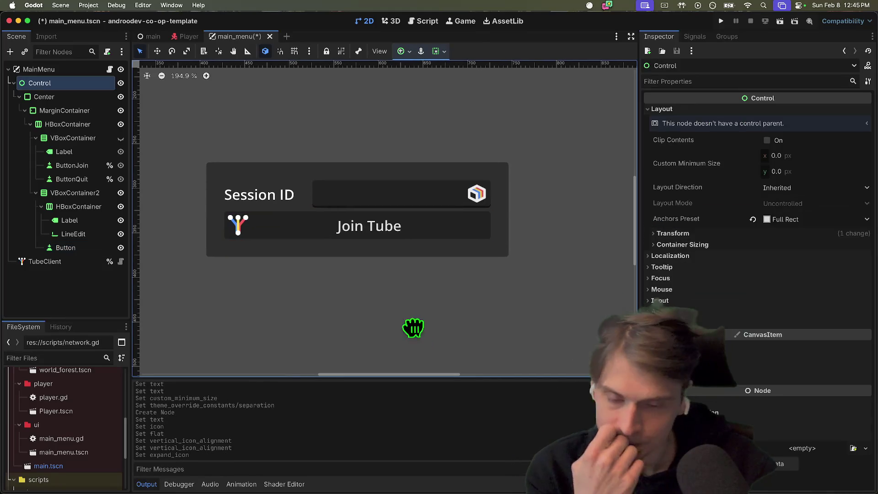
left_click(345, 192)
left_click(442, 291)
left_click(266, 195)
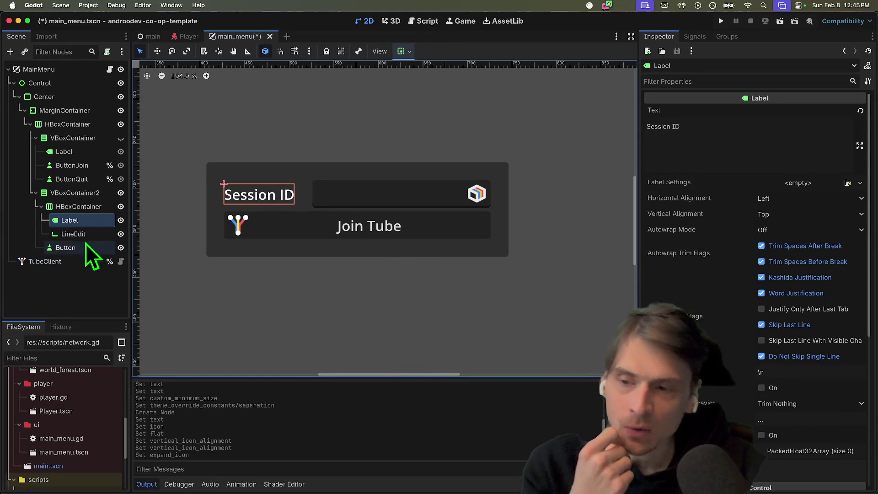
scroll(348, 316, "up", 3)
left_click(382, 284)
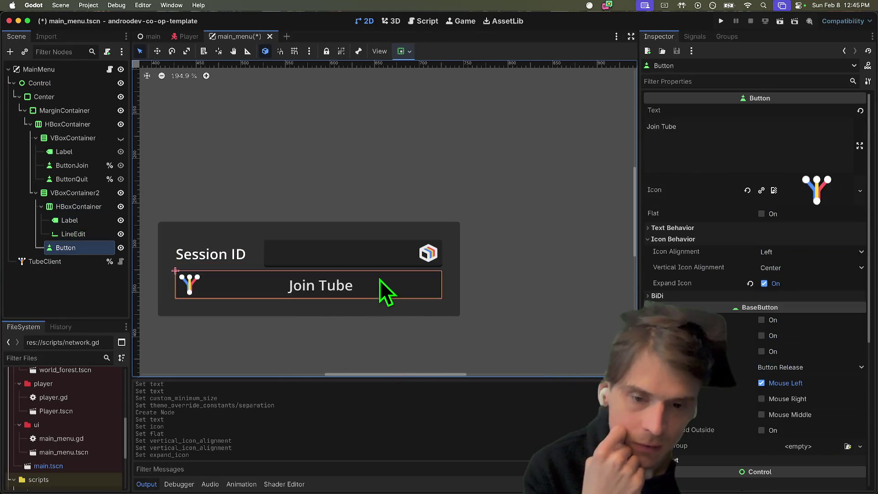
scroll(804, 344, "down", 3)
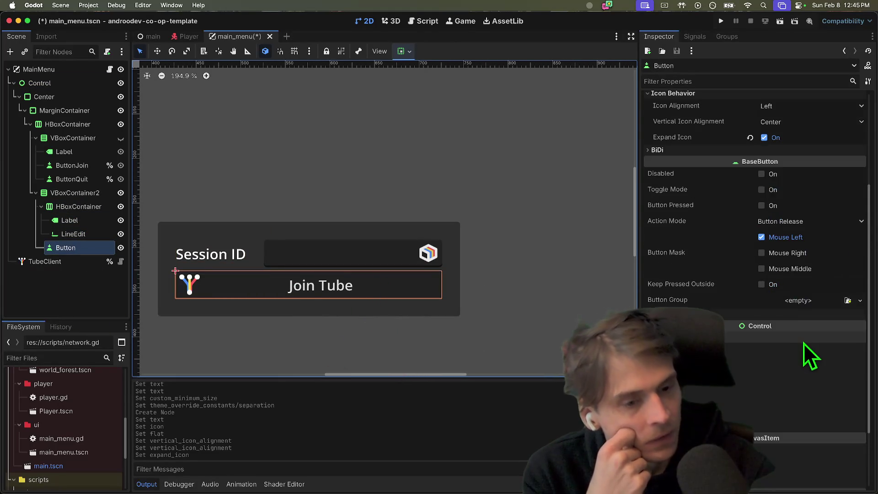
scroll(812, 297, "up", 1)
scroll(742, 380, "down", 1)
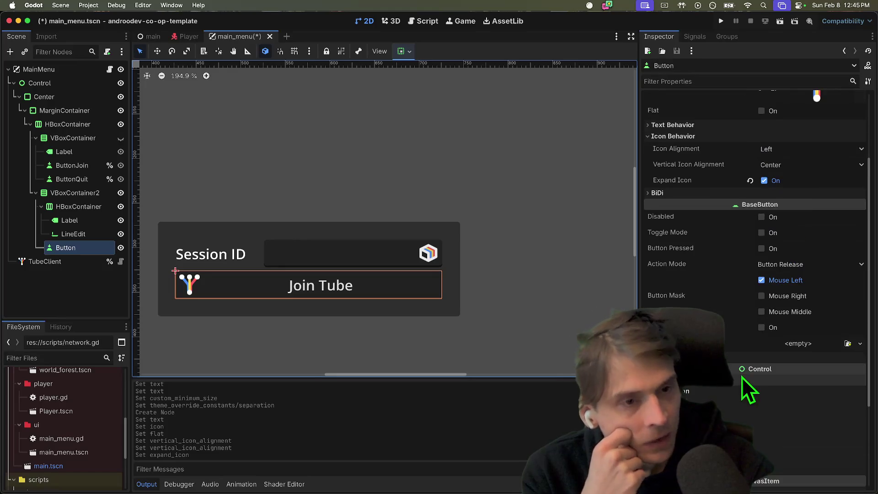
Try Shrink Begin, Shrink Center and Fill for the button's horizontal container sizing.
scroll(815, 171, "up", 5)
scroll(805, 227, "down", 5)
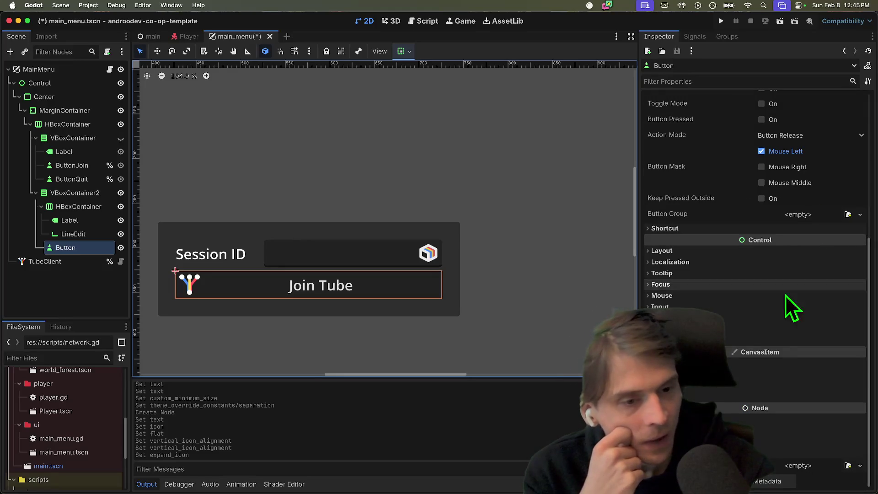
left_click(781, 253)
left_click(764, 369)
scroll(778, 375, "down", 3)
left_click(802, 316)
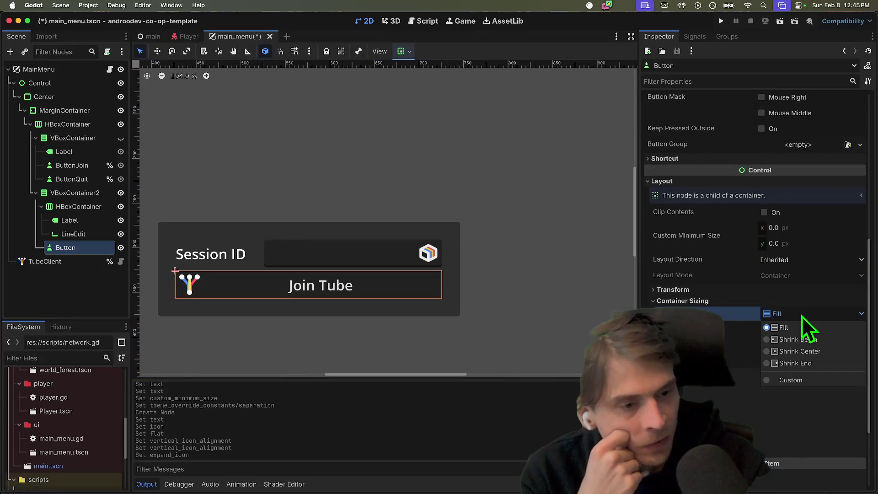
left_click(808, 340)
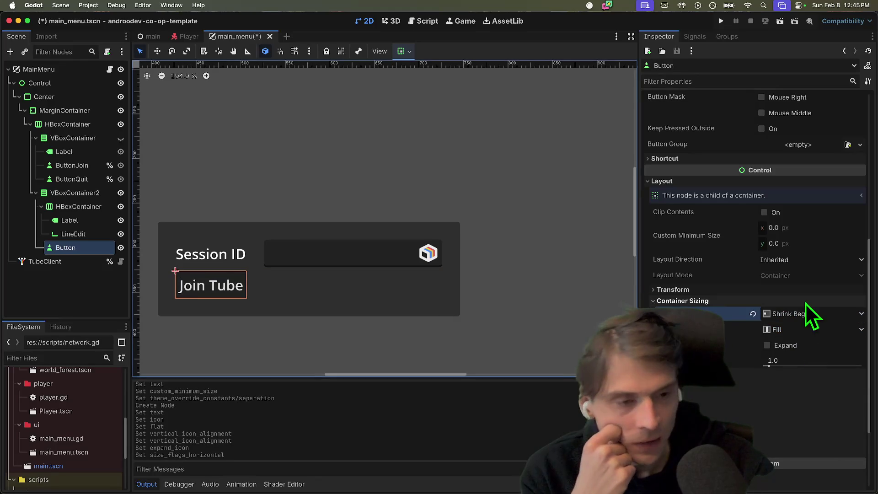
left_click(803, 315)
left_click(803, 352)
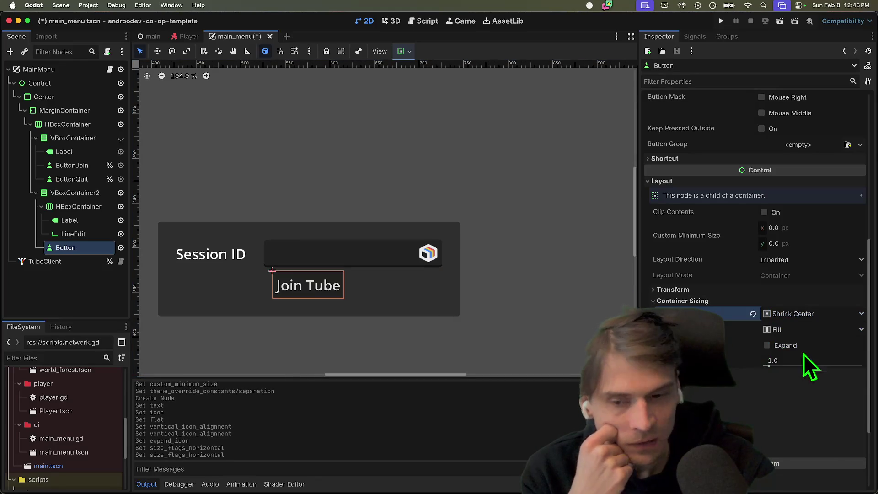
left_click(787, 319)
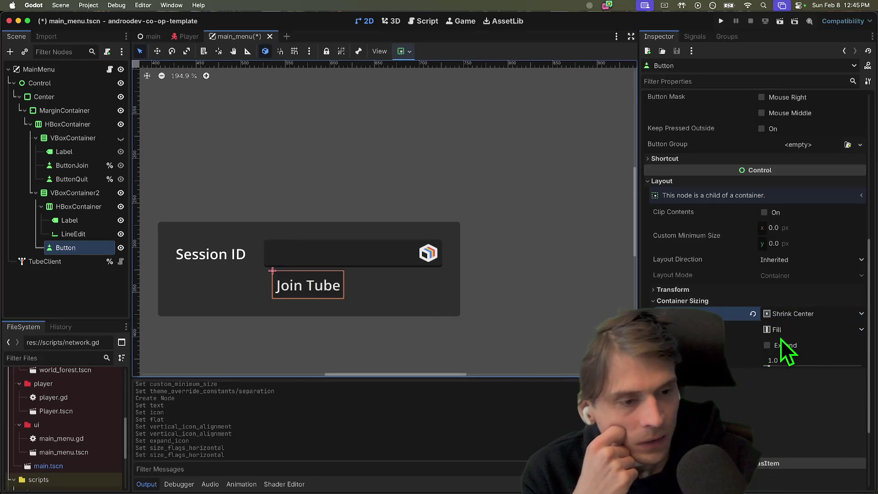
left_click(801, 329)
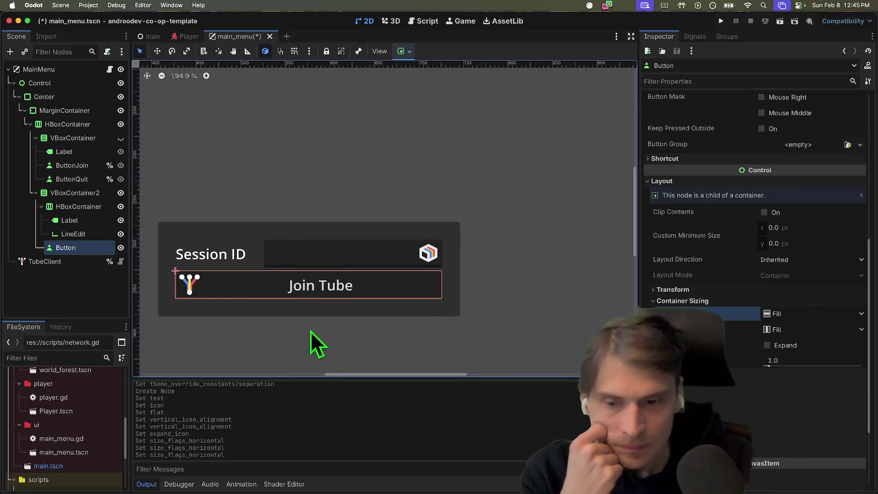
left_click(452, 292)
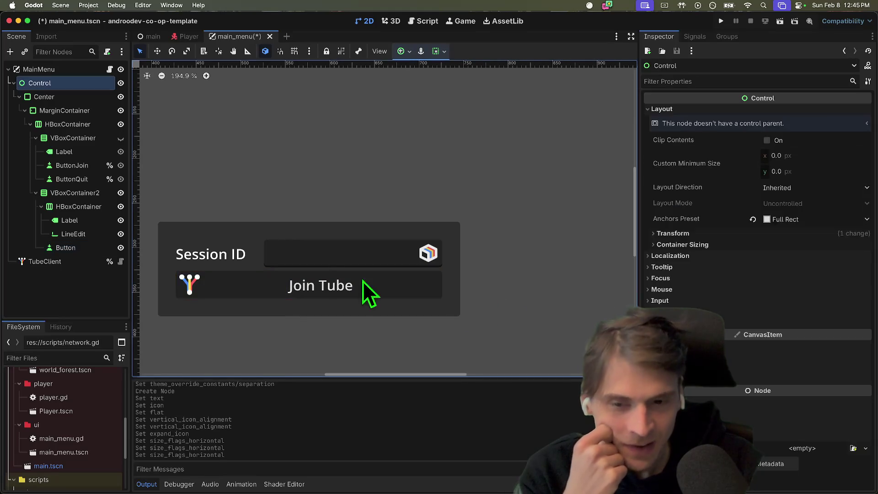
Turn off Expand Icon and set horizontal sizing to Shrink Begin.
scroll(787, 241, "up", 5)
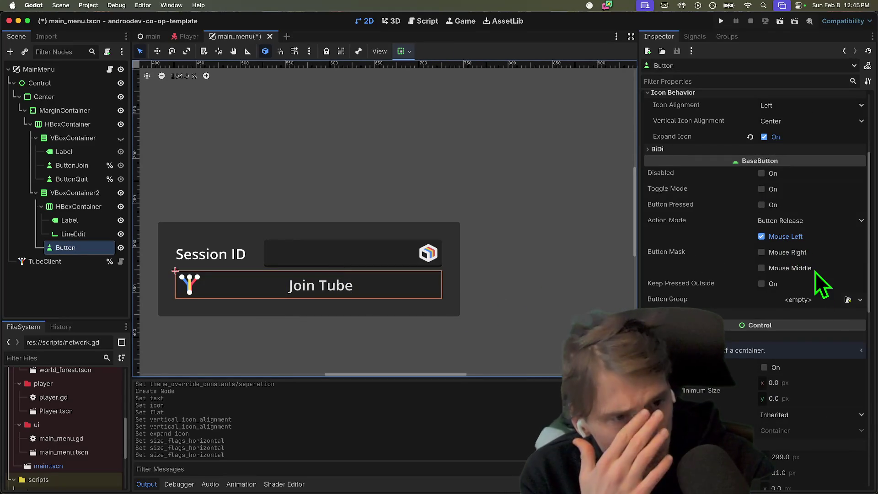
scroll(814, 271, "up", 2)
left_click(808, 195)
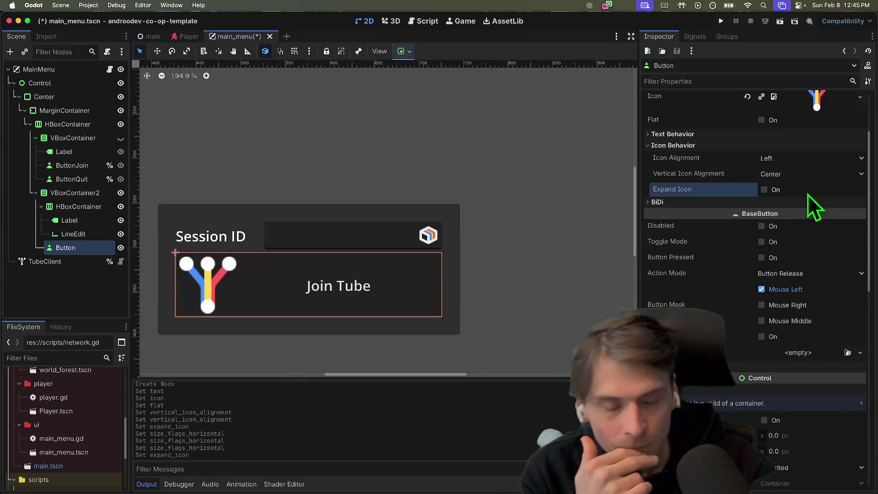
scroll(803, 274, "down", 3)
scroll(799, 335, "down", 12)
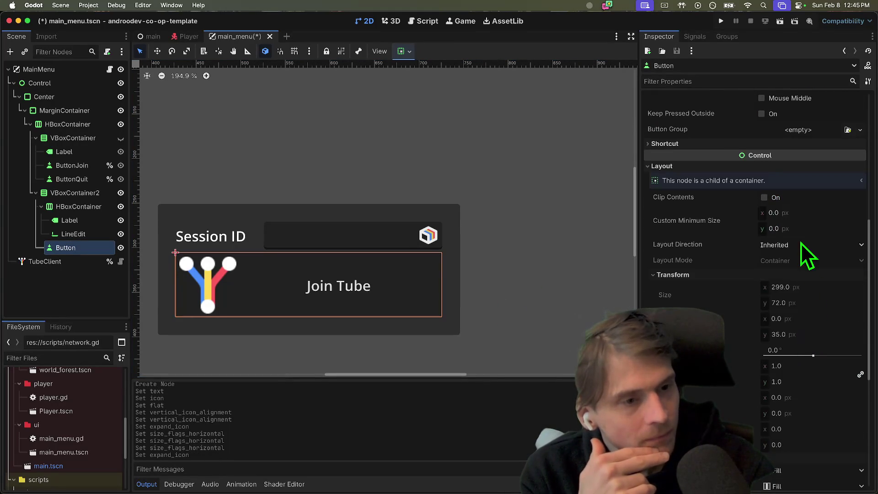
left_click(817, 316)
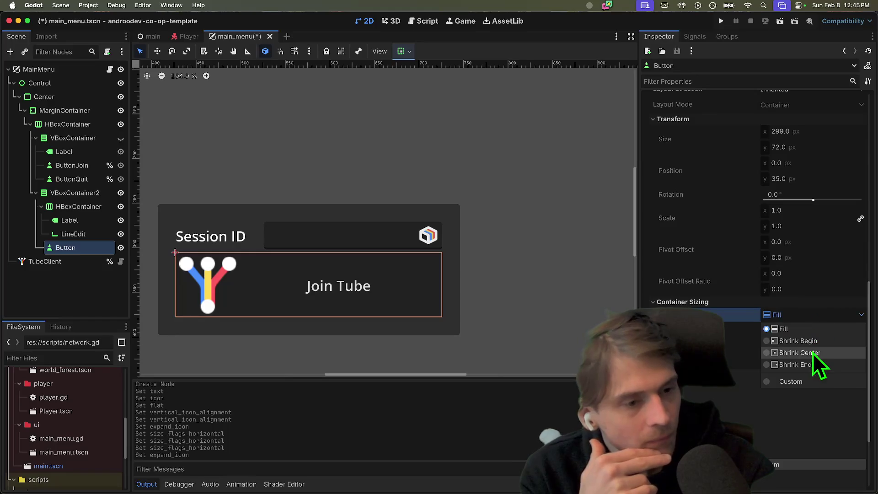
left_click(817, 344)
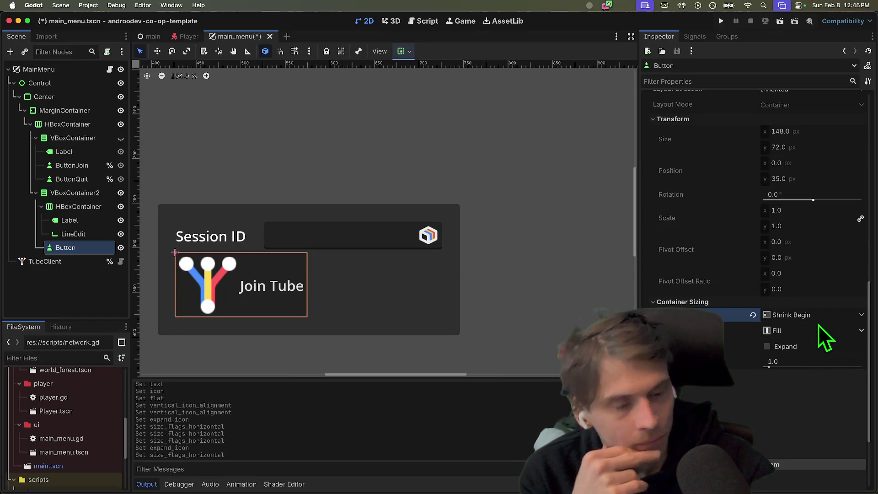
Check the button's text behavior settings, recentre the menu panel, and select the session input.
scroll(804, 302, "up", 10)
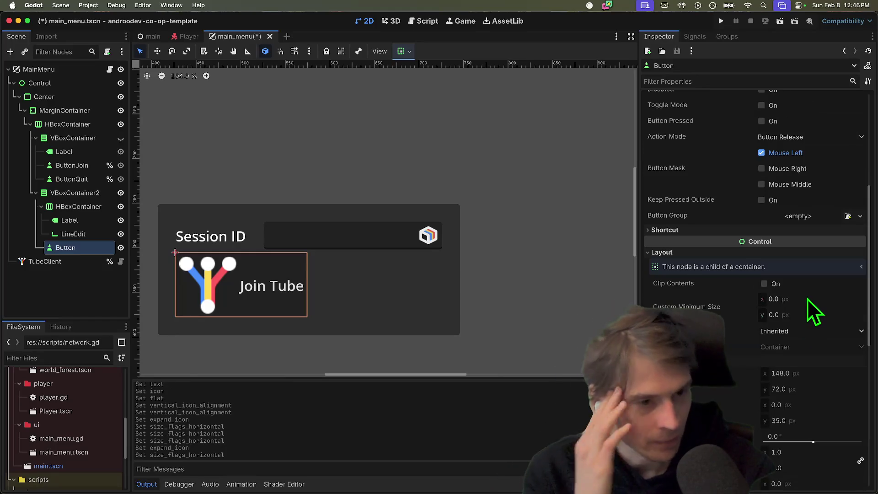
scroll(806, 293, "up", 3)
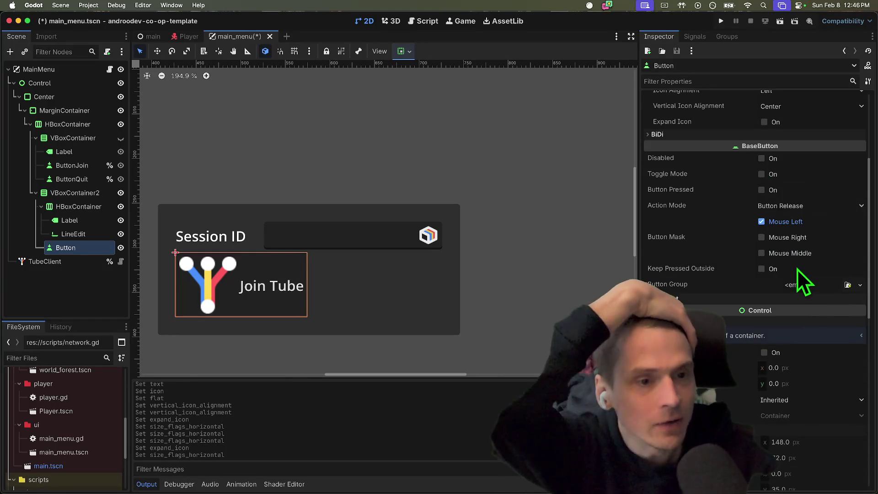
scroll(827, 283, "up", 6)
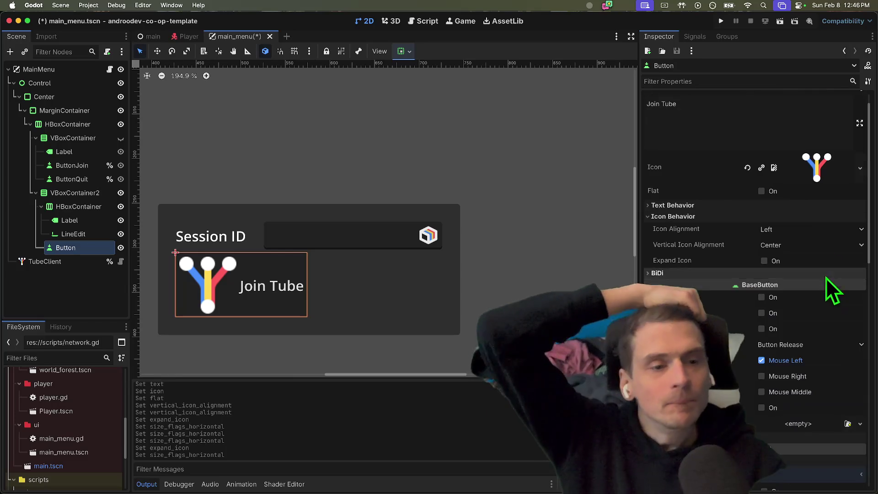
left_click(805, 208)
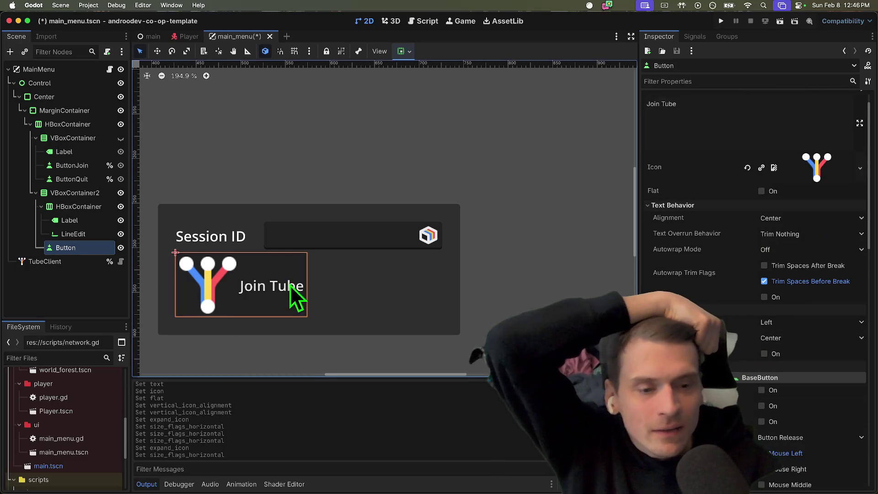
left_click_drag(290, 295, 378, 315)
scroll(767, 276, "up", 1)
left_click_drag(454, 301, 473, 230)
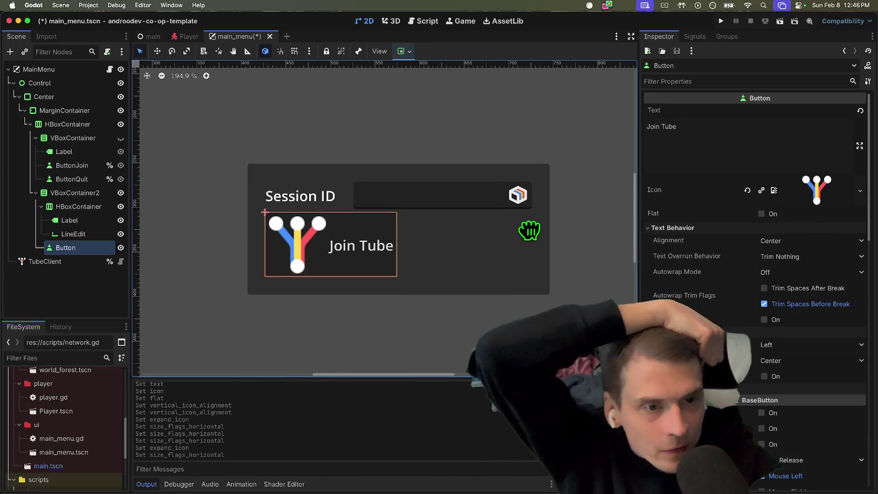
left_click(503, 202)
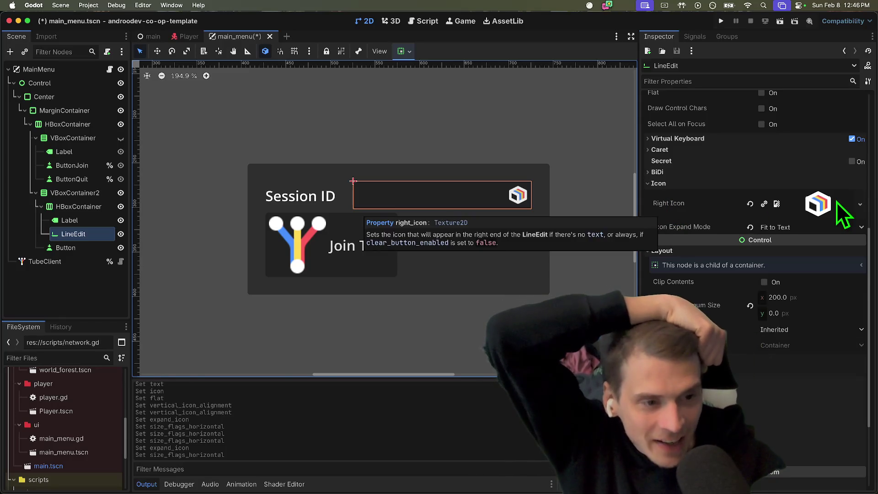
Try the input's icon expand modes: original size, fit to field, fit to text height.
left_click(822, 227)
left_click(815, 241)
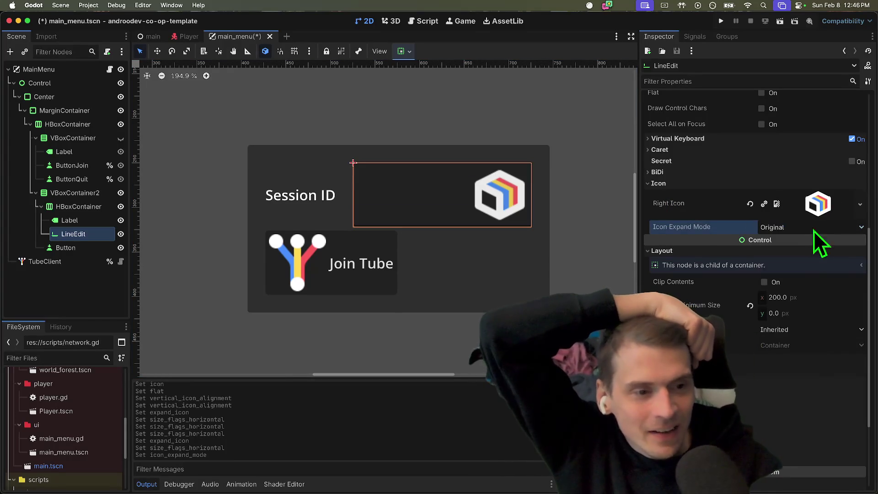
left_click(819, 204)
left_click(826, 207)
left_click(814, 228)
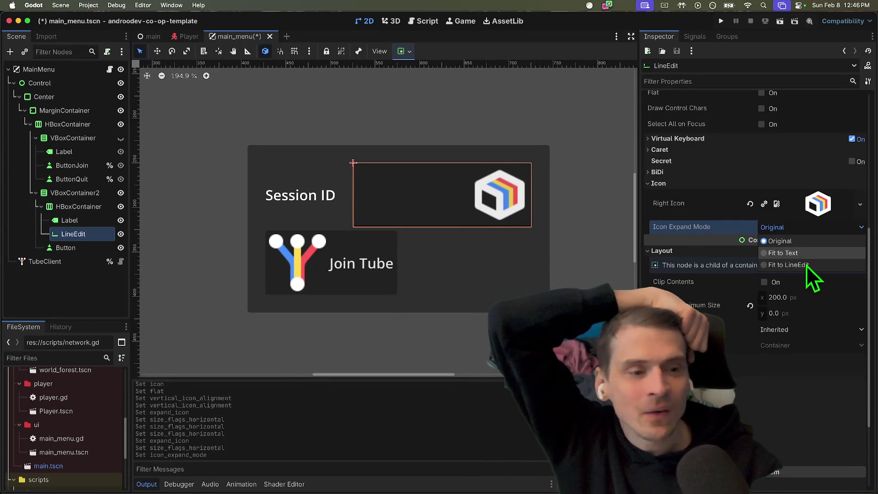
left_click(806, 265)
left_click(804, 229)
left_click(804, 252)
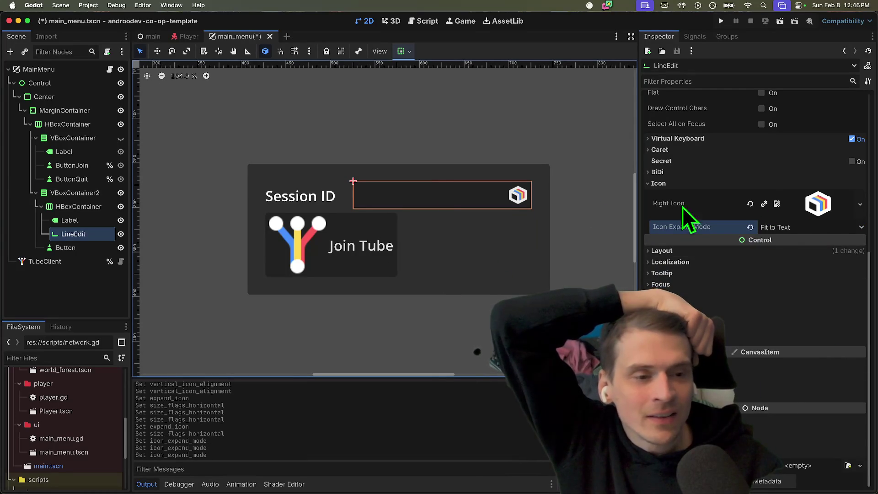
Enter and clear sample text, then try right alignment before restoring Left.
scroll(781, 138, "up", 5)
scroll(780, 139, "up", 1)
left_click(781, 110)
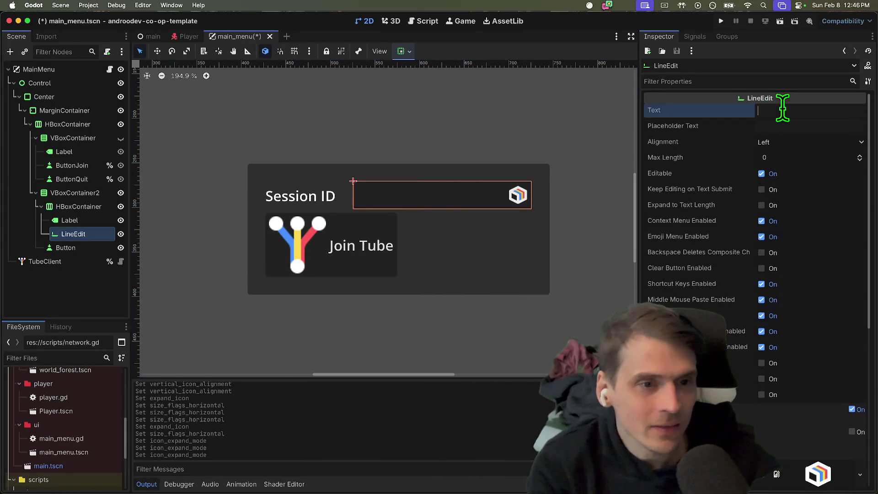
type("efeafef")
key("super+a")
key("BackSpace")
left_click(788, 143)
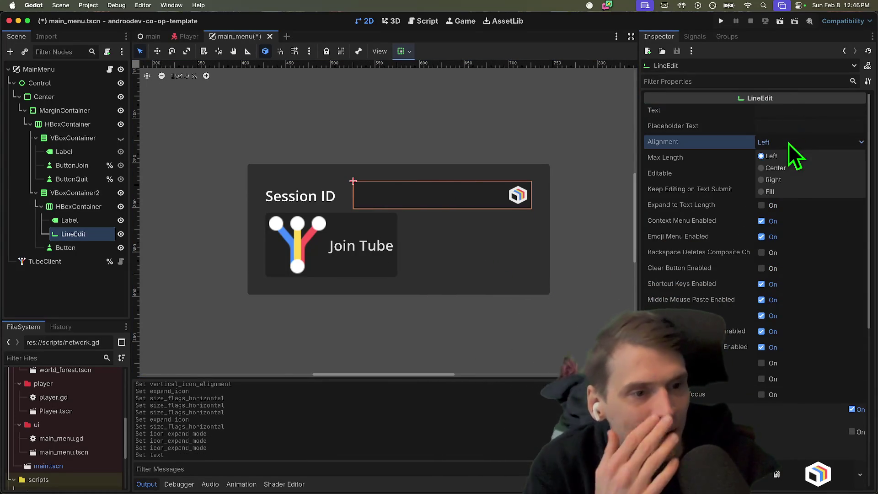
left_click(797, 178)
left_click(804, 143)
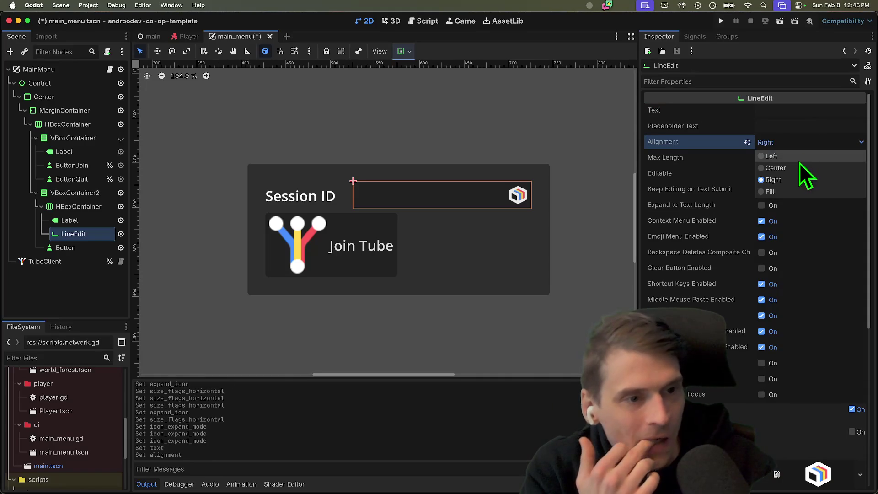
left_click(800, 157)
Remove the field's right icon, reset its expand mode, and select the Join Tube button.
scroll(778, 178, "down", 10)
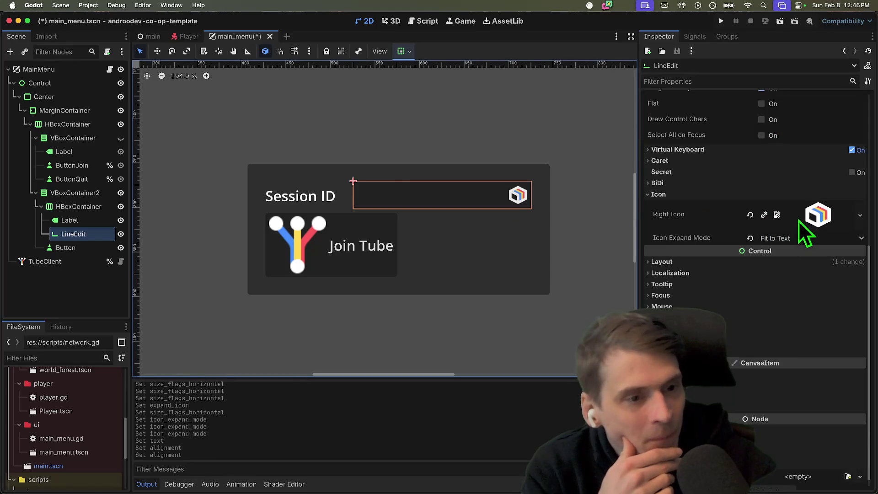
left_click(750, 214)
left_click(750, 237)
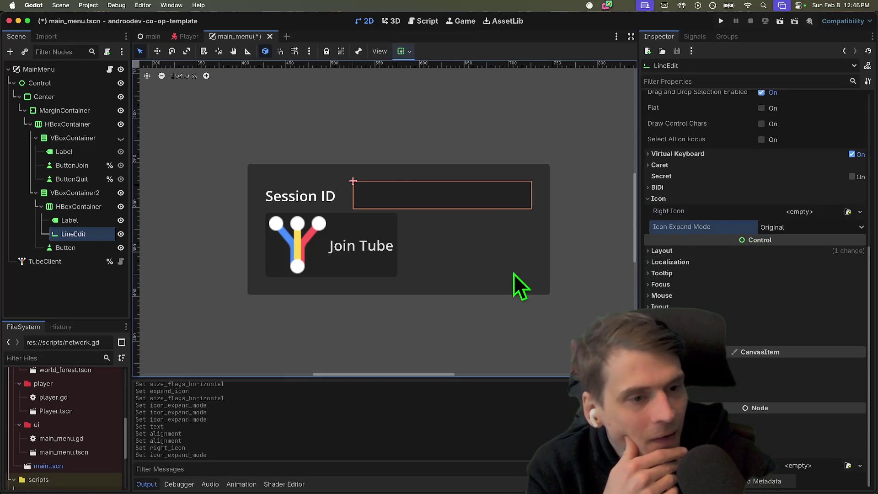
left_click(505, 320)
left_click(333, 242)
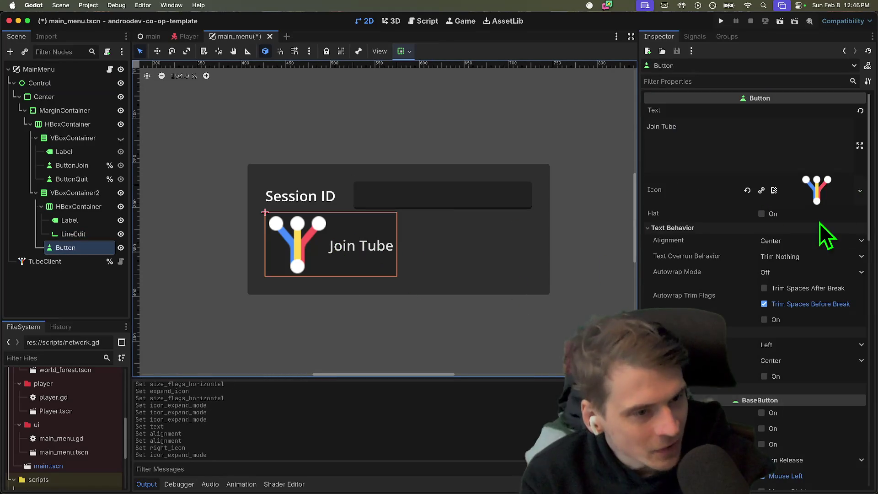
scroll(794, 251, "down", 2)
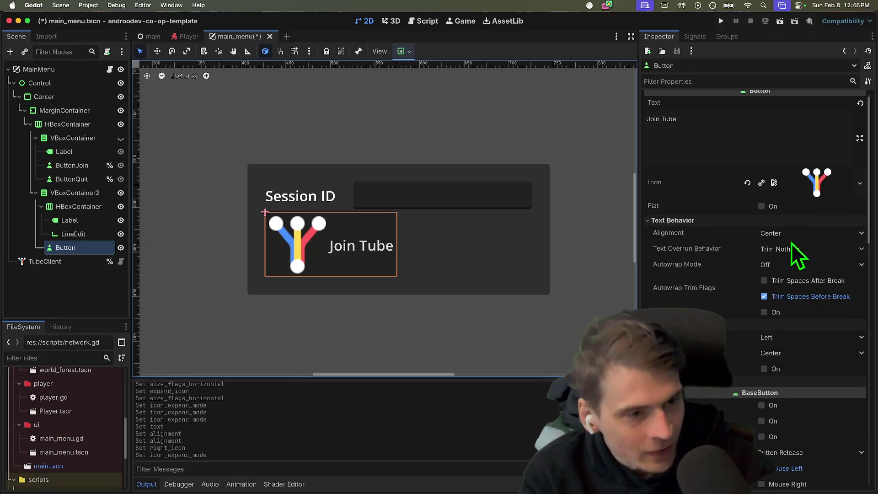
left_click(789, 248)
scroll(810, 248, "down", 1)
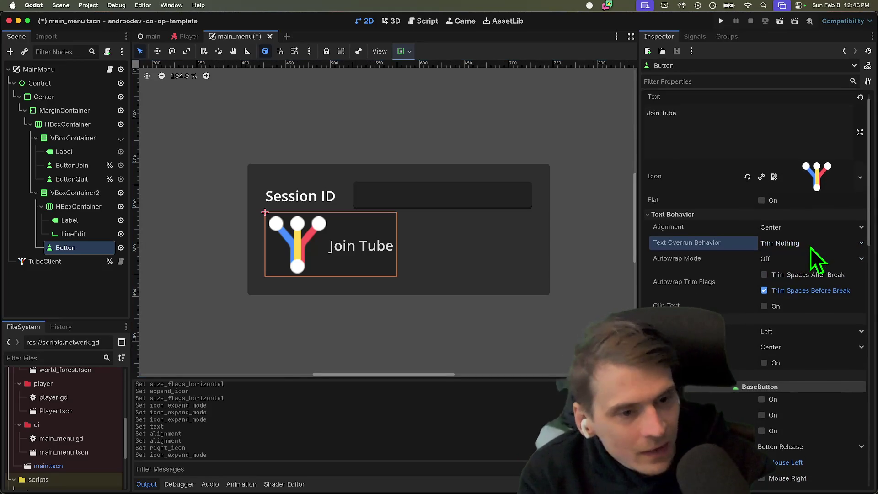
scroll(811, 248, "down", 5)
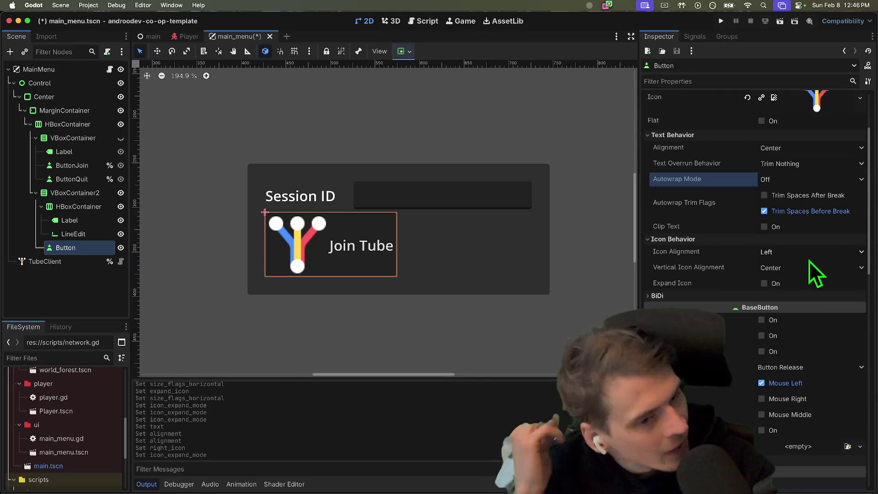
left_click(796, 251)
left_click(697, 271)
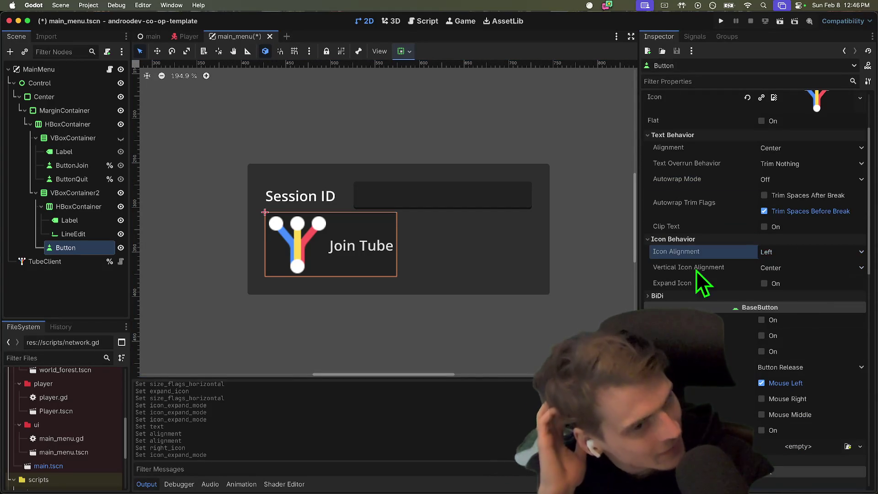
scroll(750, 278, "down", 1)
left_click(798, 257)
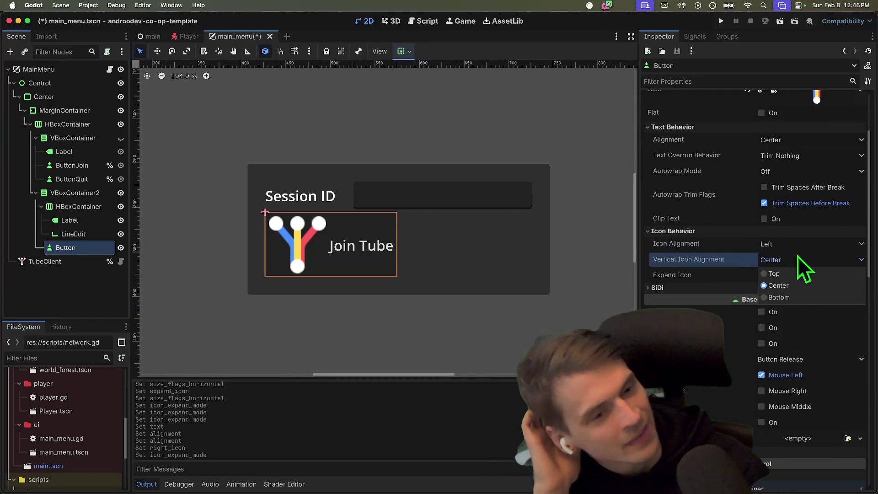
left_click(783, 298)
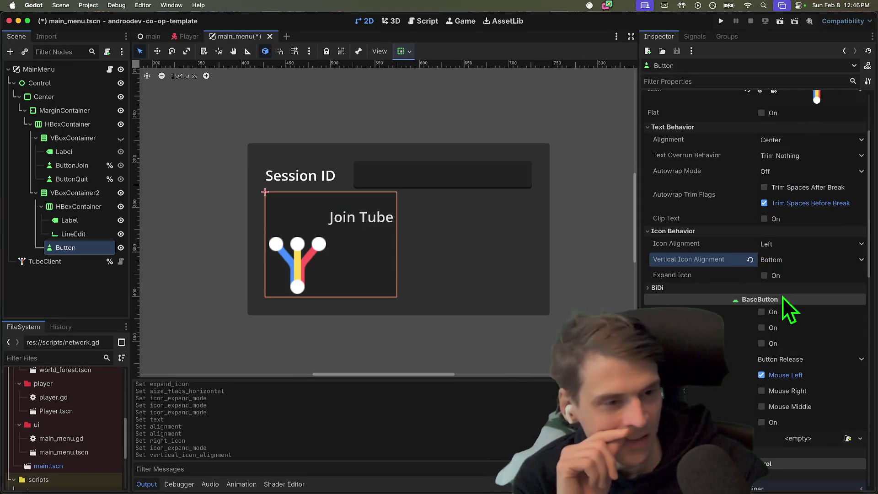
left_click(785, 260)
left_click(787, 274)
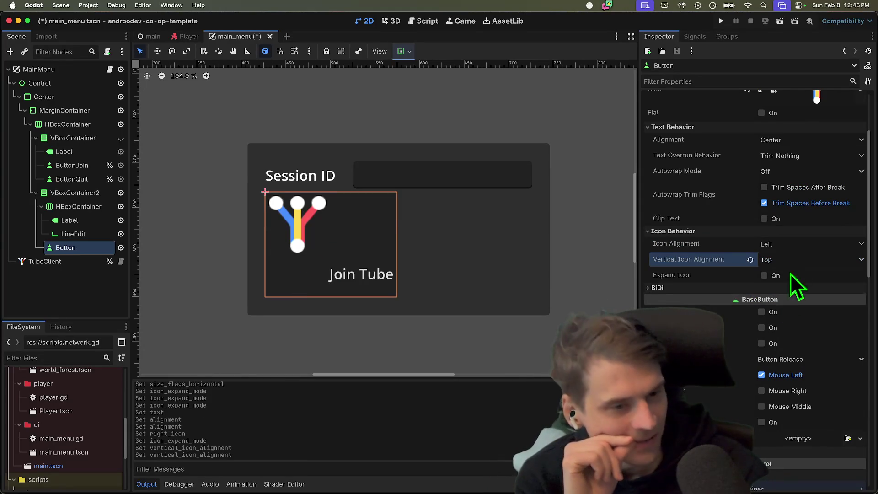
left_click(791, 275)
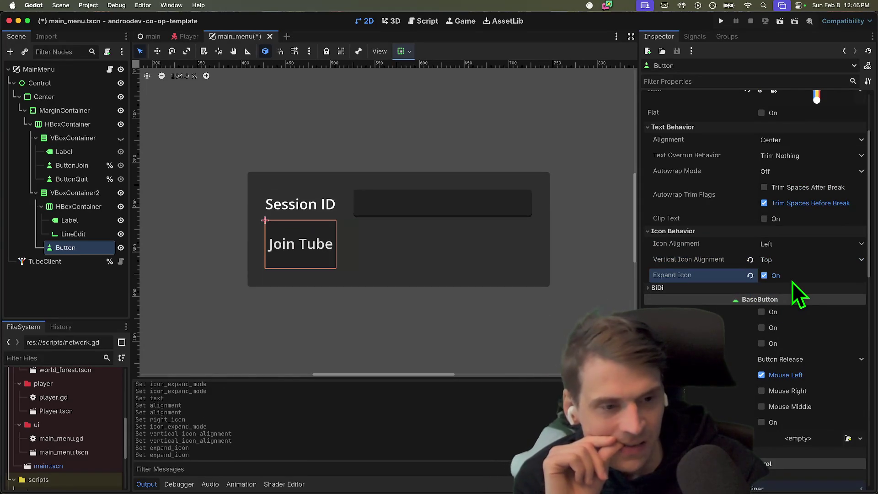
left_click(793, 273)
left_click(792, 274)
left_click(794, 260)
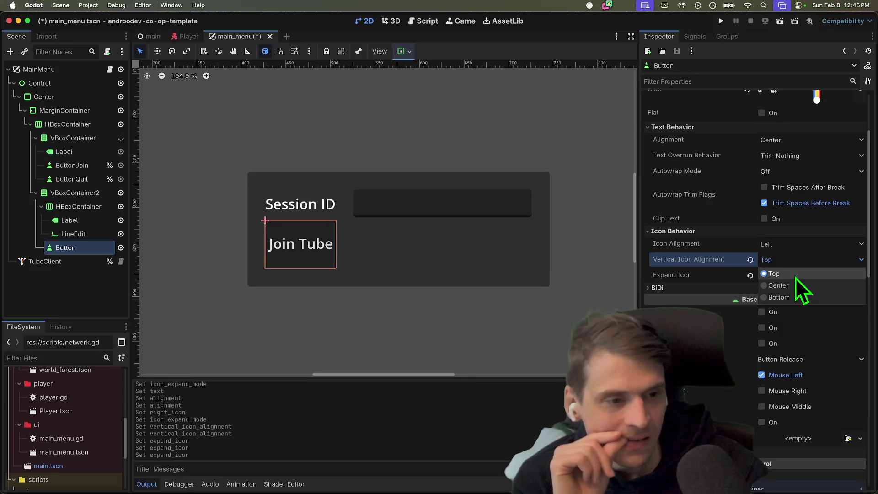
left_click(794, 284)
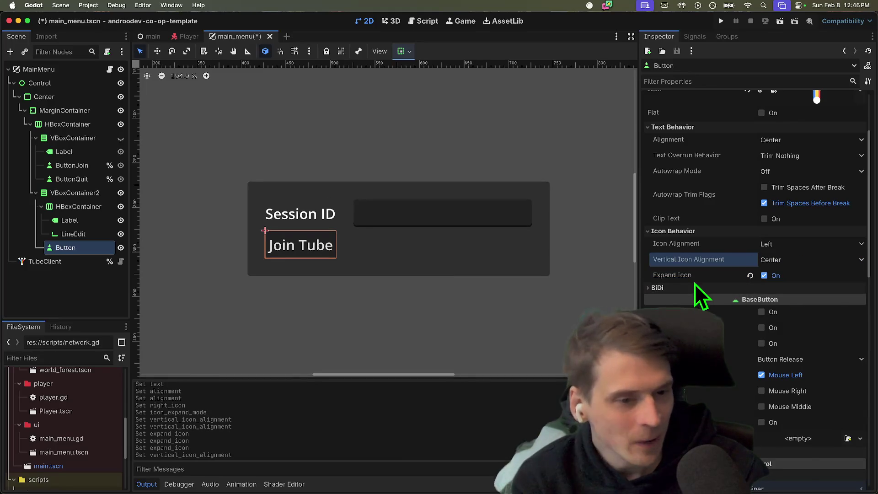
mouse_move(686, 281)
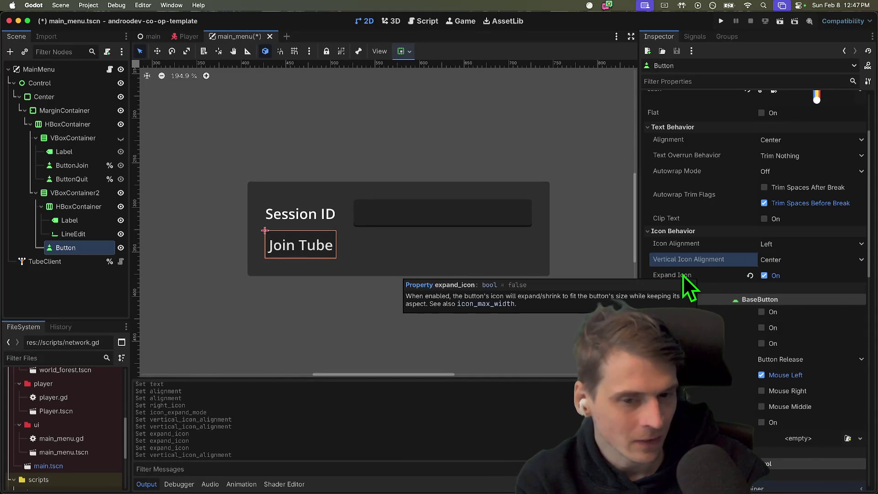
left_click(831, 283)
scroll(792, 292, "down", 10)
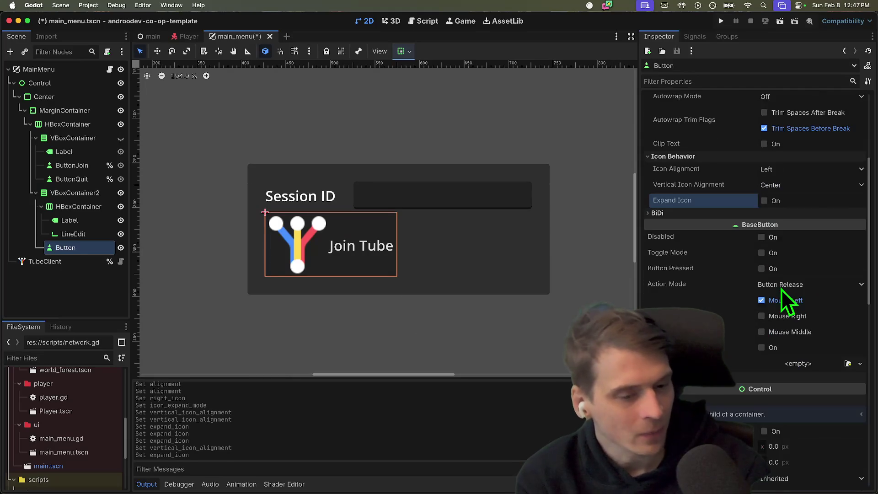
scroll(758, 393, "up", 10)
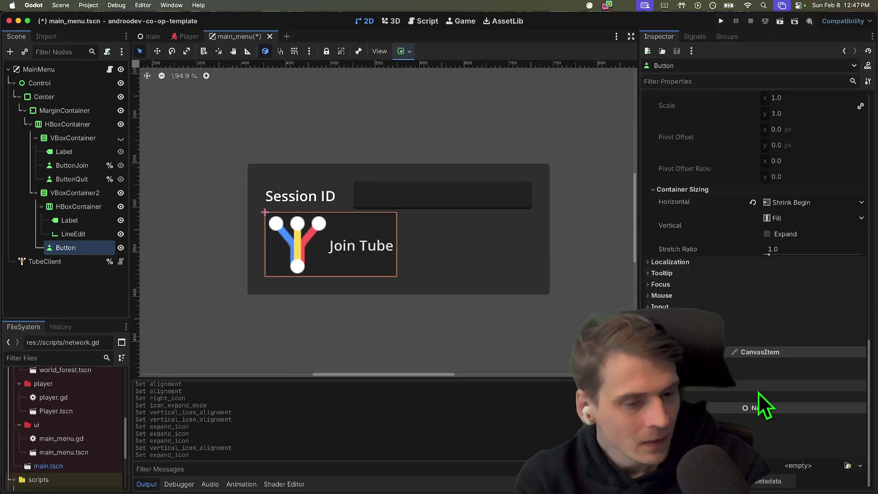
left_click(731, 380)
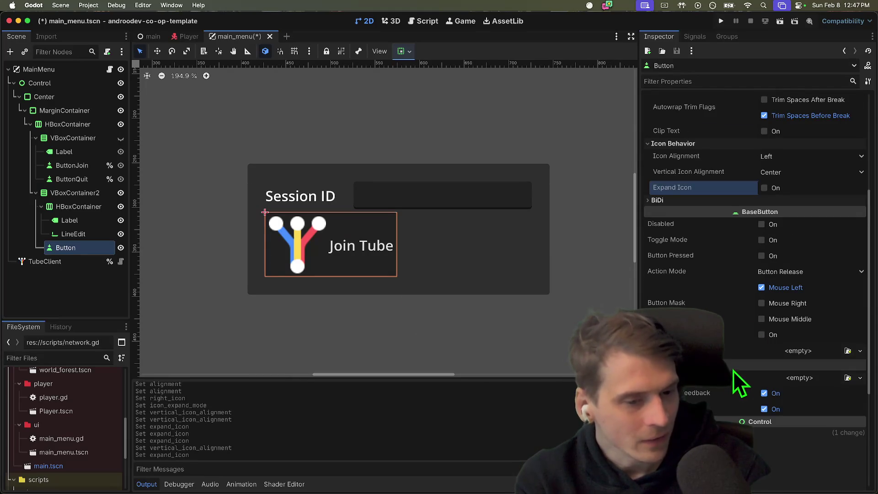
scroll(727, 282, "up", 5)
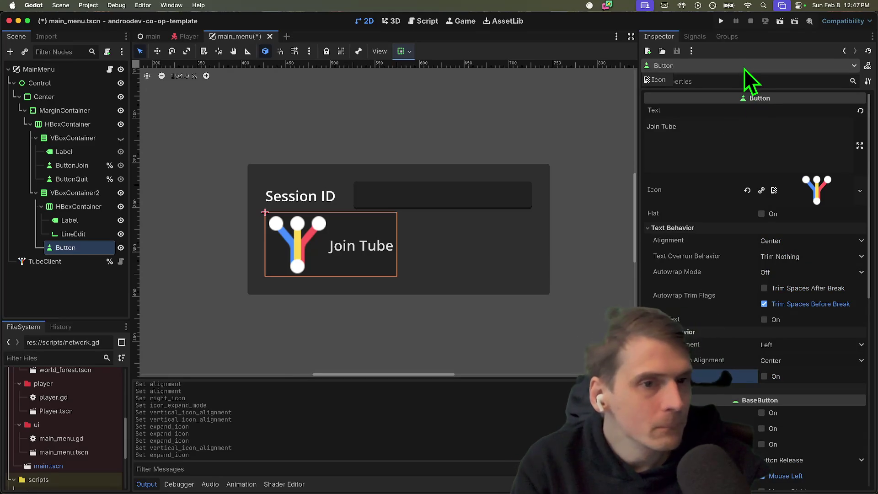
left_click(736, 81)
type("icon")
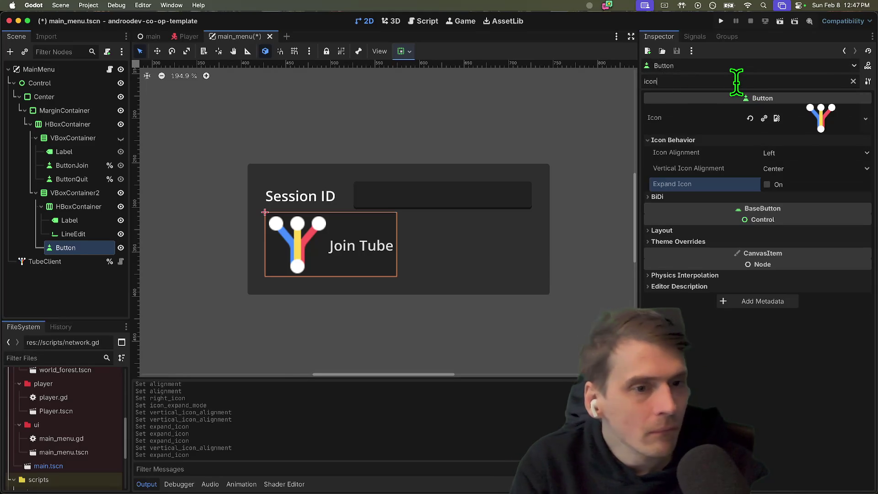
left_click(768, 118)
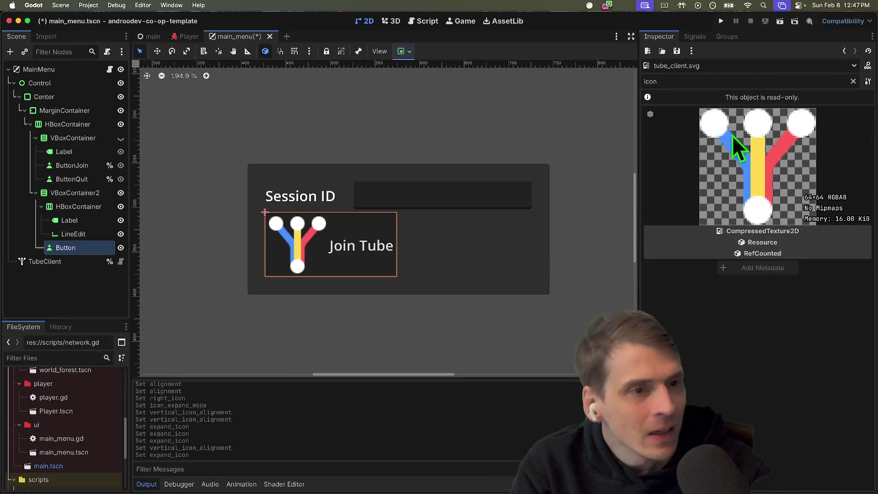
left_click(695, 81)
key("BackSpace")
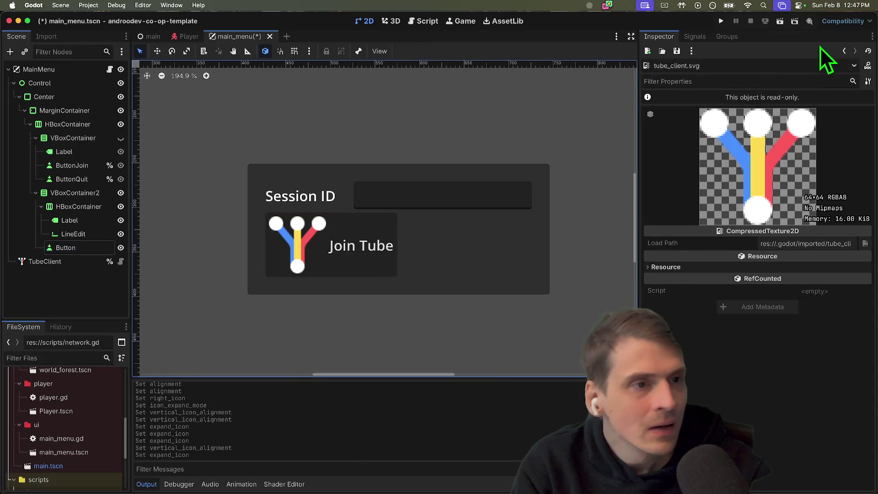
left_click(845, 51)
left_click(737, 79)
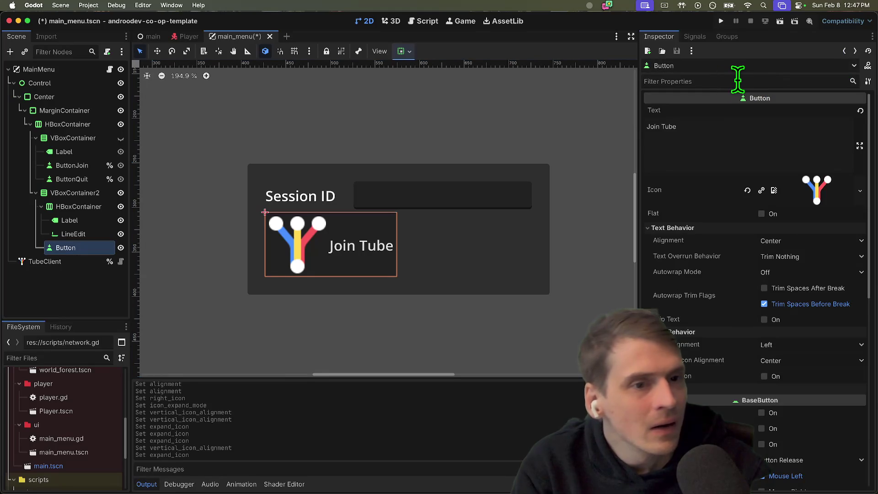
Set the Join Tube button's Icon Max Width theme override to 24.
type("max")
left_click(739, 131)
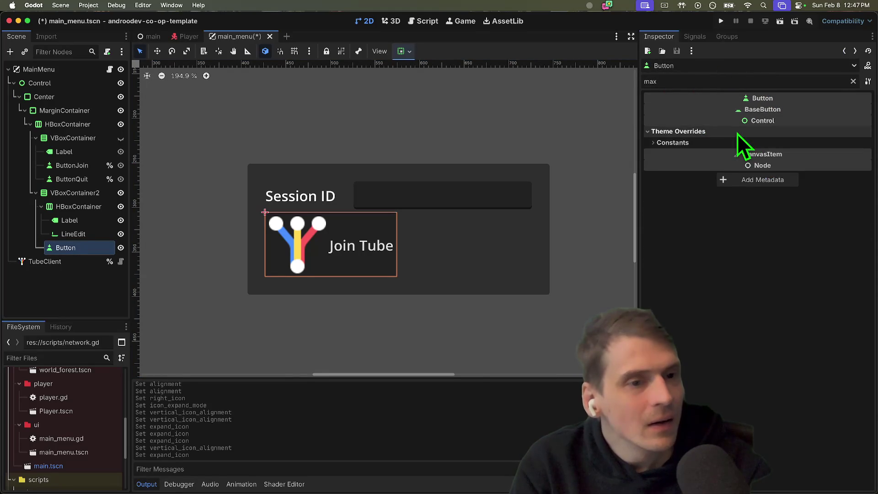
left_click(738, 142)
type("12")
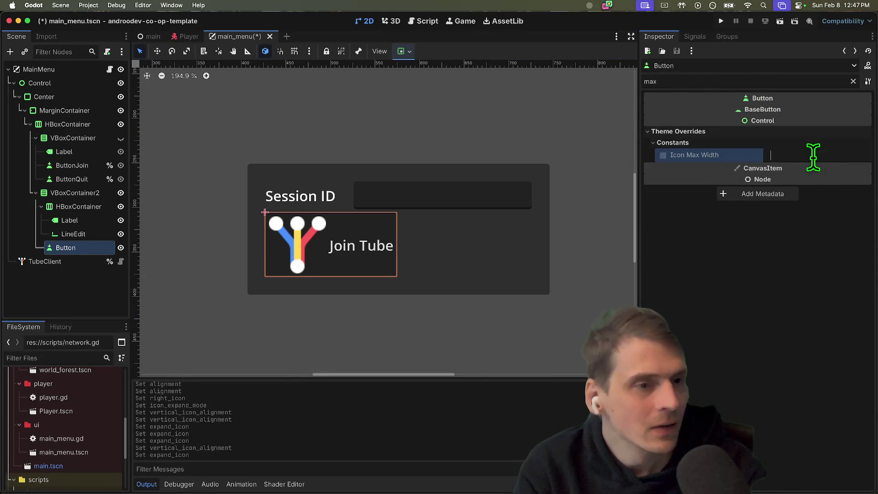
key("Return")
left_click(836, 153)
type("24")
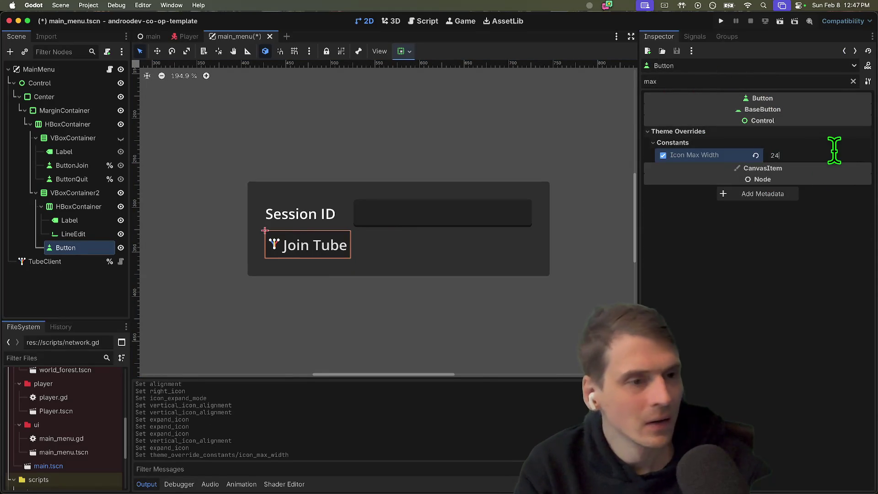
key("Return")
Preview the finished Join Tube button by deselecting and reselecting it, then collapse Constants.
left_click(526, 269)
left_click(458, 303)
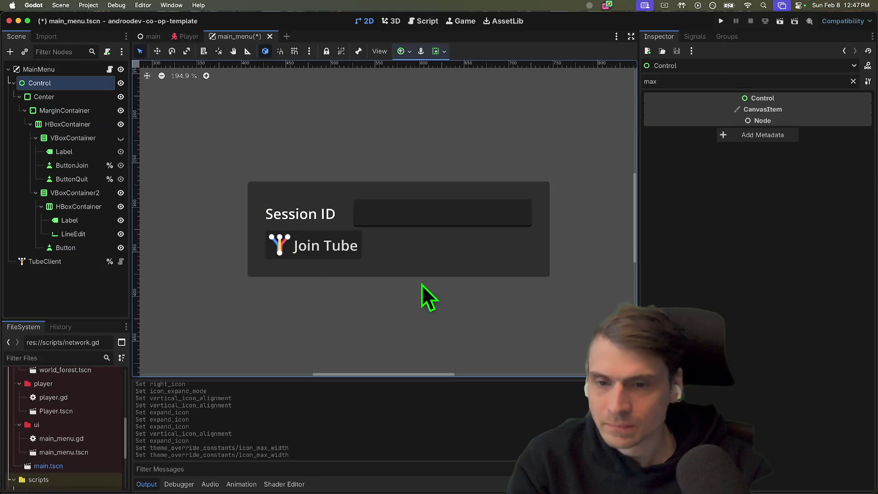
left_click(321, 246)
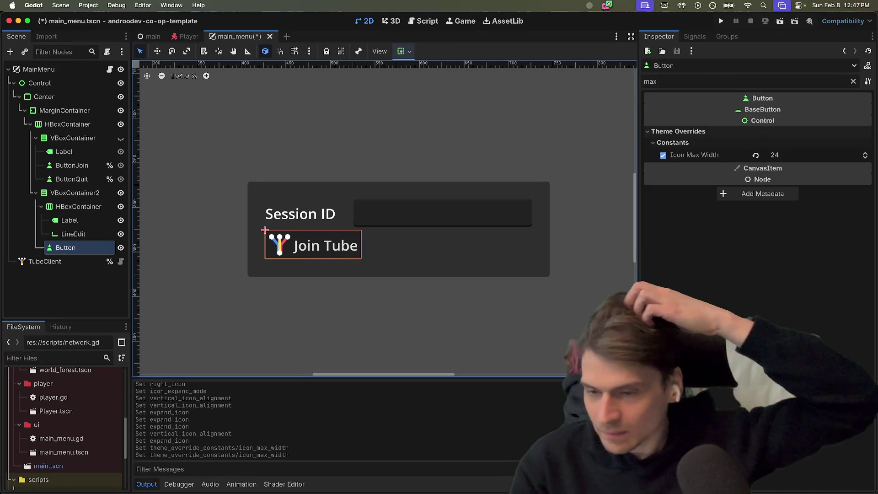
left_click(574, 321)
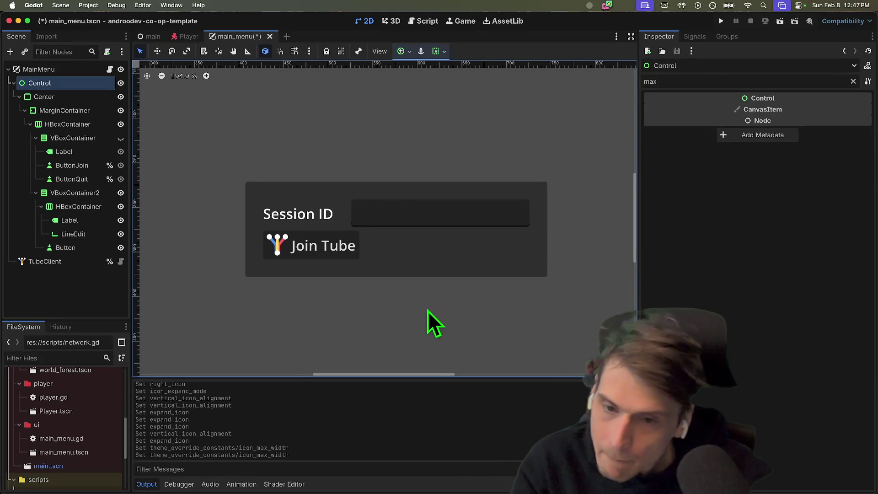
left_click(324, 248)
left_click(759, 143)
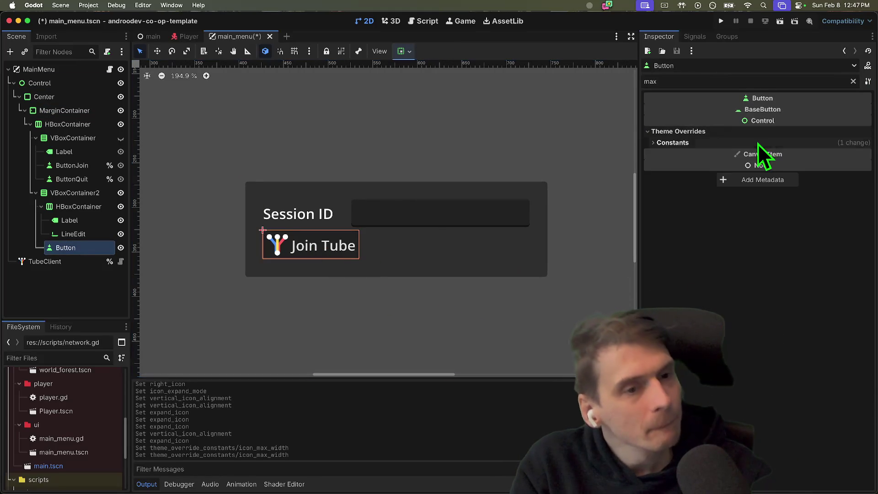
Select VBoxContainer2 and expand it to show the HBoxContainer session-ID row.
left_click(36, 192)
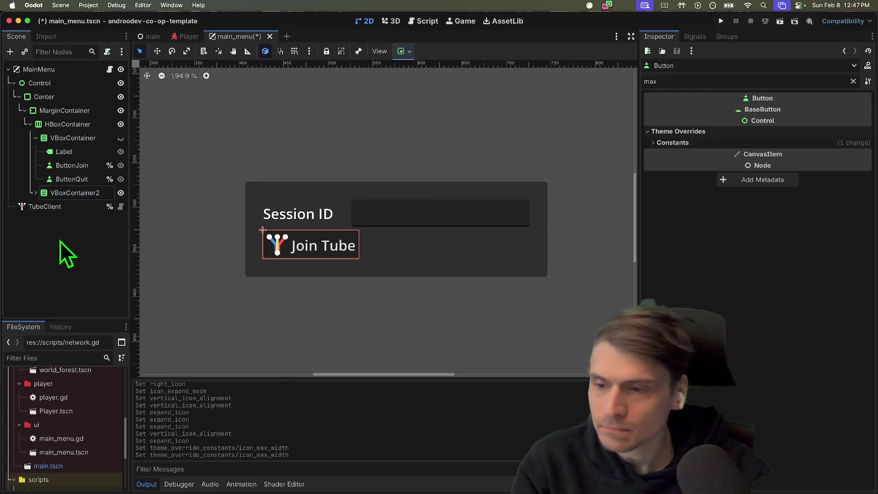
left_click(67, 196)
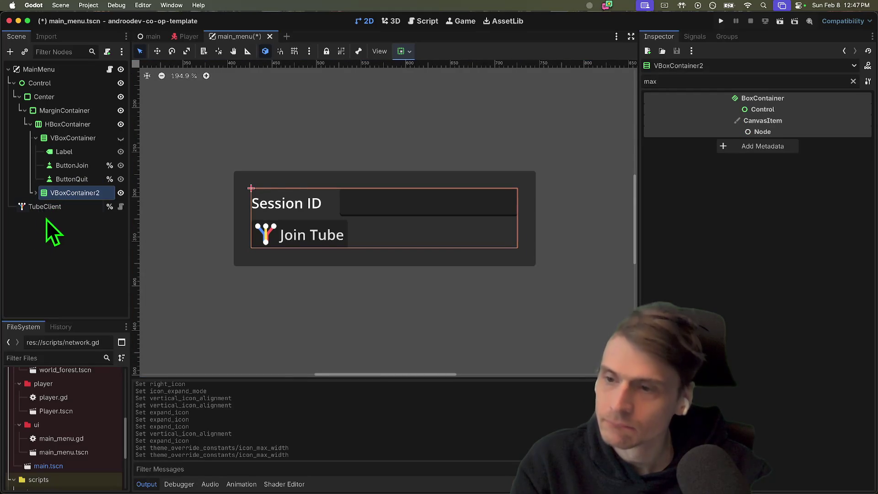
left_click(176, 277)
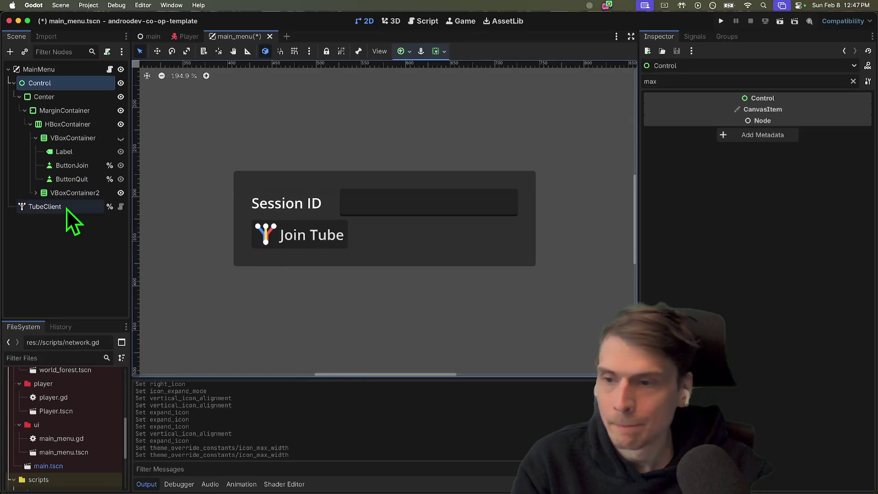
left_click(42, 196)
left_click(35, 193)
left_click(60, 206)
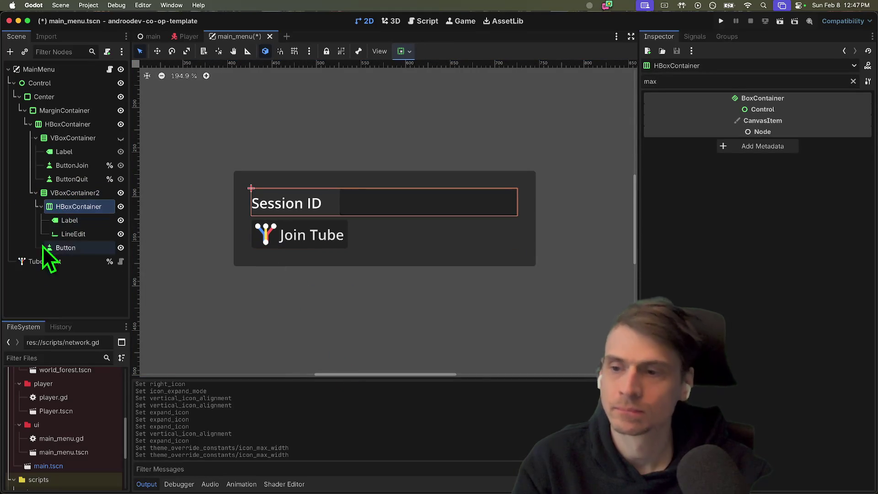
left_click(41, 206)
left_click(52, 193)
key("super+a")
Duplicate the existing Join Tube button node, discarding an accidentally added empty Button.
type("bu")
key("Return")
key("super+z")
left_click(94, 218)
key("super+d")
Name the copy ButtonQuit and the original ButtonJoinTube, making ButtonJoinTube a unique name.
double_click(72, 236)
type("ButtonQuit")
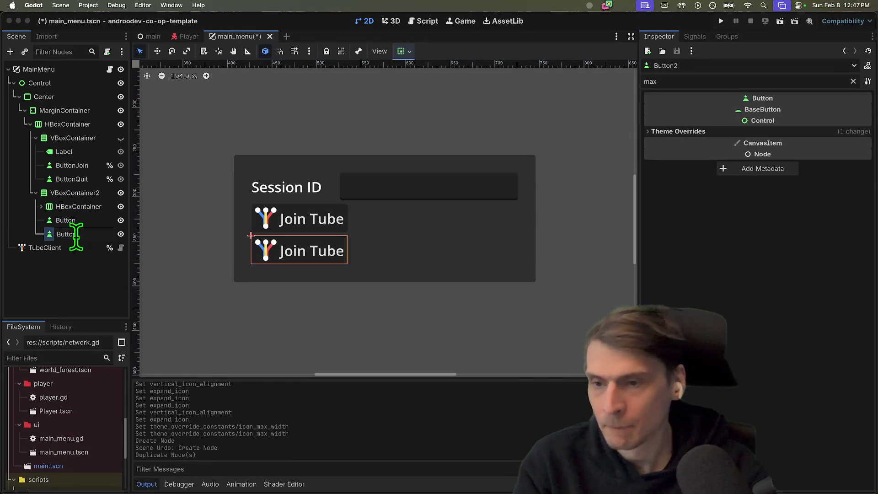
key("Return")
double_click(80, 220)
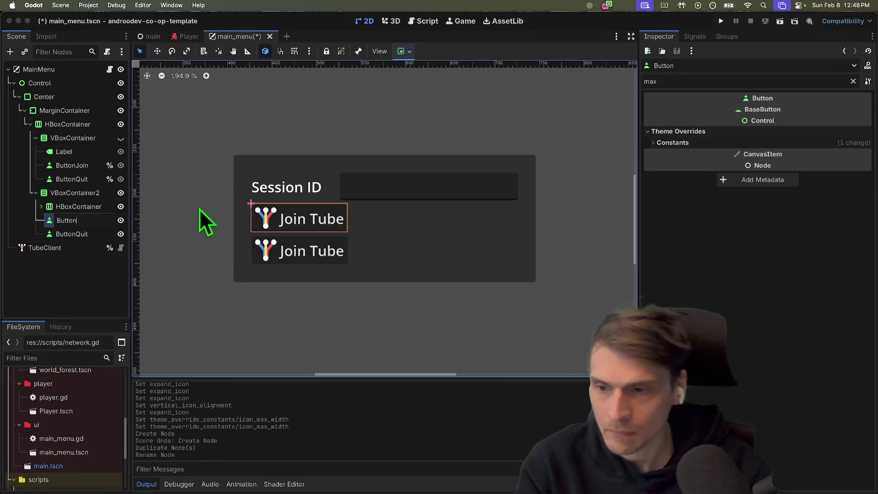
left_click(82, 221)
left_click(84, 217)
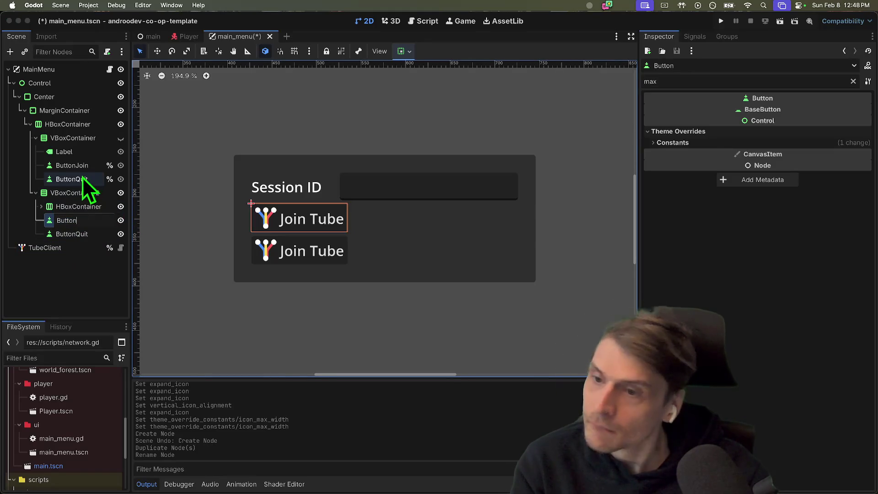
type("Join")
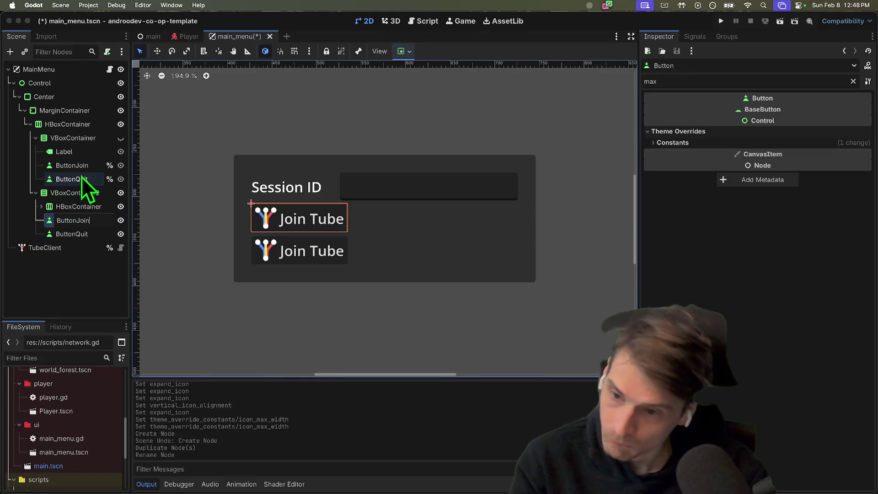
type("Tube")
key("Return")
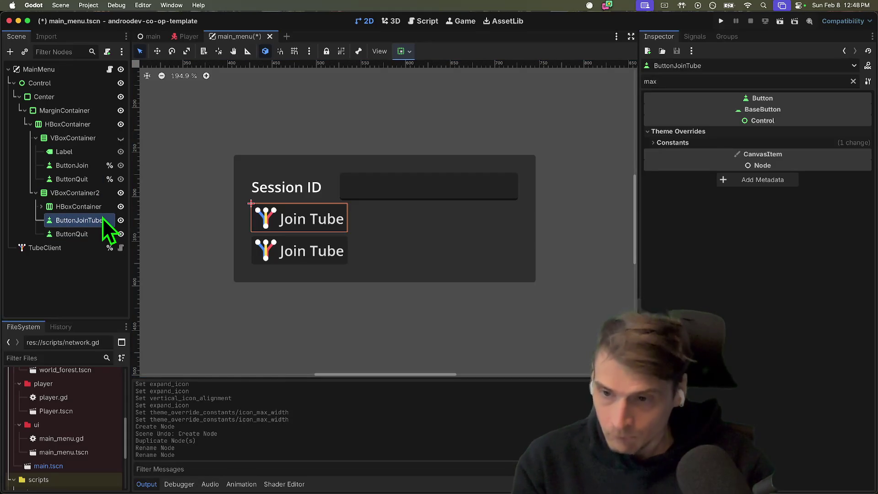
right_click(104, 221)
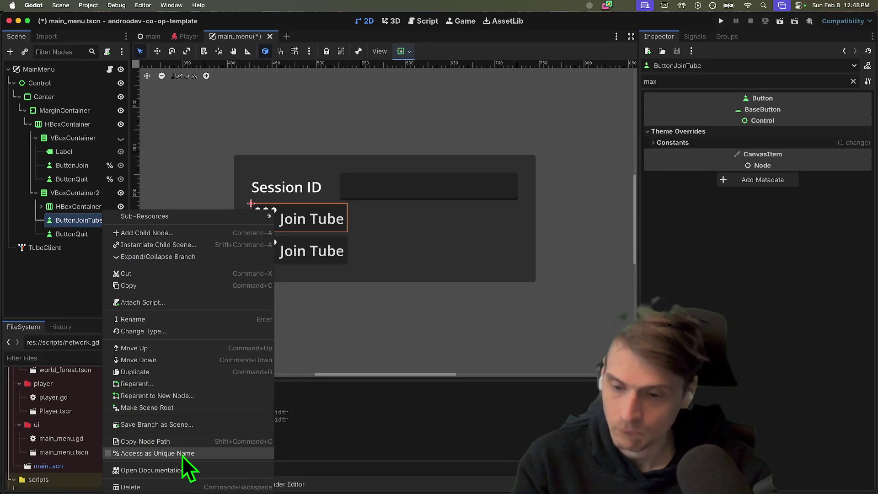
left_click(183, 457)
Rename the quit button to ButtonQuit2 and widen the Scene dock.
double_click(66, 234)
key("End")
type("2")
key("Return")
double_click(73, 234)
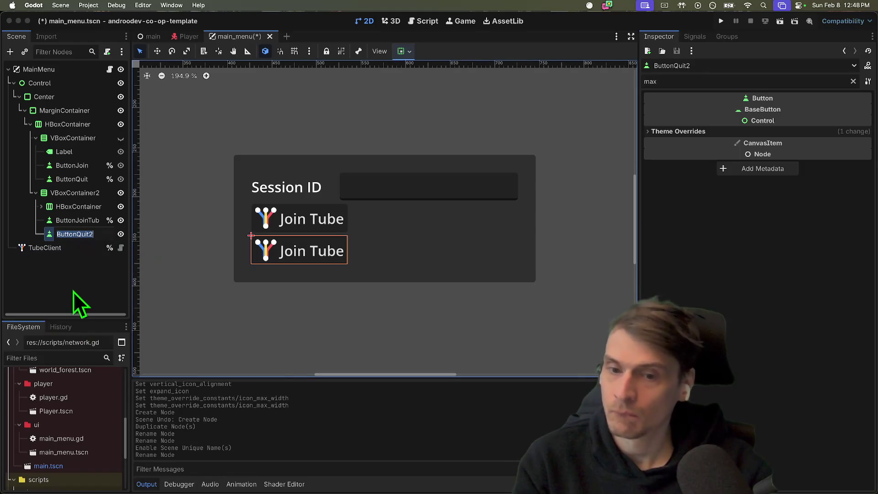
left_click(91, 237)
double_click(90, 221)
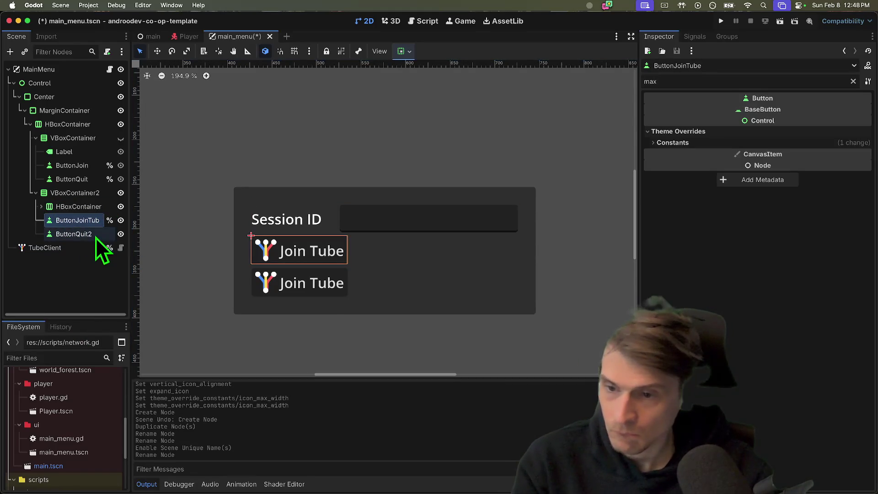
left_click_drag(128, 232, 177, 219)
Rename it to ButtonQuitTube and make it accessible as a unique name.
left_click(91, 236)
left_click(91, 236)
key("BackSpace")
type("Tube")
key("Return")
right_click(157, 243)
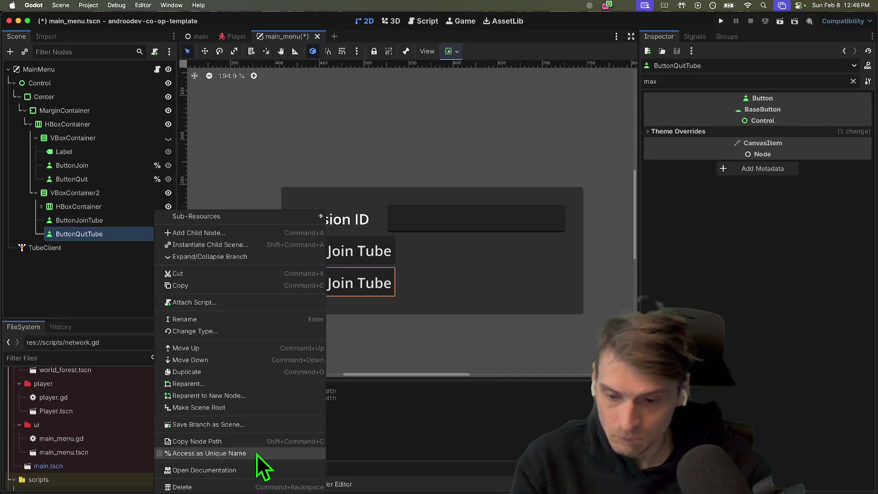
left_click(256, 453)
left_click(98, 206)
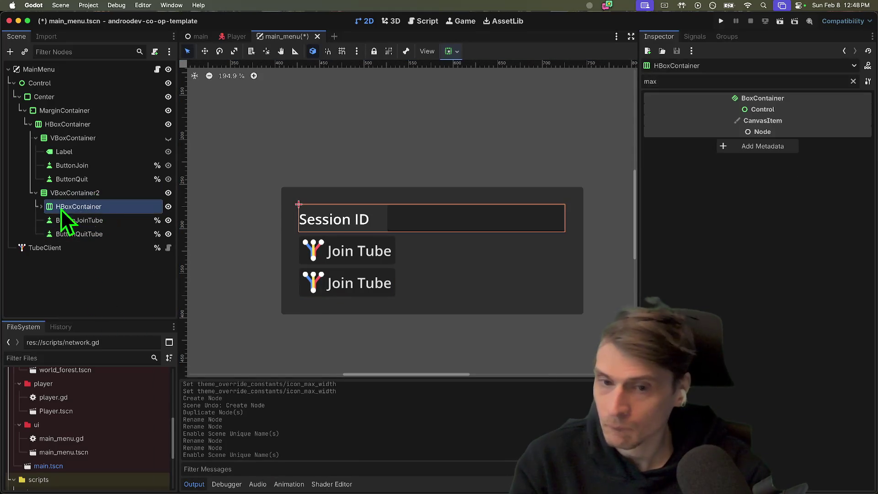
Select ButtonQuitTube, clear the Inspector filter, and remove its Tube-logo icon.
left_click(41, 207)
left_click(42, 206)
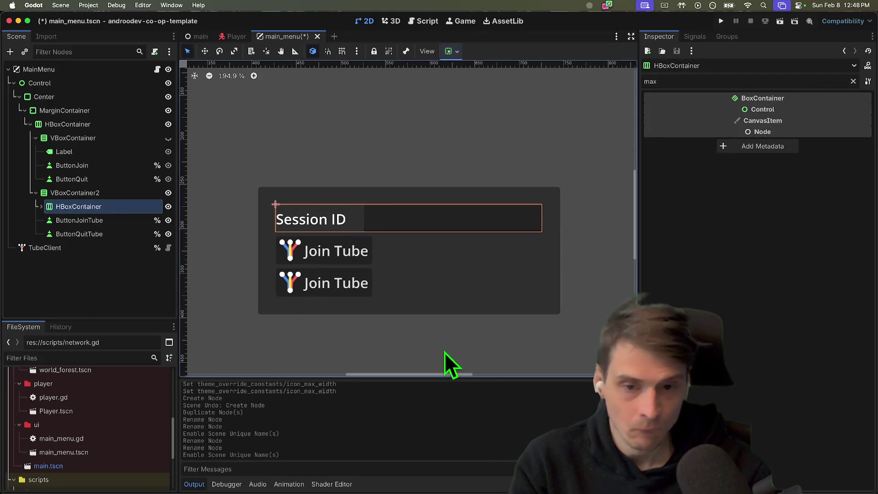
left_click_drag(378, 330, 399, 315)
key("super+z")
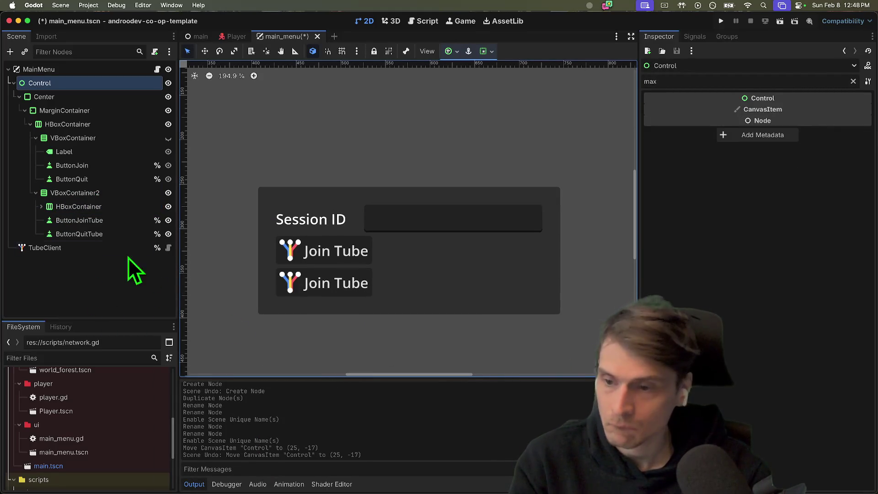
left_click(110, 233)
left_click(112, 220)
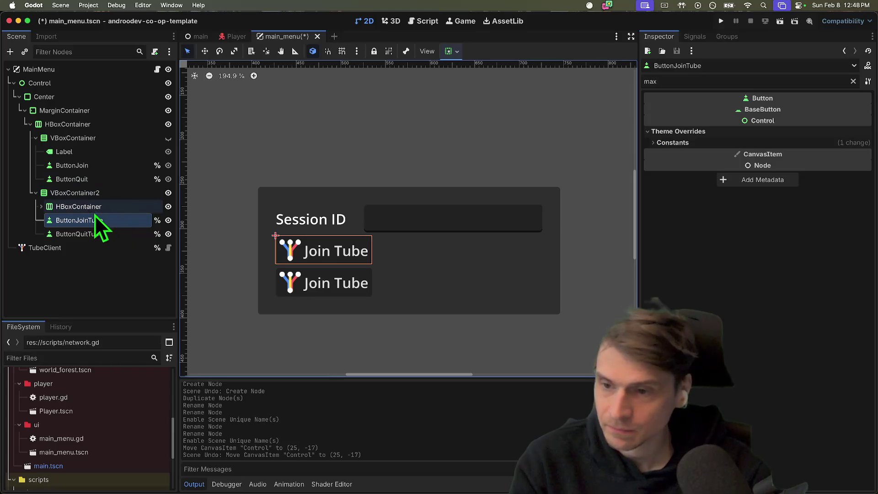
left_click(87, 233)
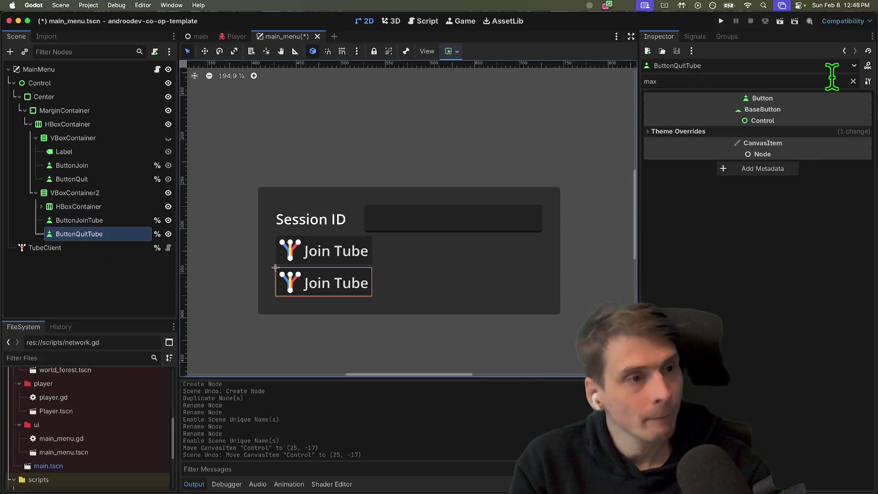
left_click(854, 82)
scroll(787, 219, "down", 3)
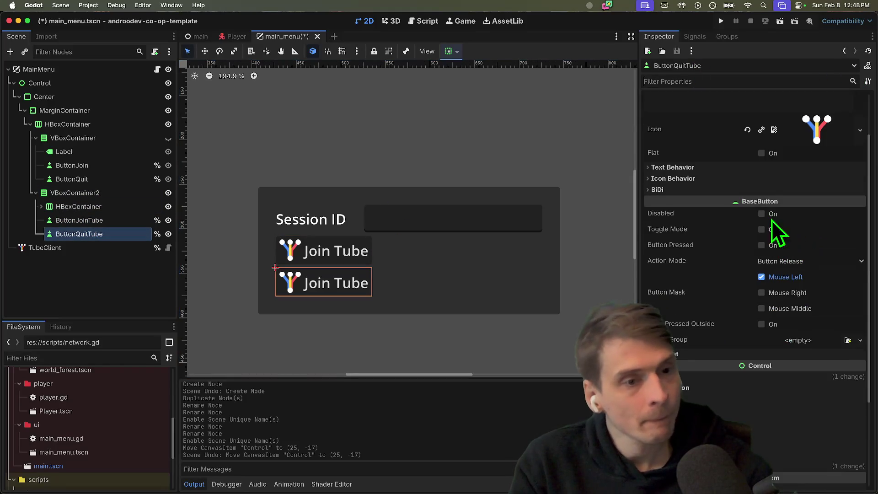
left_click(759, 179)
left_click(833, 178)
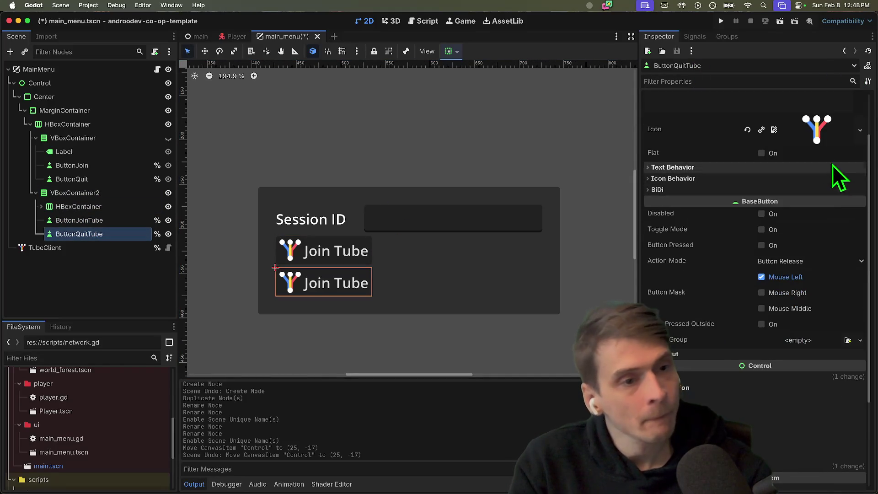
left_click(748, 130)
Change the lower button's text to Quit, then select both Tube buttons.
left_click(293, 251)
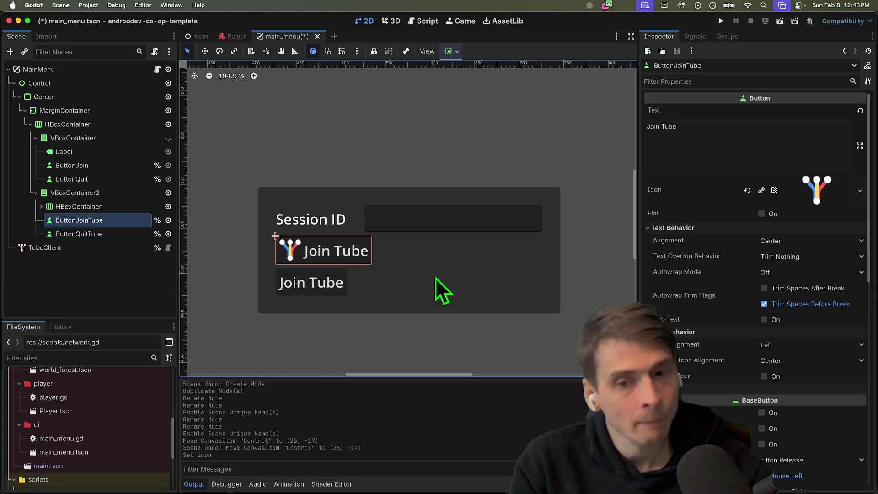
left_click(299, 288)
scroll(723, 165, "up", 3)
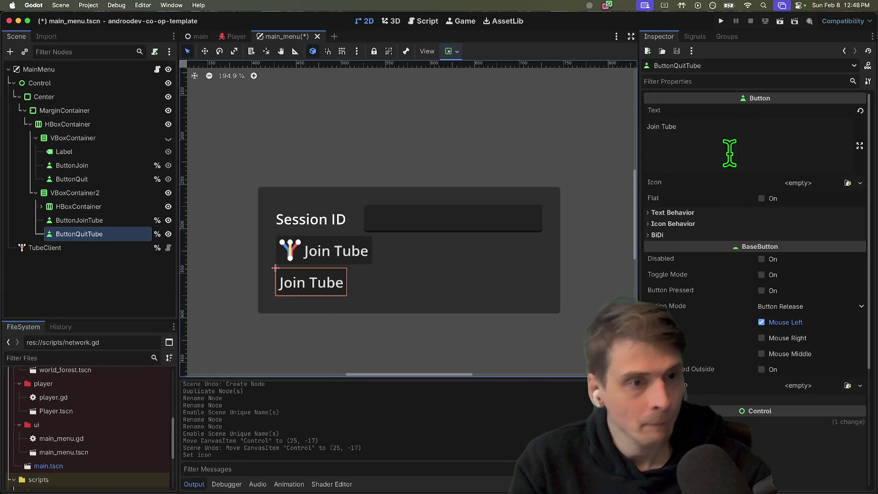
triple_click(741, 131)
type("Quit")
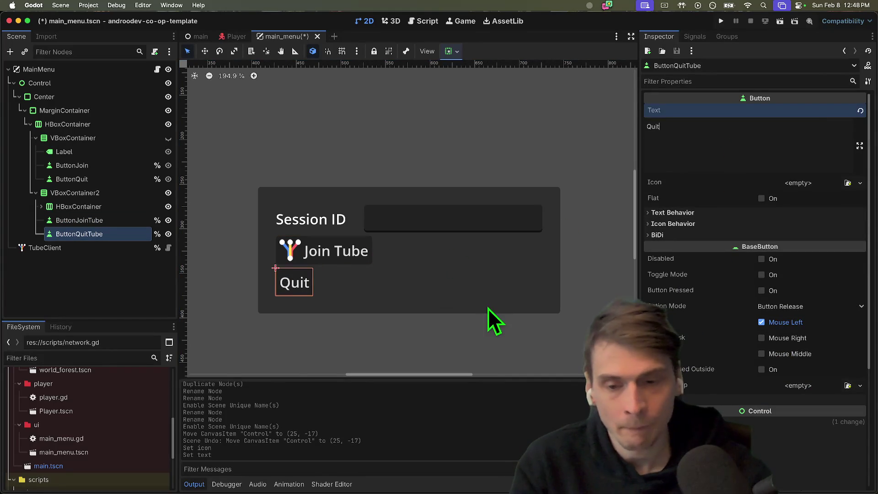
left_click(490, 308)
left_click(274, 280)
left_click(82, 207)
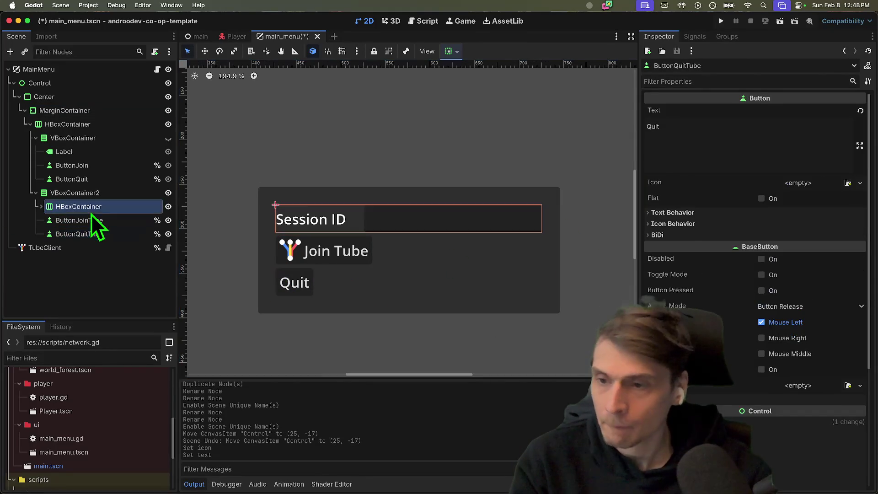
left_click(89, 221)
left_click(91, 233, "shift")
scroll(732, 322, "down", 5)
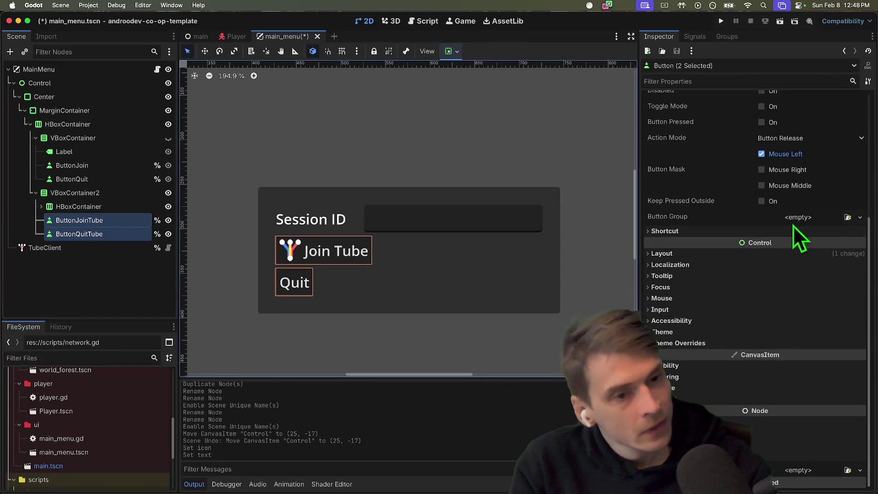
Give both buttons Horizontal Shrink Center and a 150 px custom minimum width.
left_click(778, 254)
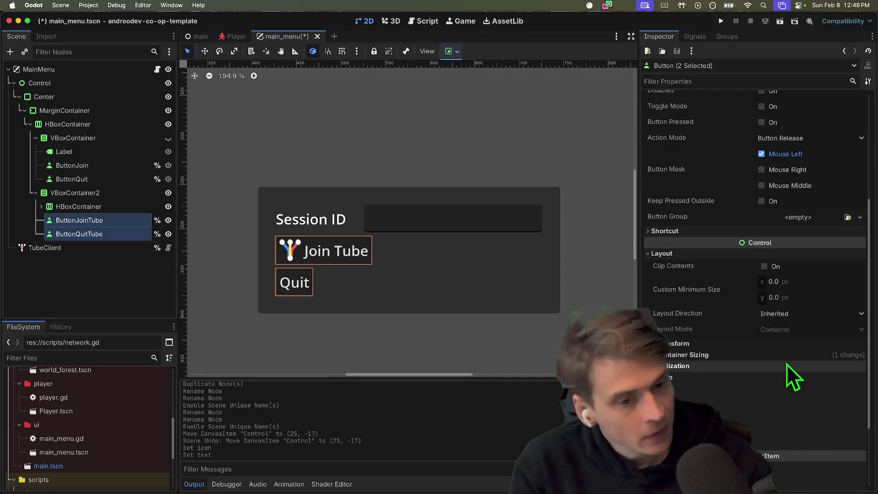
left_click(789, 364)
scroll(806, 363, "down", 5)
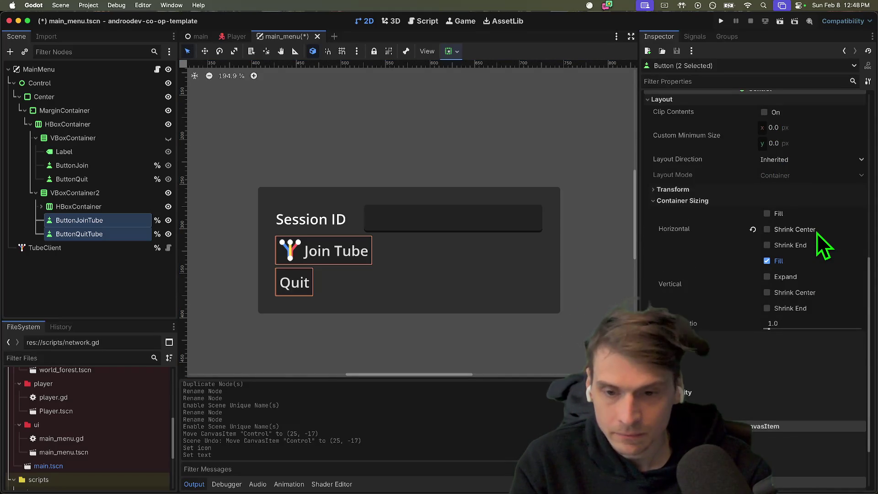
left_click(816, 231)
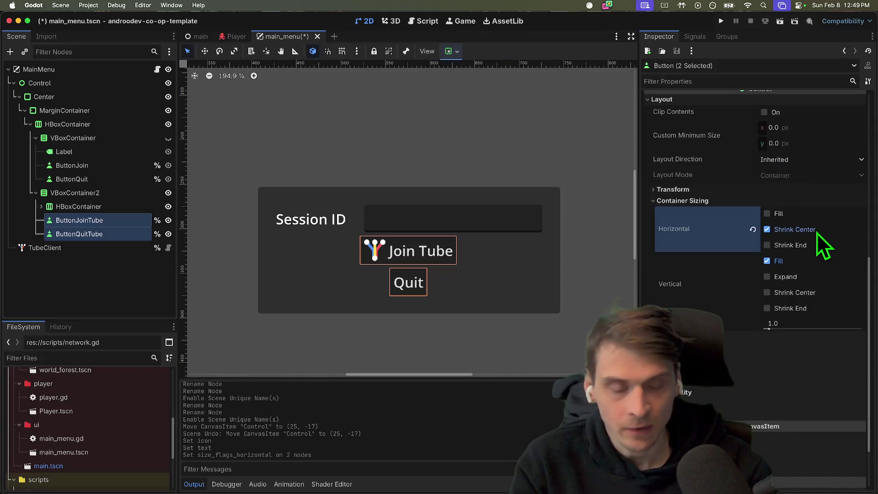
scroll(778, 275, "up", 5)
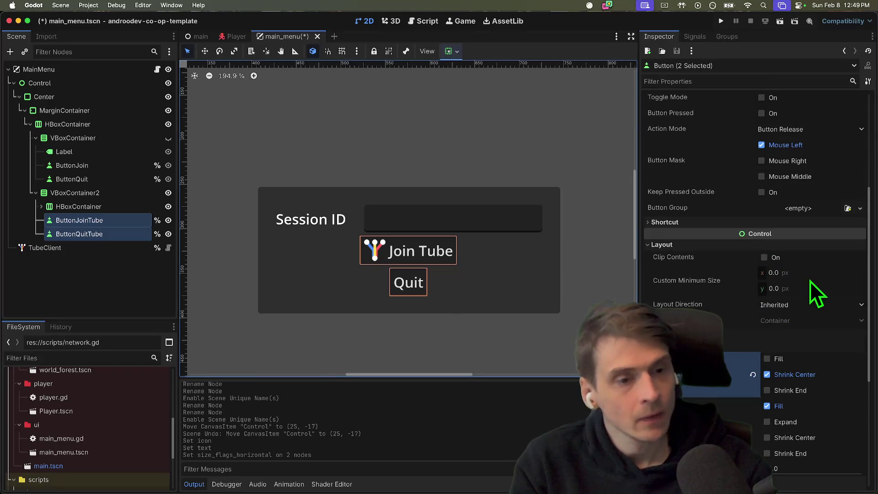
left_click(819, 273)
type("00")
key("Return")
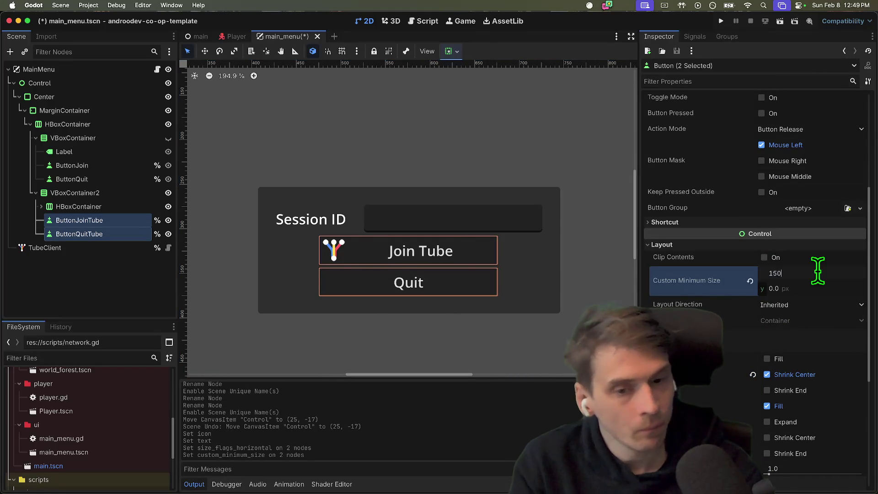
key("Return")
left_click(482, 351)
scroll(484, 255, "down", 1)
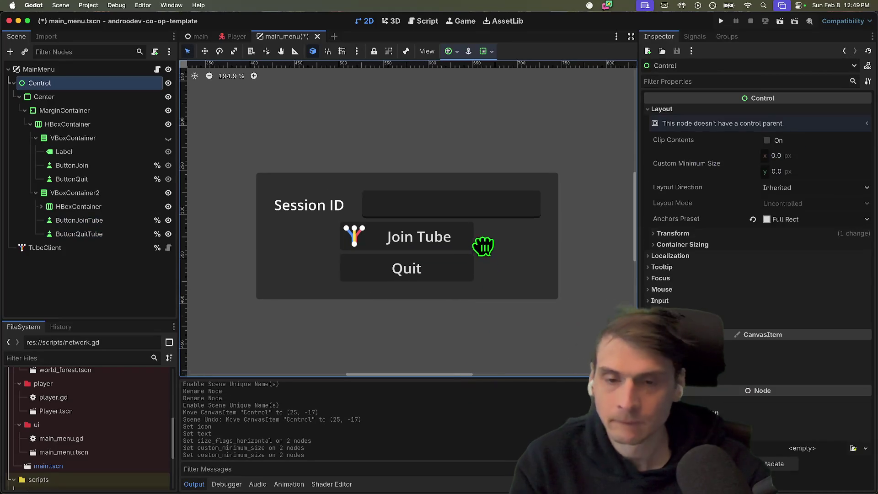
Save the main_menu scene and run the project.
scroll(484, 255, "down", 1)
scroll(355, 331, "left", 2)
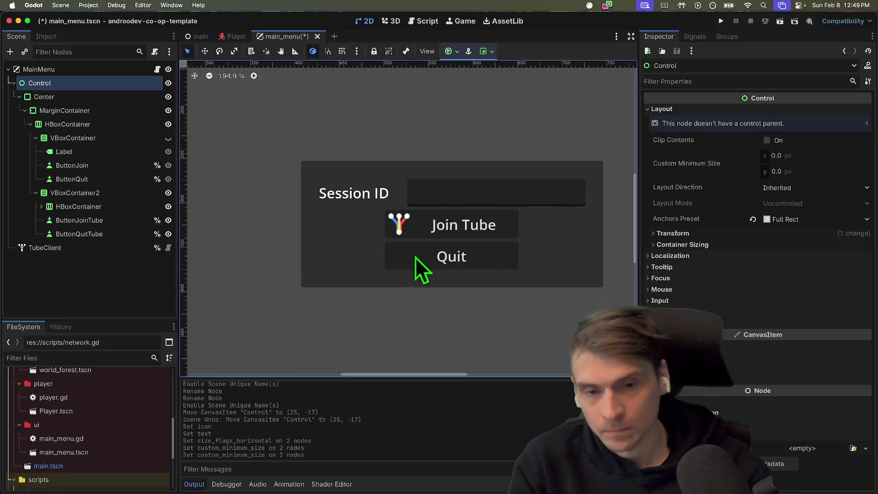
key("ctrl+s")
key("super+b")
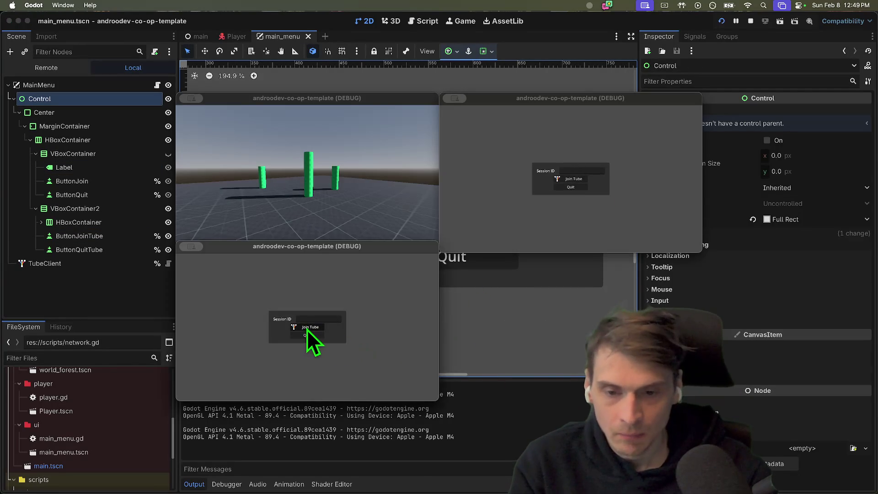
Switch between the running game windows, stop the run, and select HBoxContainer.
left_click(643, 218)
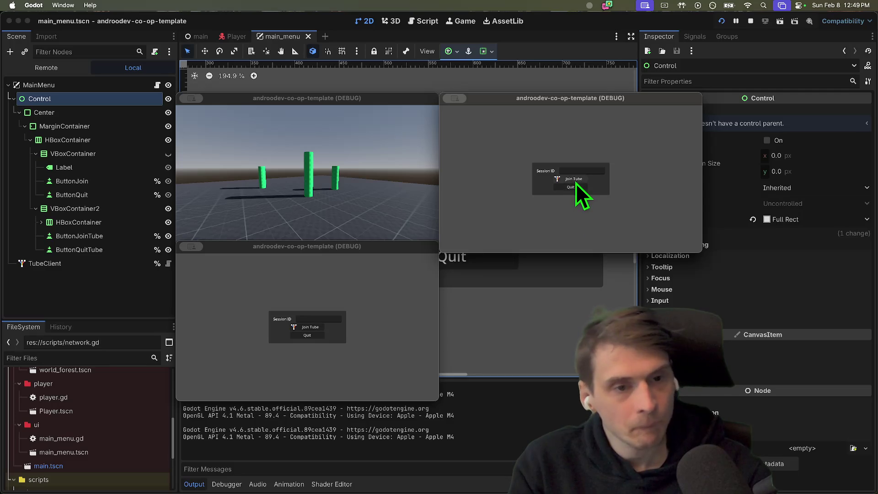
left_click(310, 329)
left_click(522, 244)
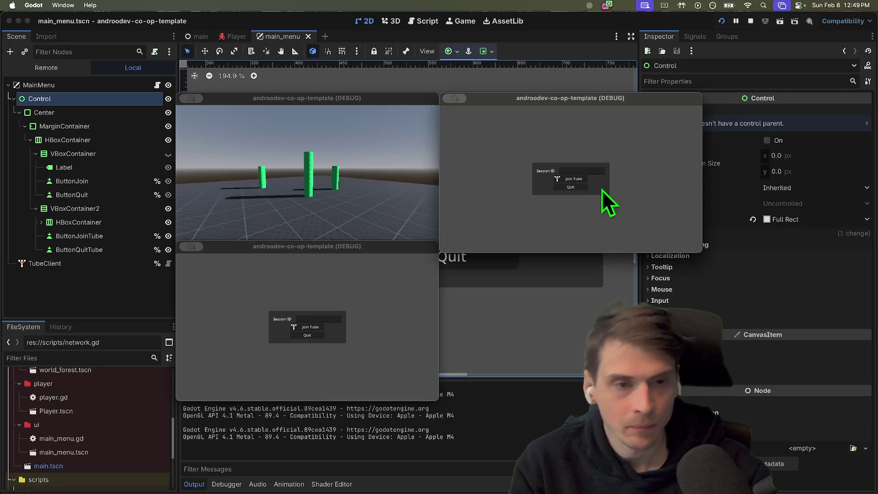
key("super+period")
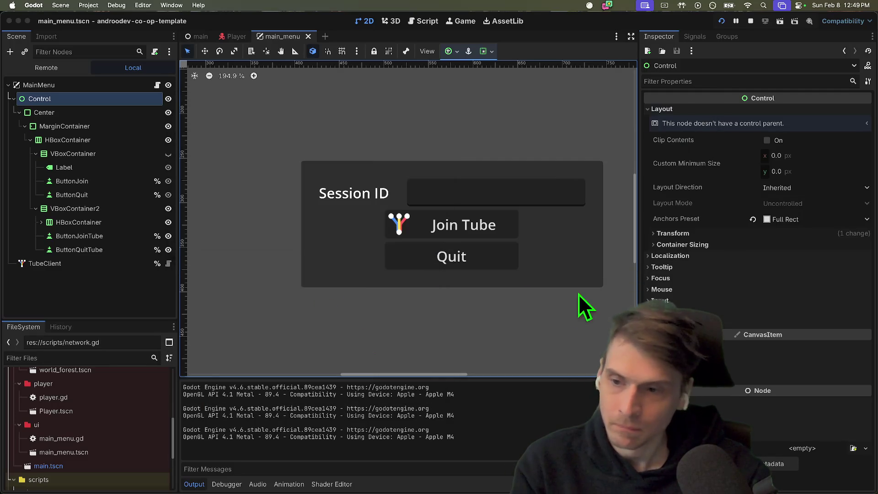
left_click(92, 124)
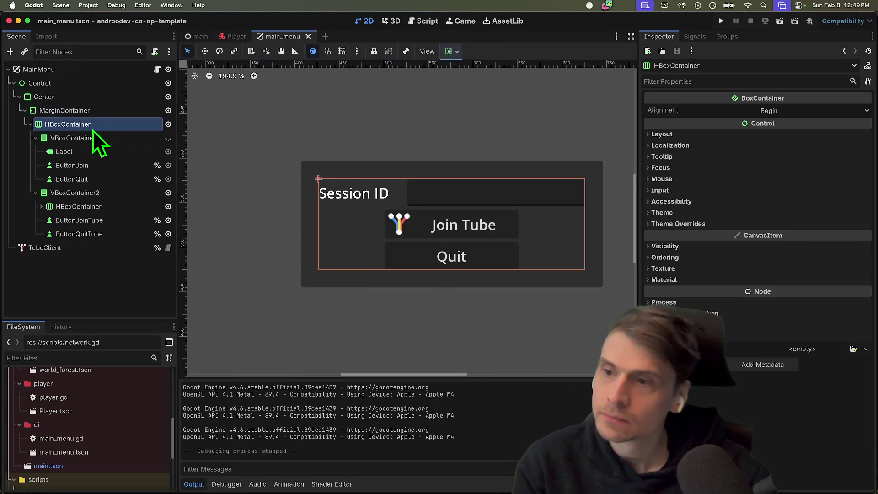
Add a Label under VBoxContainer2 and move it above the Session ID row.
left_click(91, 138)
key("super+a")
key("Escape")
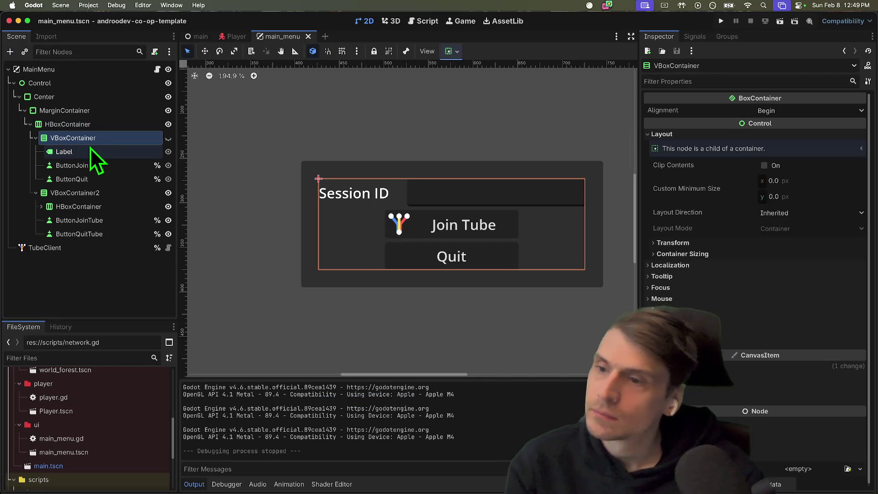
left_click(80, 126)
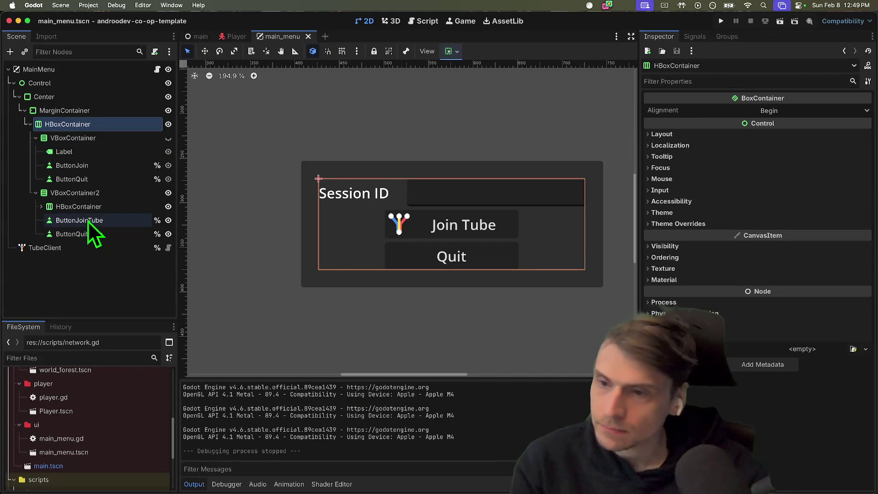
left_click(86, 193)
key("super+a")
type("label")
key("Return")
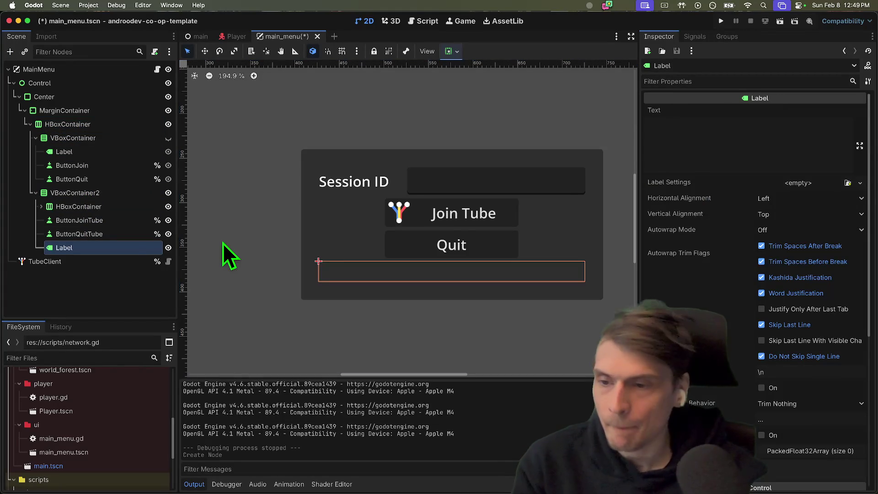
left_click_drag(75, 249, 84, 200)
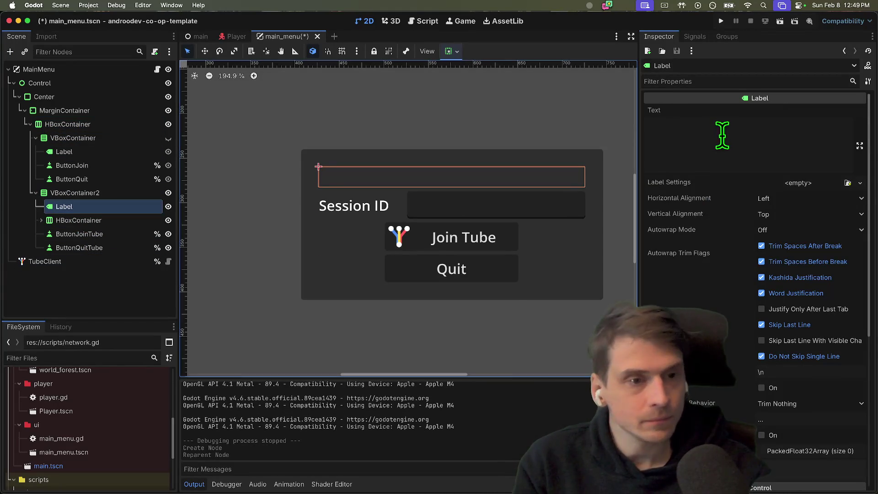
Set the label text to 'Androo Game' with a font size override of 32.
left_click(718, 135)
type("Andrew Game Part 2")
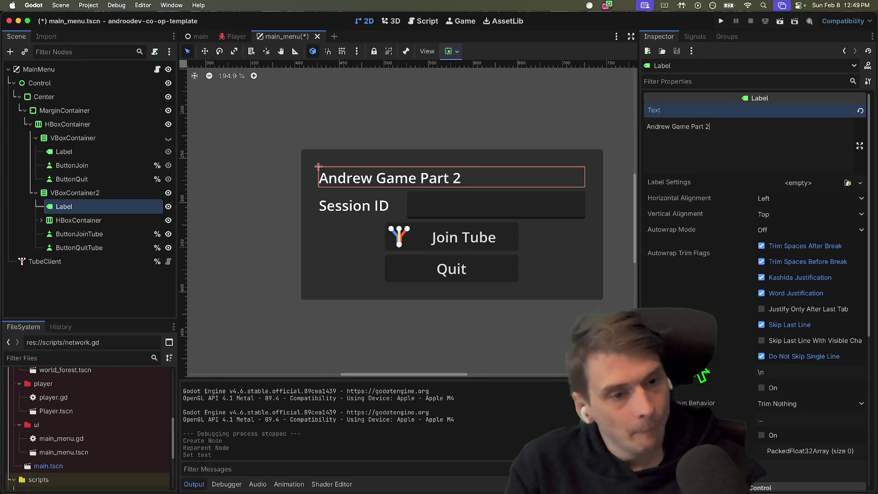
scroll(732, 357, "down", 2)
scroll(757, 135, "up", 2)
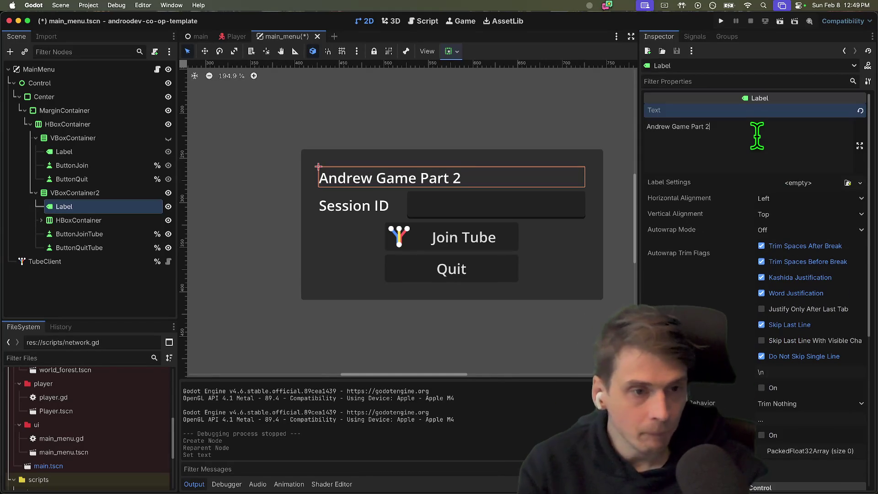
key("super+a")
type("Androo")
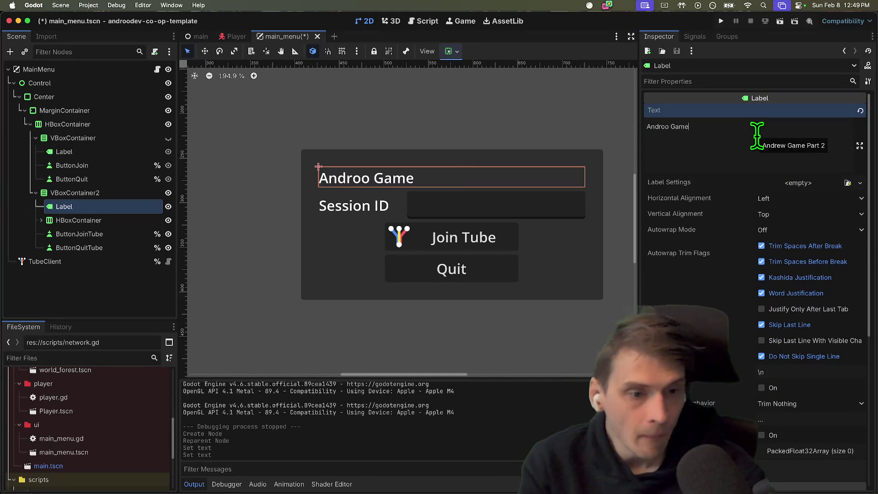
scroll(854, 349, "down", 15)
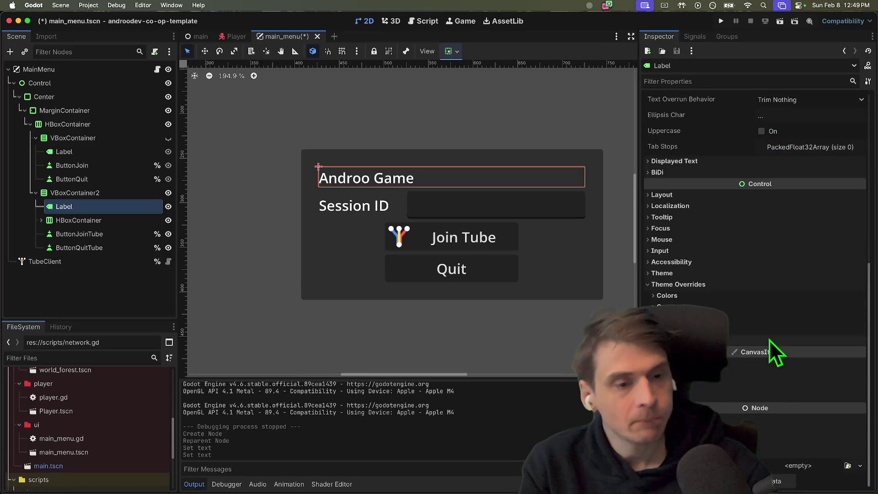
left_click(769, 343)
type("32")
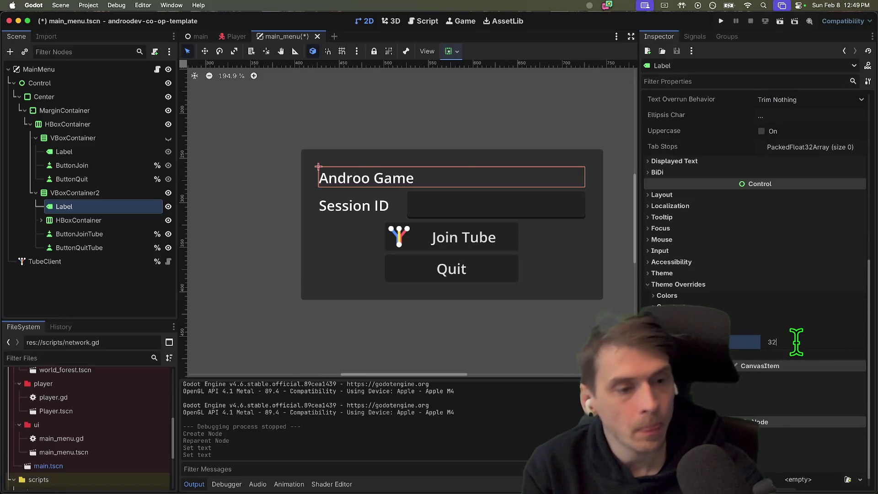
key("Return")
Save the main menu scene and run the project.
left_click(528, 342)
key("ctrl+s")
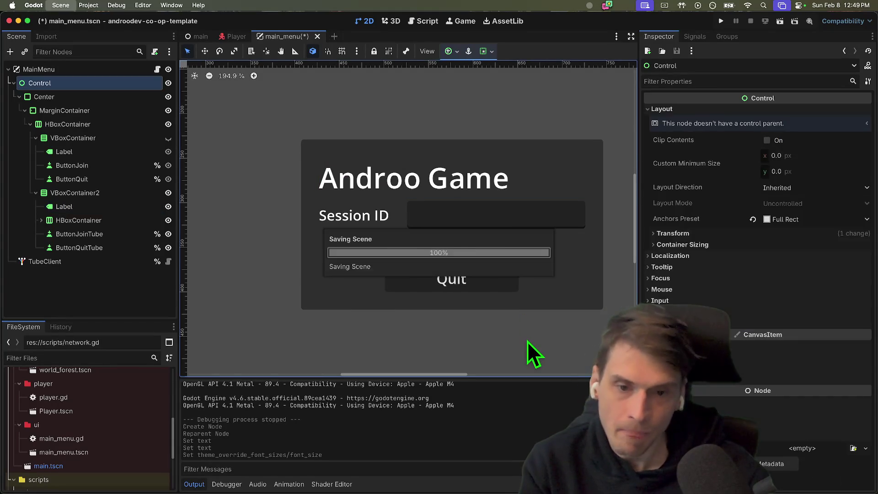
key("super+b")
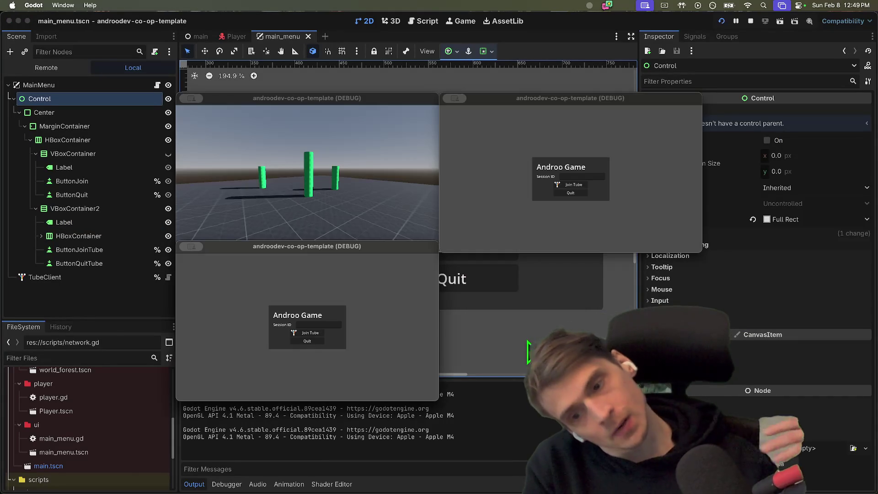
Try the Session ID field in-game, quit the game windows, and select the Session ID row.
left_click(324, 325)
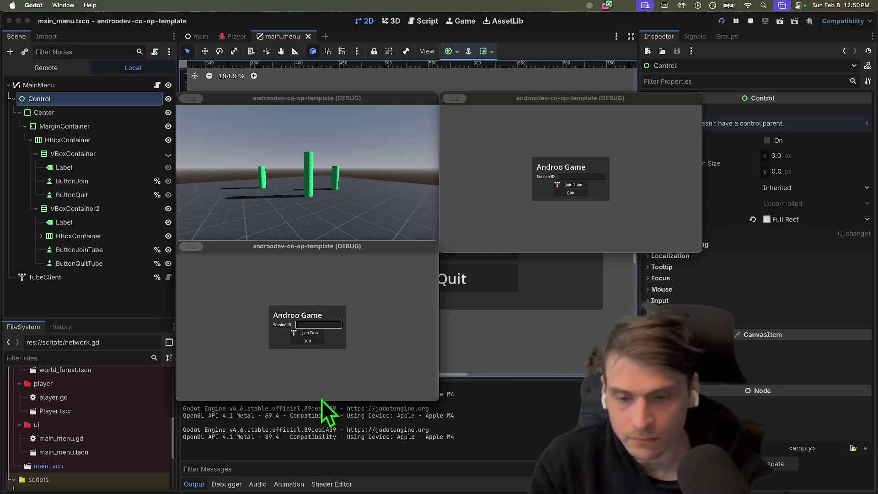
key("super+q")
key("super+q")
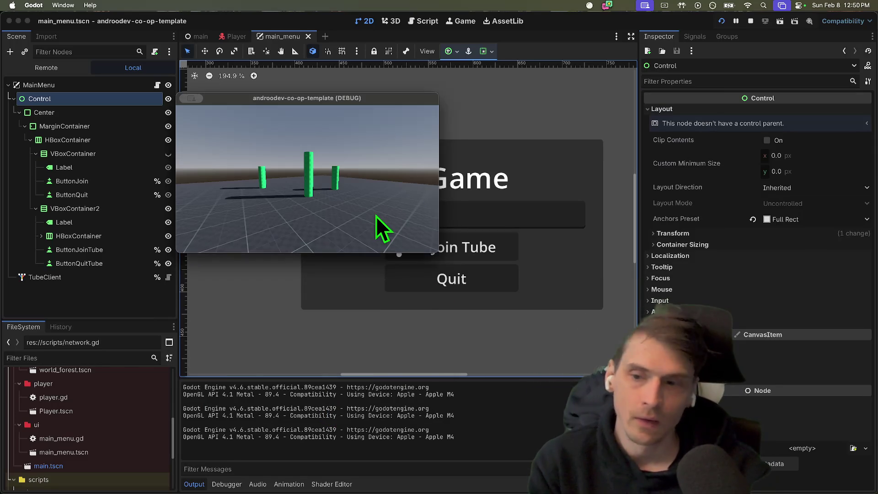
key("super+q")
left_click(91, 207)
left_click(95, 221)
left_click(95, 222)
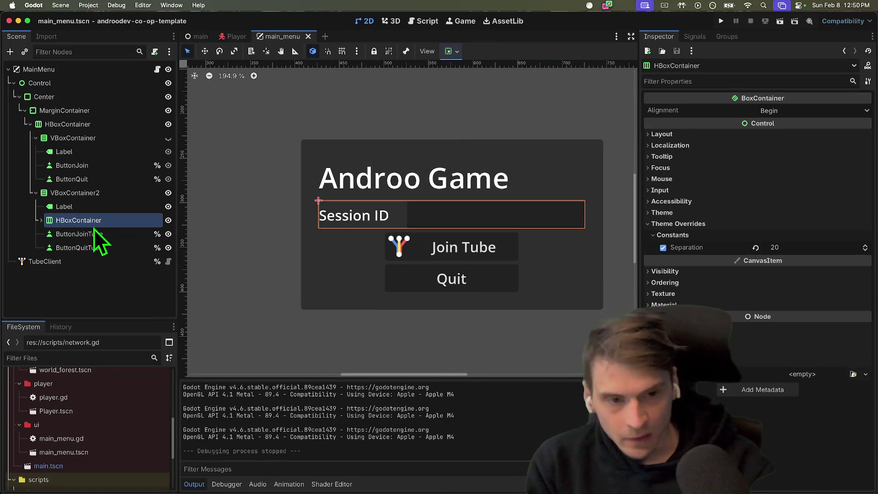
Replace ButtonJoinTube's icon with success_icon.tres via Quick Load and run the project.
left_click(137, 235)
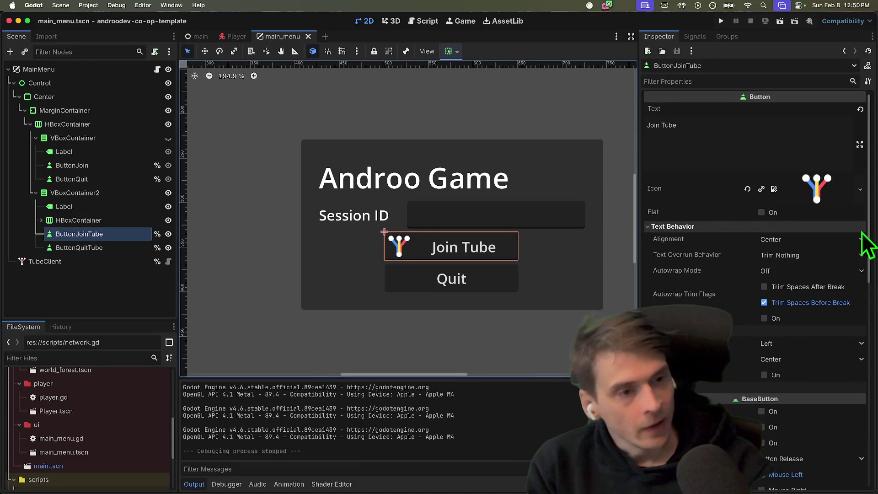
left_click(865, 200)
left_click(806, 383)
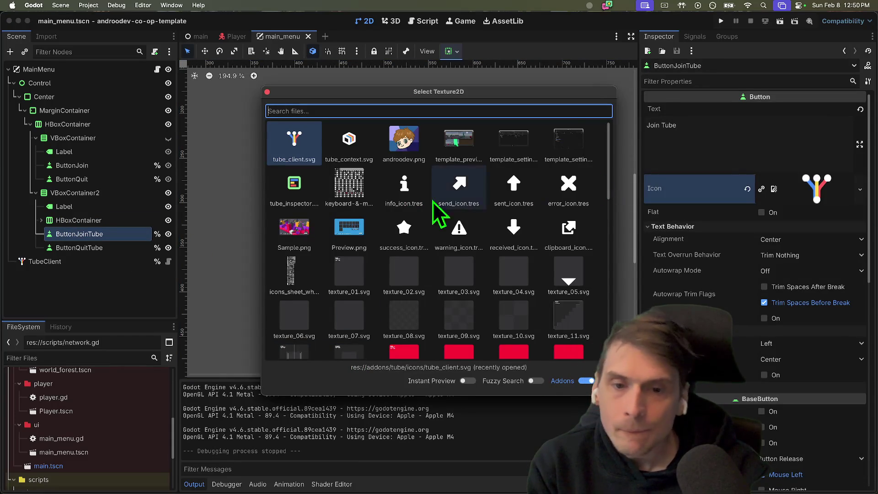
scroll(407, 202, "down", 1)
scroll(407, 202, "down", 10)
scroll(427, 284, "up", 11)
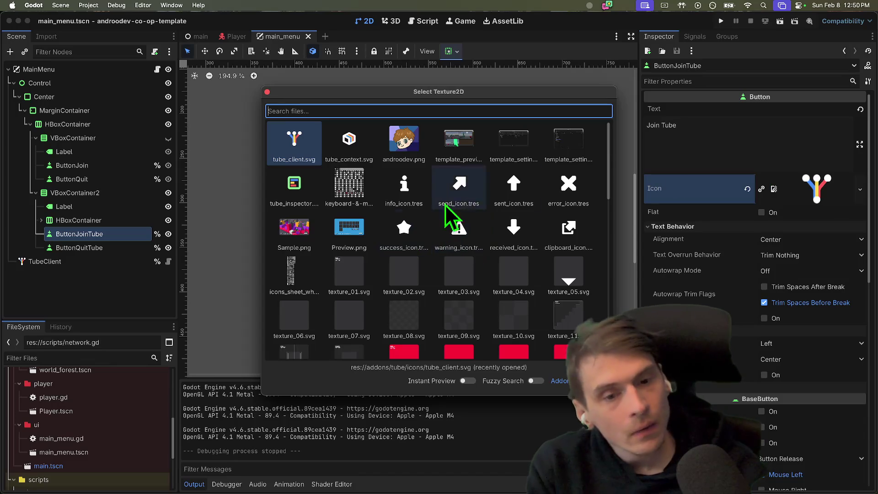
left_click(399, 234)
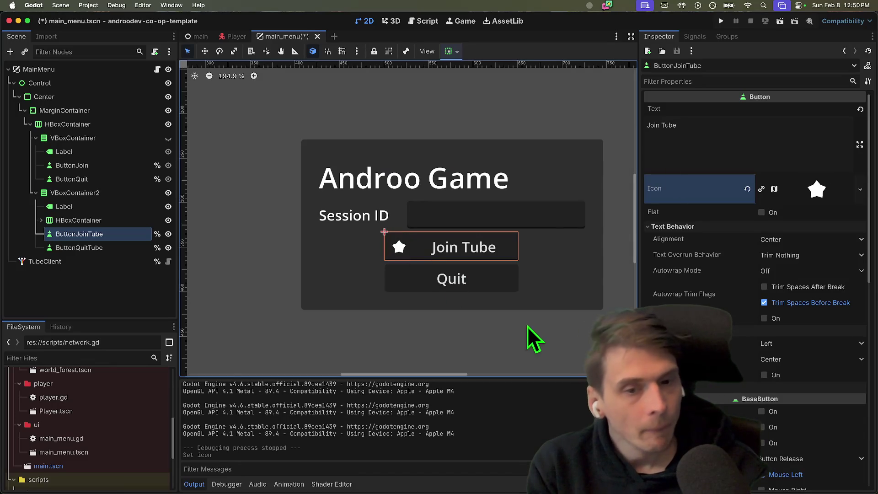
key("super+b")
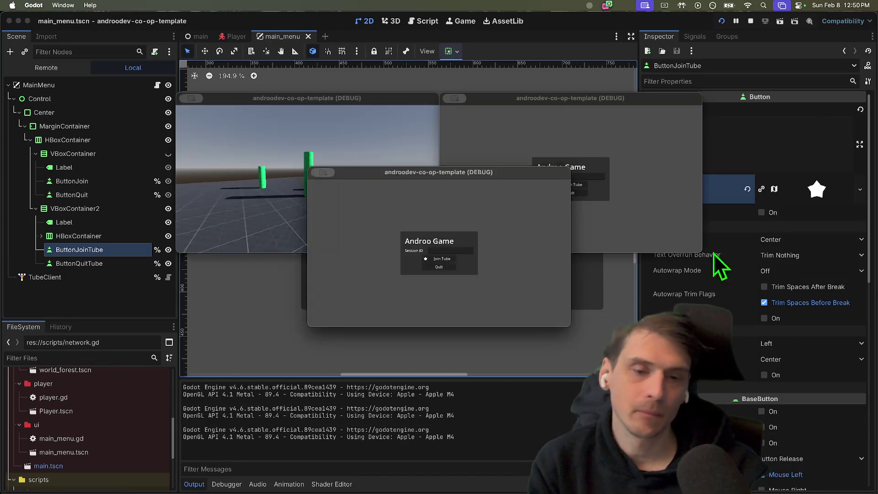
Try the Session ID fields in both debug windows, then close all game windows.
left_click(311, 324)
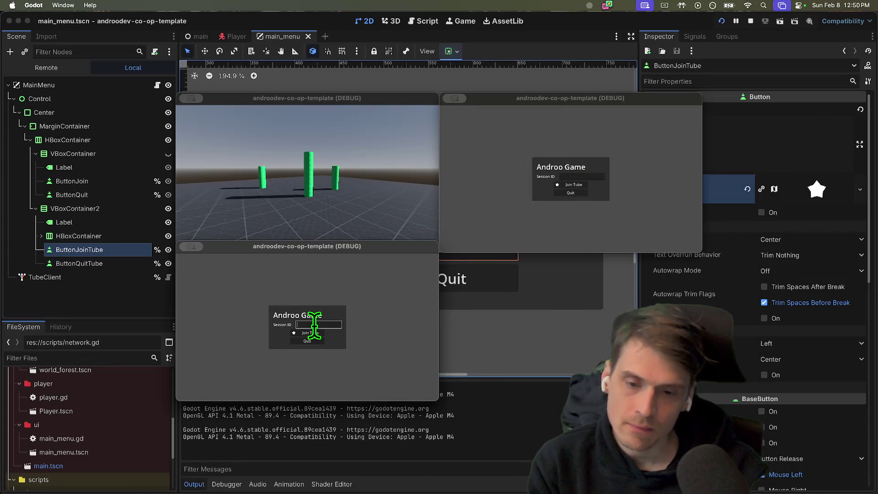
left_click(571, 190)
left_click(342, 296)
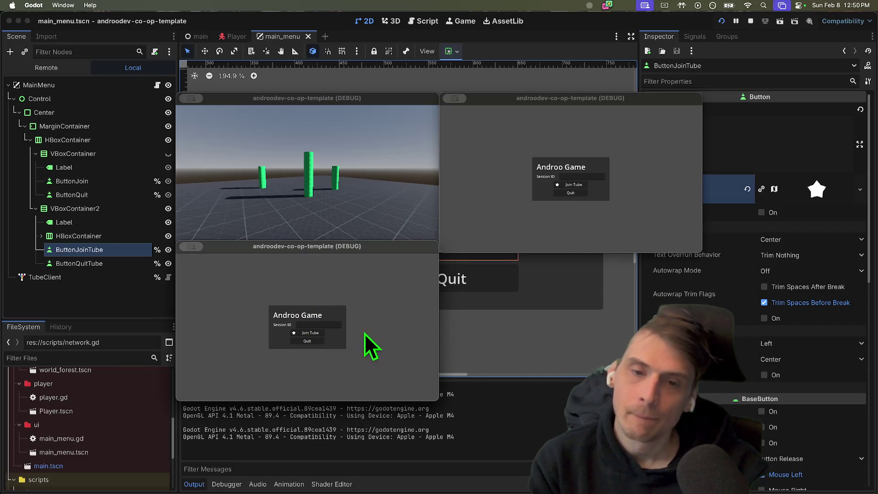
left_click(544, 224)
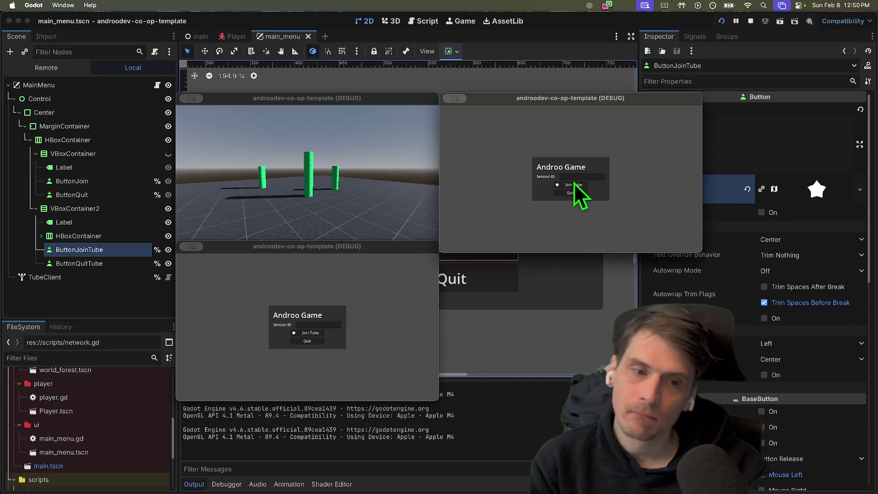
left_click(384, 353)
key("super+q")
key("super+q")
left_click(298, 180)
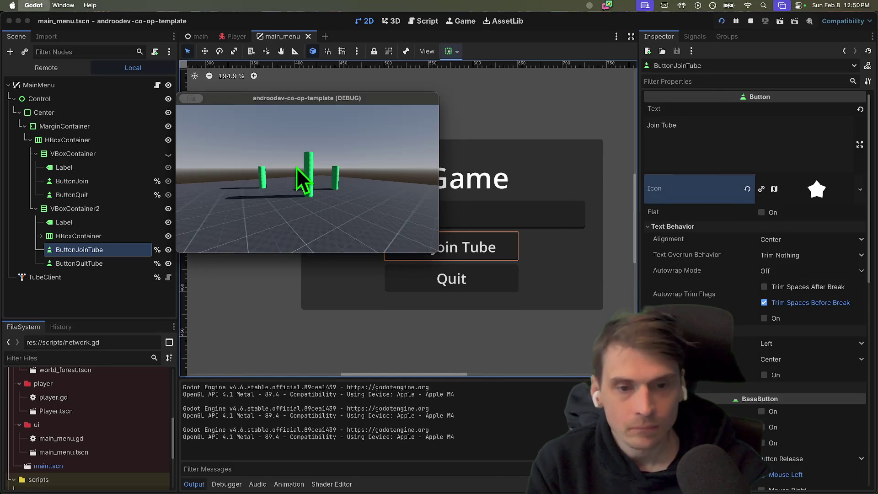
key("super+q")
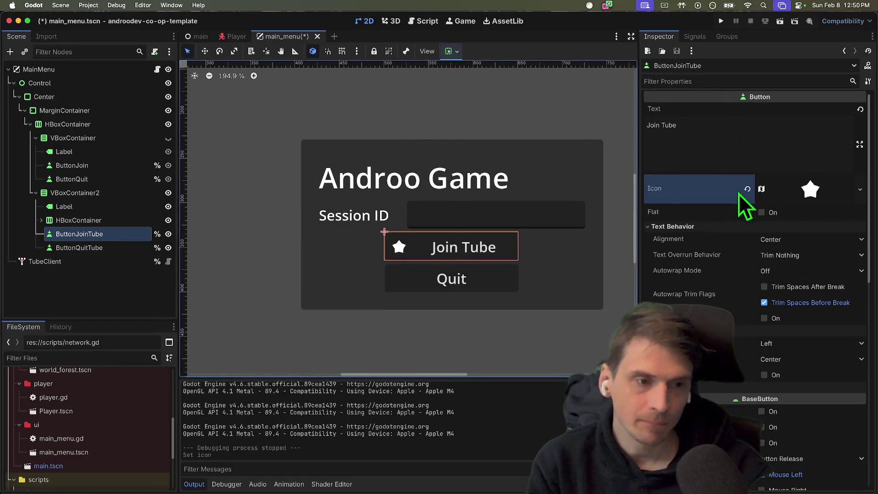
Remove Join Tube's star icon and move the Session ID label and field into VBoxContainer2.
left_click(748, 188)
left_click(493, 301)
left_click(435, 224)
left_click(69, 248)
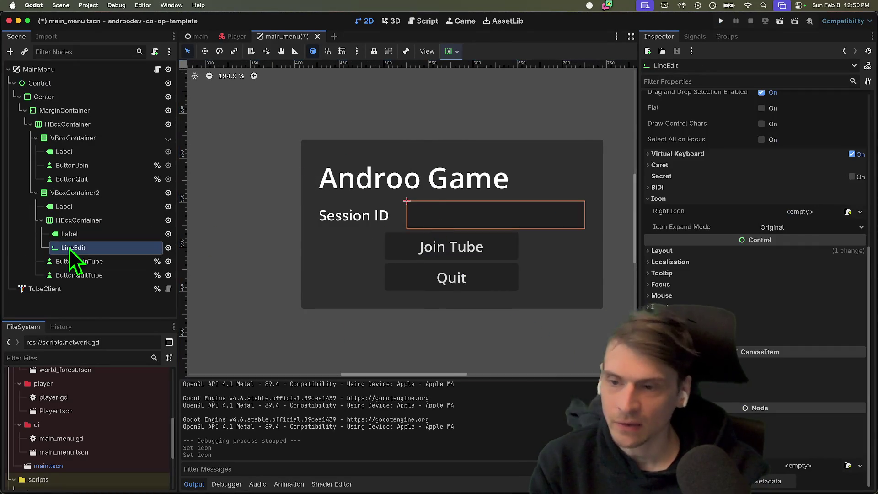
key("Up")
key("Up")
left_click(73, 234)
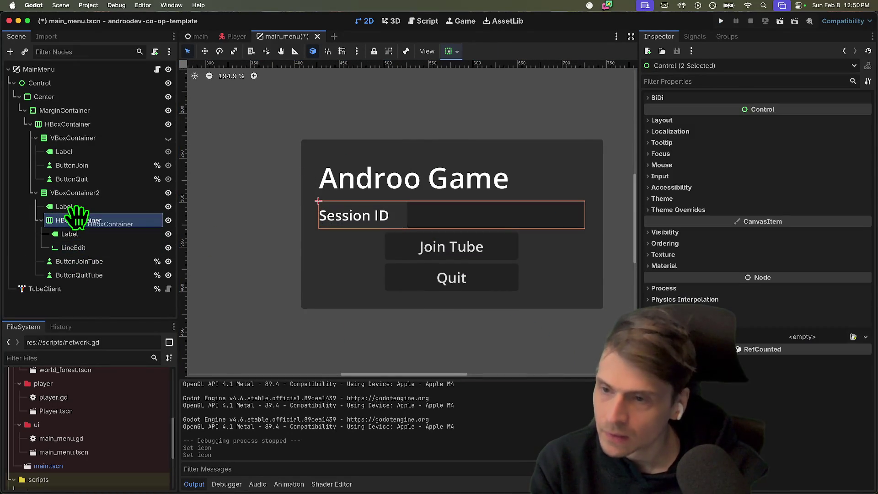
left_click(85, 247, "shift")
left_click_drag(85, 248, 87, 214)
Delete the emptied HBoxContainer, then select the Join Tube and Quit Tube buttons.
right_click(111, 248)
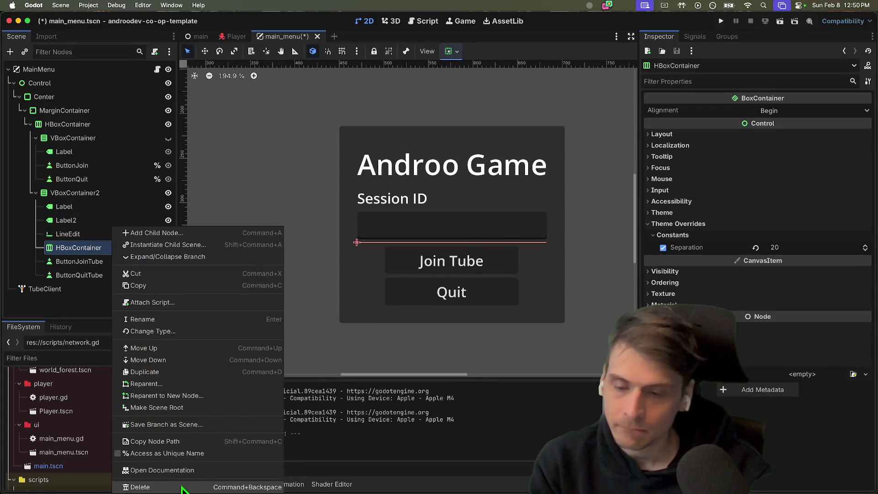
left_click(137, 485)
left_click(471, 251)
left_click(459, 255)
left_click(457, 290, "shift")
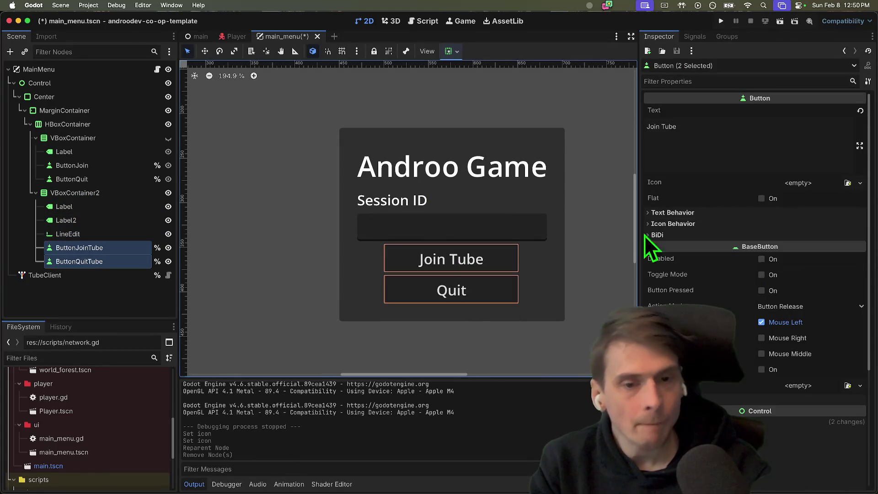
Reset both Tube buttons' custom minimum size and set their horizontal container sizing to Fill.
scroll(805, 316, "down", 3)
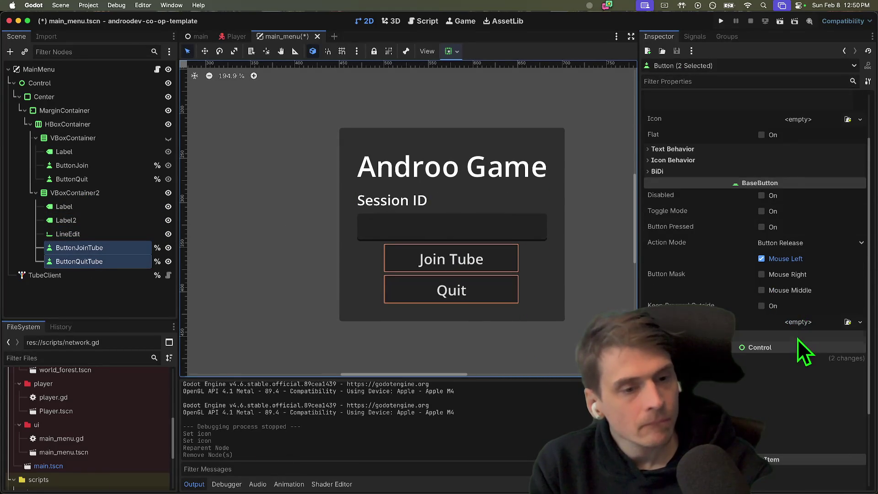
scroll(801, 320, "up", 3)
scroll(805, 274, "down", 7)
left_click(805, 253)
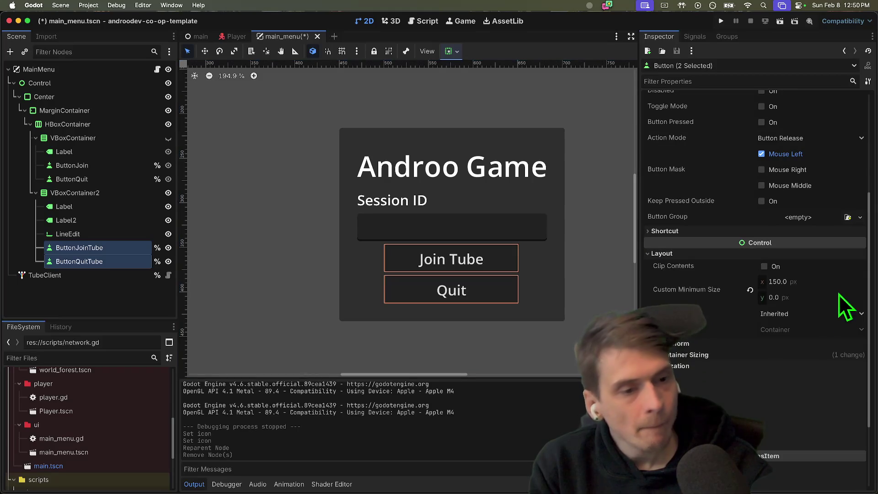
left_click(751, 291)
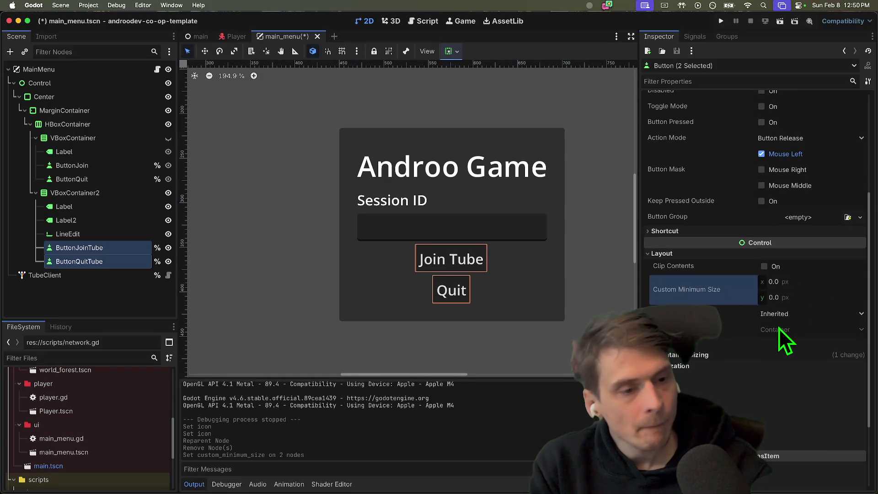
left_click(765, 355)
left_click(773, 368)
Save the main menu scene.
left_click(447, 314)
left_click(480, 302)
scroll(485, 293, "right", 3)
left_click(376, 188)
left_click(500, 310)
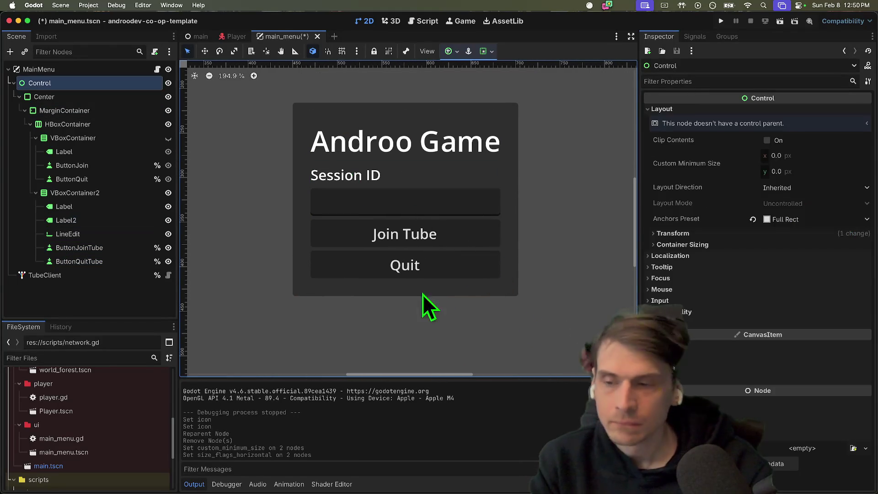
key("super+s")
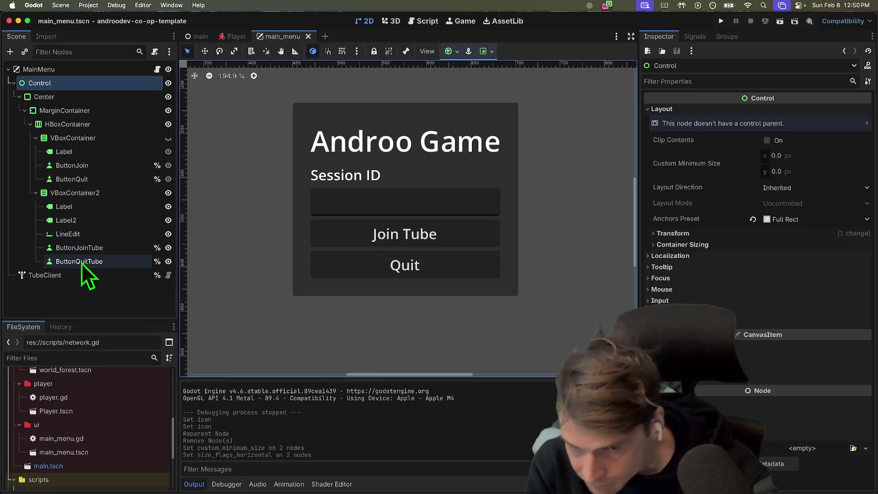
Toggle the old Join/Quit panel's visibility, leaving it shown beside the new menu.
left_click(82, 263)
left_click(490, 283)
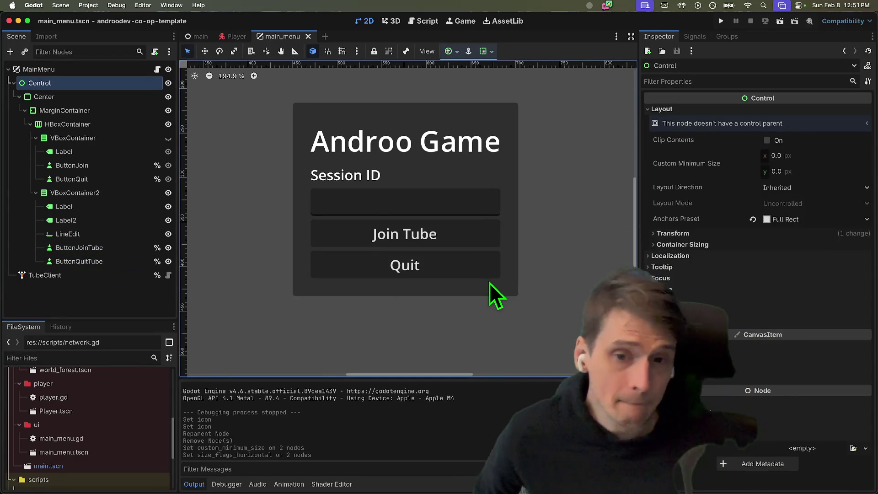
left_click(167, 140)
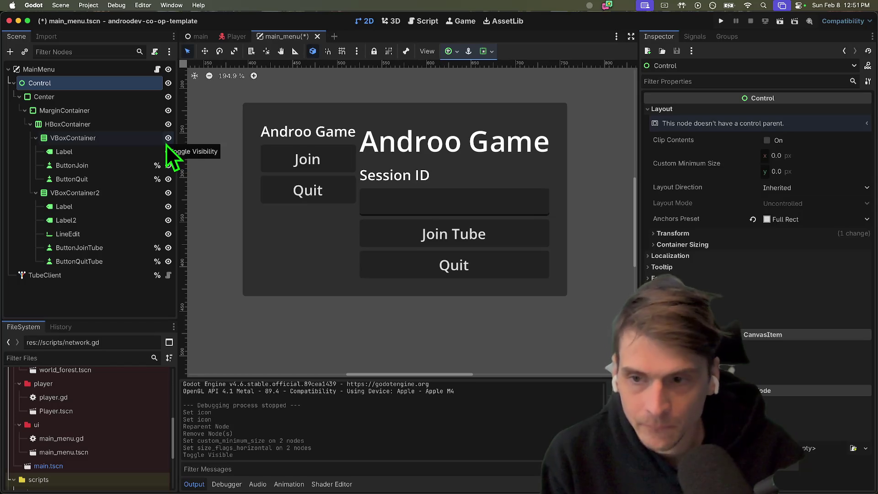
left_click(167, 144)
left_click(166, 140)
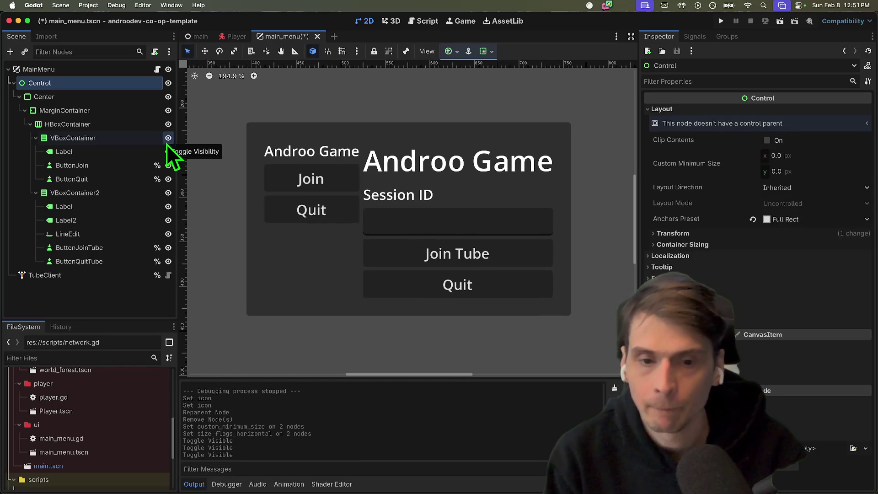
Hide the old Join/Quit panel again and open the main_menu.gd script.
left_click(167, 139)
scroll(420, 265, "left", 2)
left_click(420, 263)
left_click(91, 247)
left_click(91, 261)
left_click(157, 69)
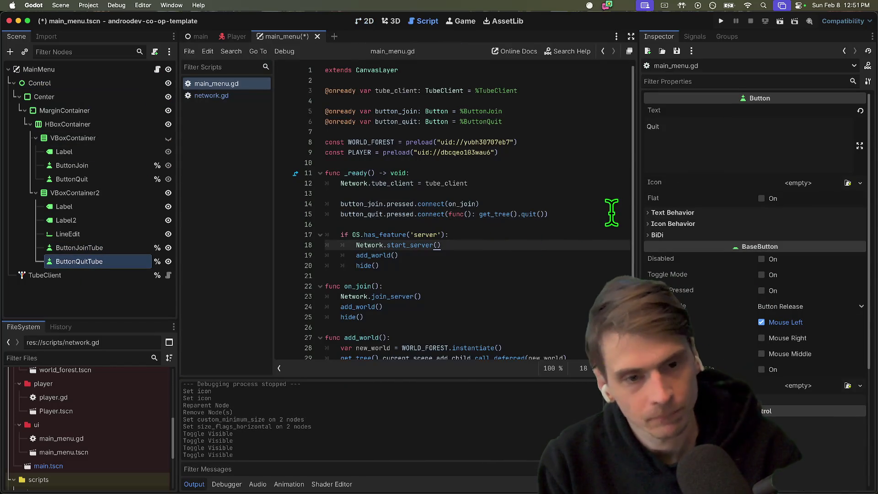
Add onready references for ButtonJoinTube and ButtonQuitTube below the existing button declarations.
left_click_drag(641, 207, 700, 196)
left_click(613, 111)
key("Down")
key("Down")
key("Return")
key("Return")
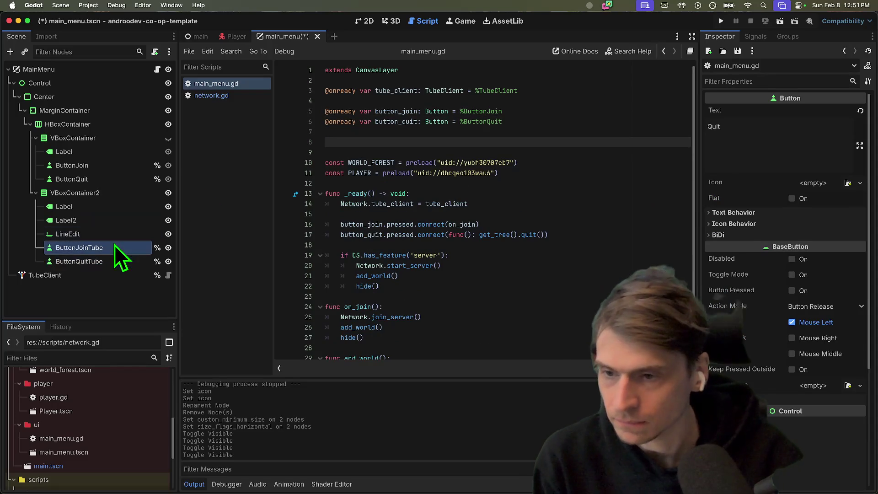
left_click(52, 249)
mouse_move(52, 249)
left_mouse_down()
mouse_move(159, 227)
mouse_move(405, 146)
left_mouse_up()
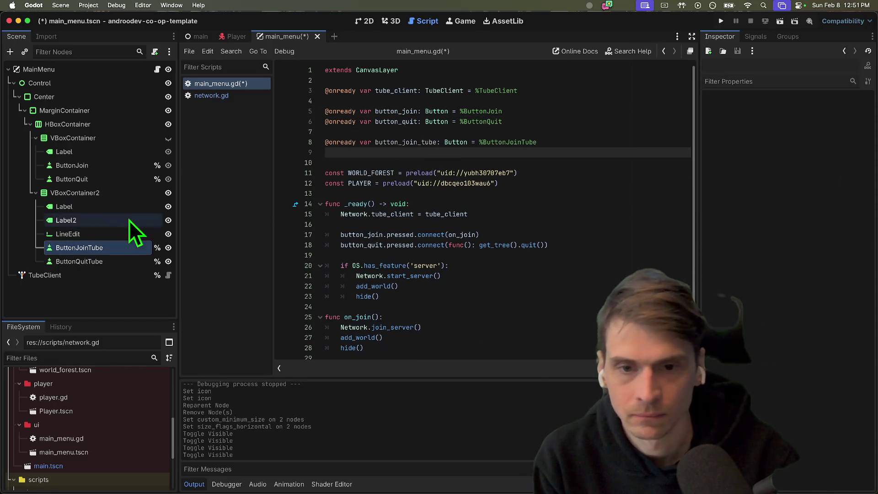
left_click(87, 263)
mouse_move(61, 266)
left_mouse_down()
mouse_move(104, 260)
mouse_move(361, 153)
left_mouse_up()
Duplicate the quit connect line and retarget it to button_quit_tube.pressed.
left_click(576, 205)
key("Down")
key("Down")
key("Down")
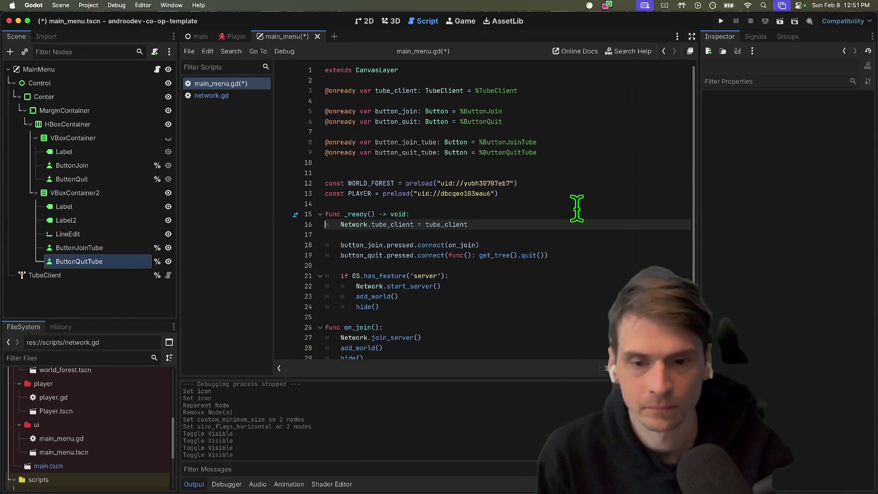
key("Return")
key("Return")
key("Return")
key("Up")
key("Up")
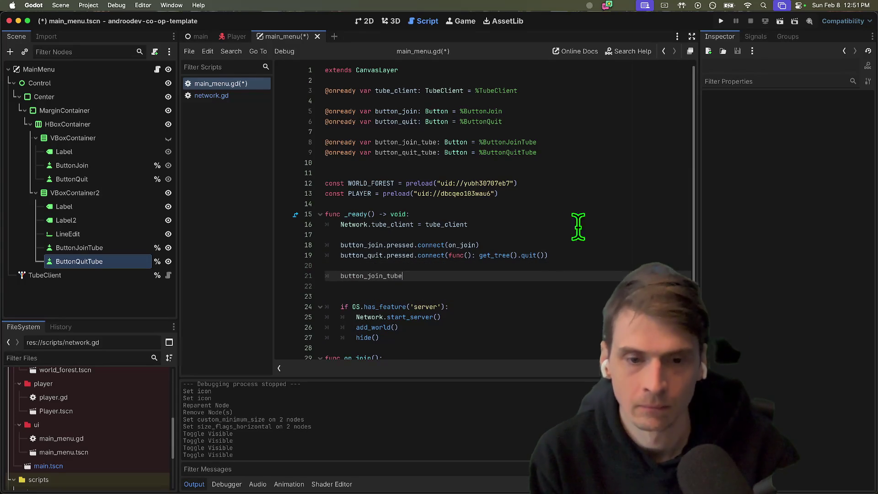
triple_click(437, 255)
key("super+c")
left_click(453, 287)
key("super+v")
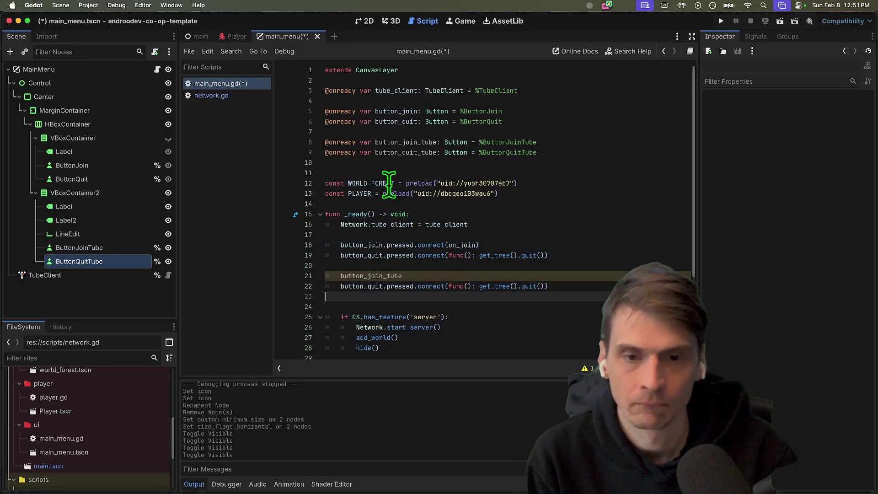
double_click(403, 152)
double_click(366, 287)
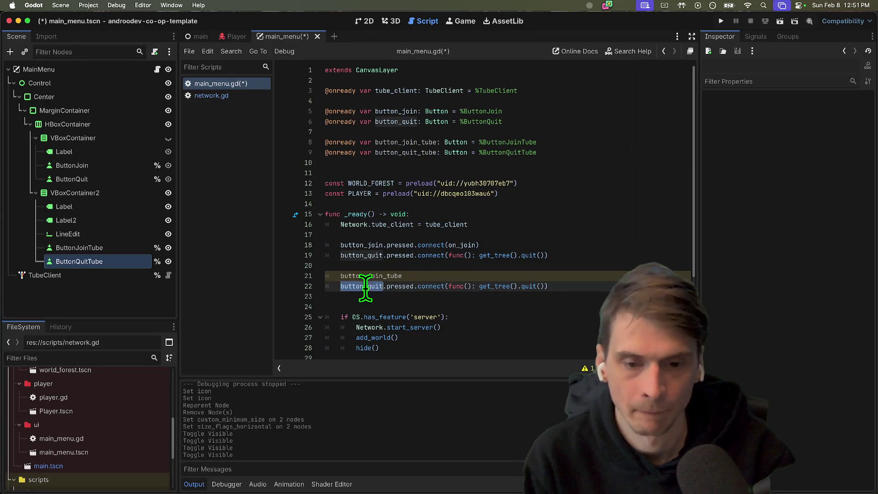
key("super+v")
left_click(470, 276)
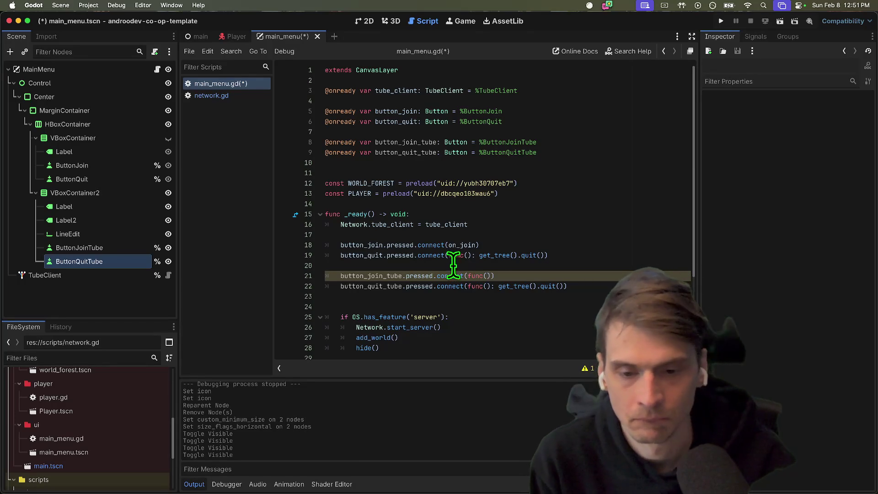
scroll(460, 261, "down", 3)
Begin a new func below on_join for the Join Tube handler.
left_click(383, 268)
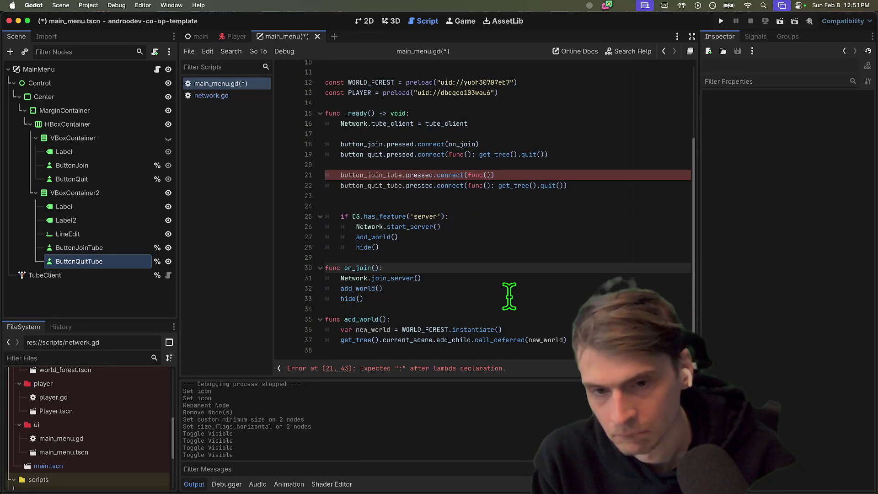
triple_click(392, 279)
left_click_drag(392, 279, 371, 284)
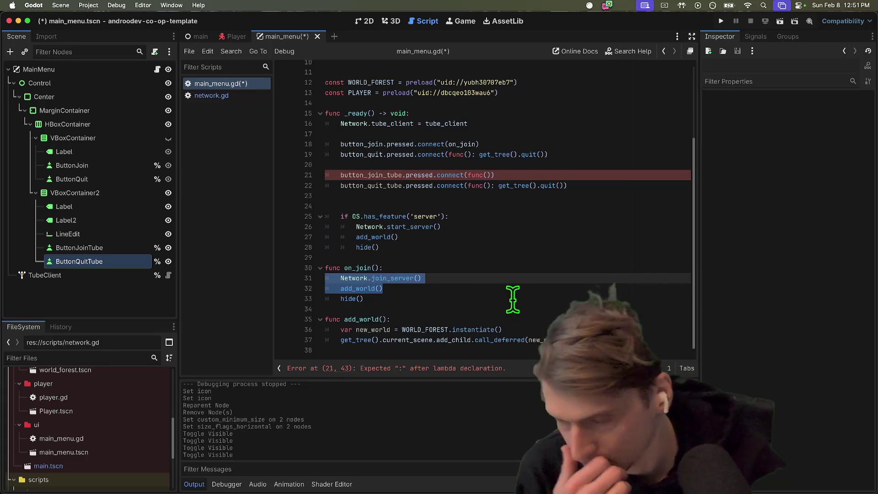
key("Up")
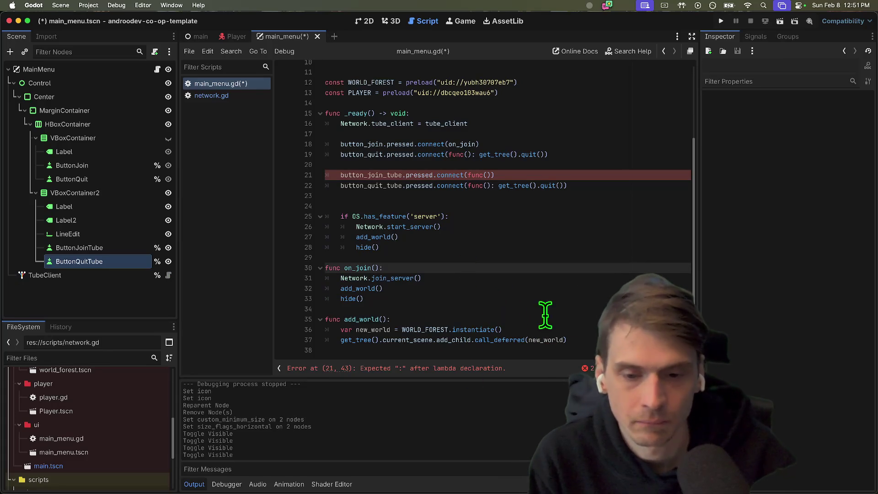
left_click(541, 311)
key("Return")
key("Return")
key("Up")
type("fu")
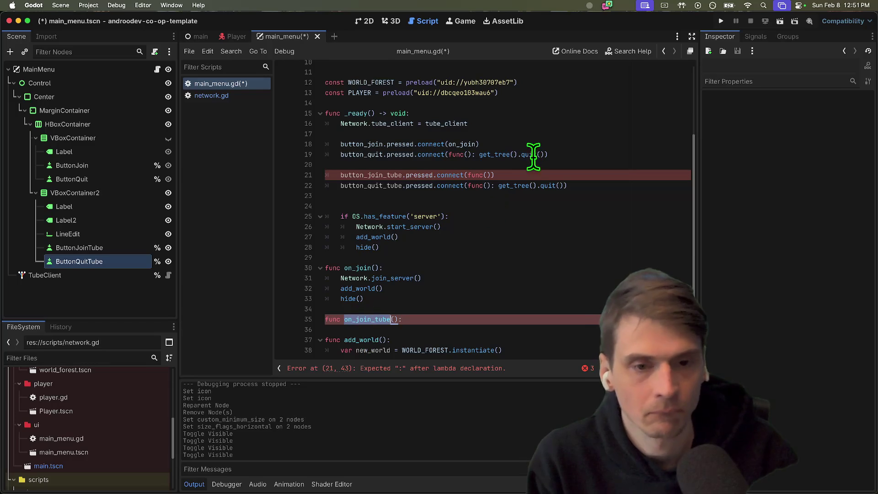
Point the button_join_tube.pressed connection at on_join_tube().
left_click(523, 173)
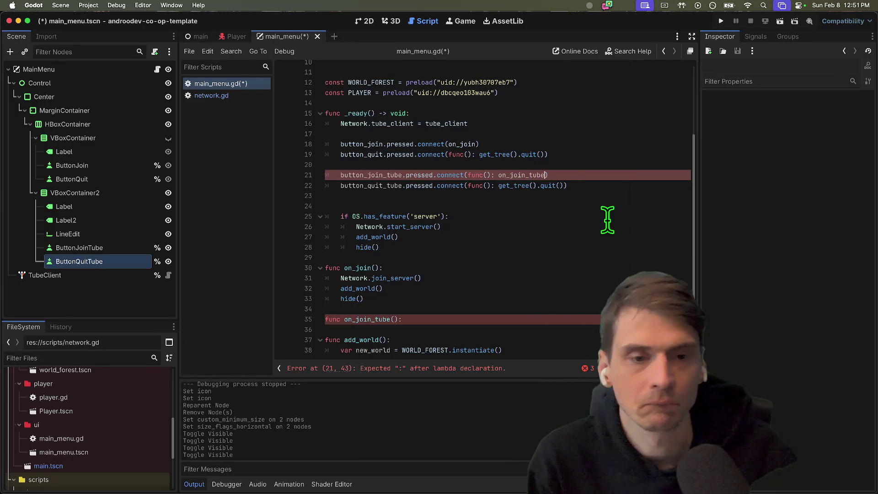
type("on_join_tube(")
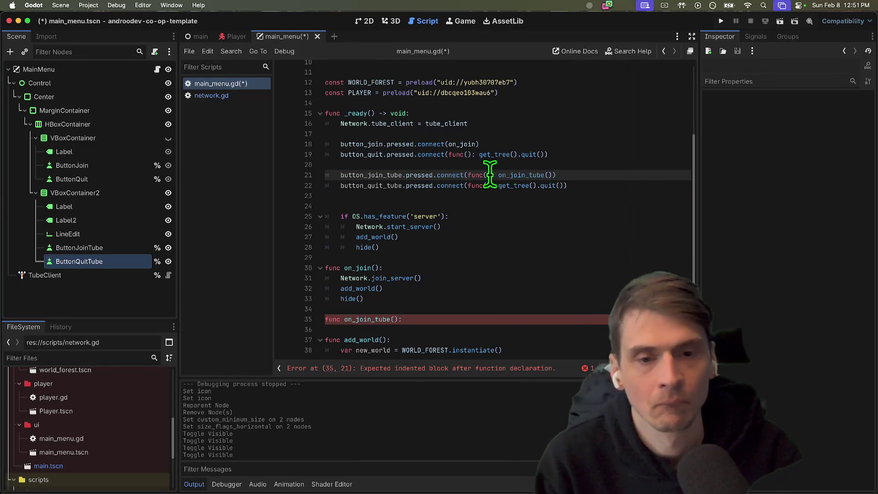
key("BackSpace")
key("BackSpace")
key("BackSpace")
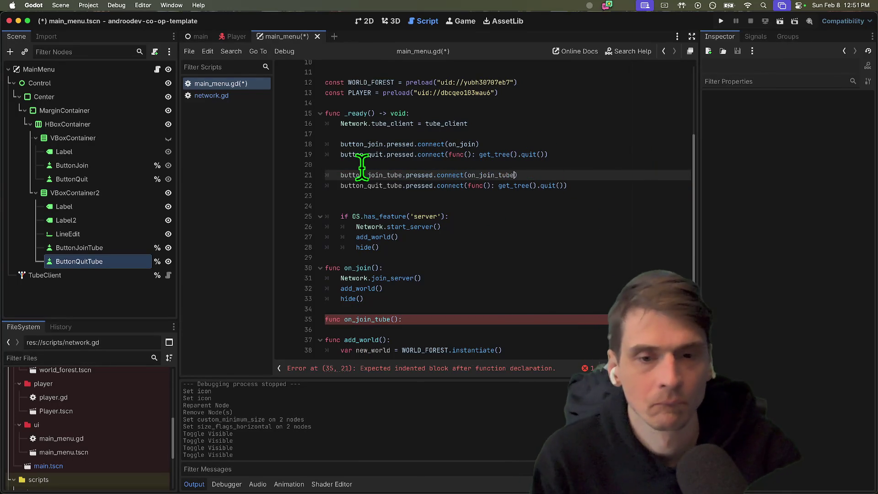
double_click(476, 176)
Paste on_join's three body lines into the new on_join_tube function.
left_click(490, 334)
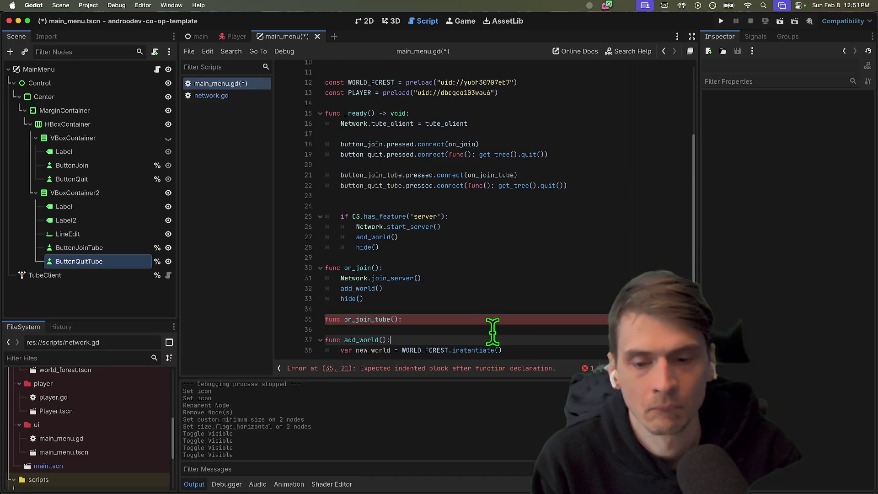
left_click_drag(501, 302, 282, 276)
key("cmd+c")
left_click(465, 328)
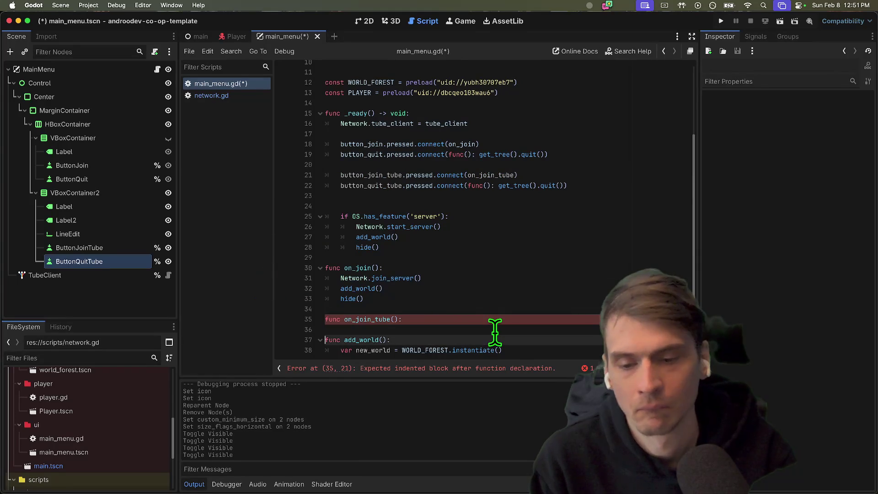
key("Return")
key("cmd+v")
key("BackSpace")
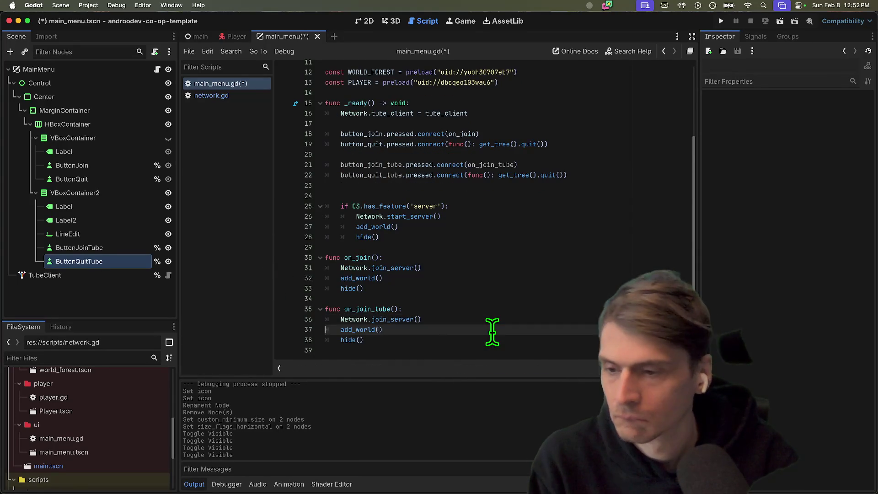
key("Down")
key("Down")
key("Down")
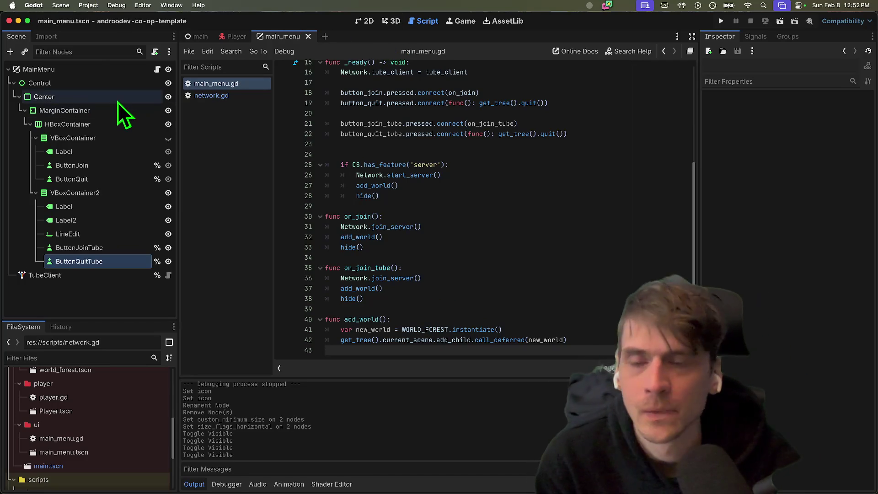
left_click(157, 69)
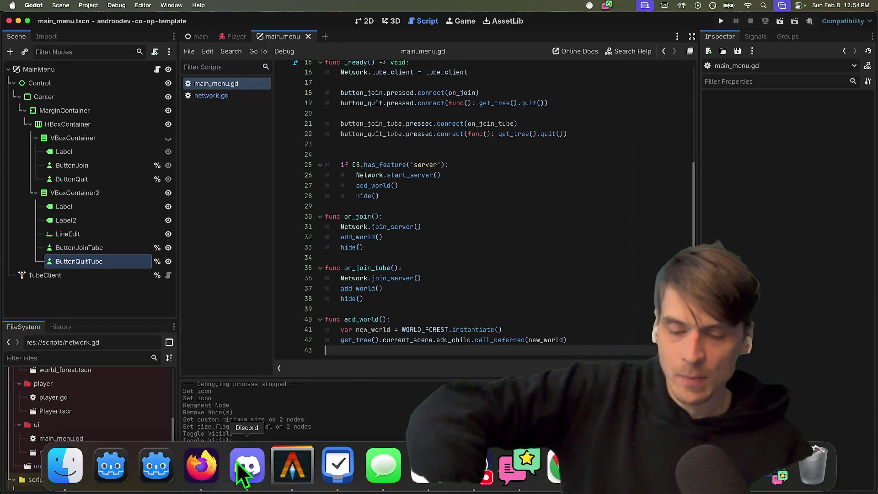
Close the extra tube repository tabs and the empty new tab in Firefox, then switch to Discord.
left_click(200, 478)
left_click(829, 32)
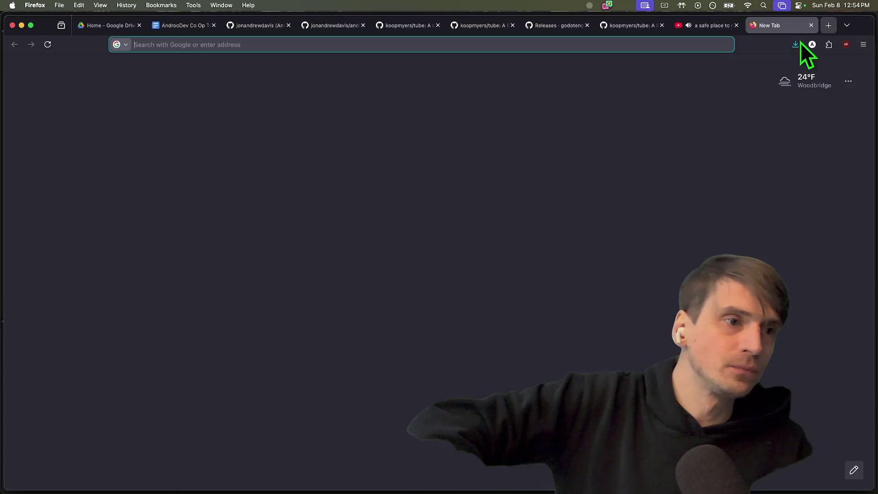
left_click(614, 44)
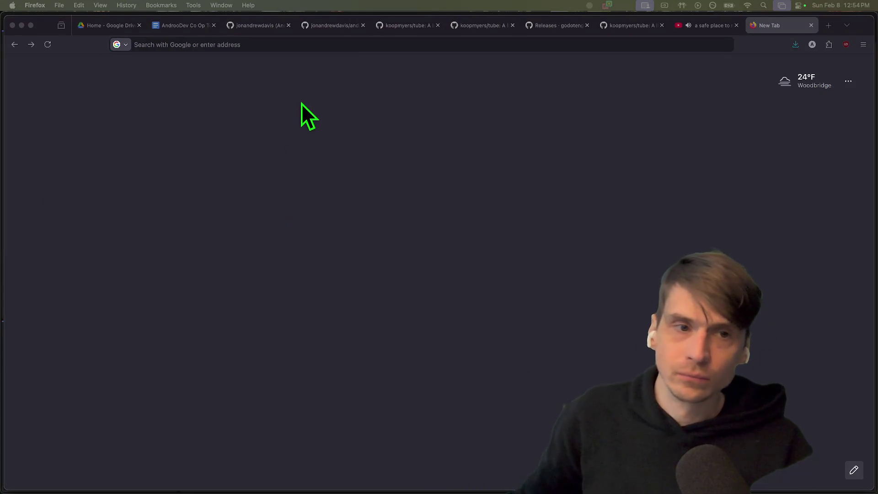
middle_click(415, 31)
middle_click(415, 31)
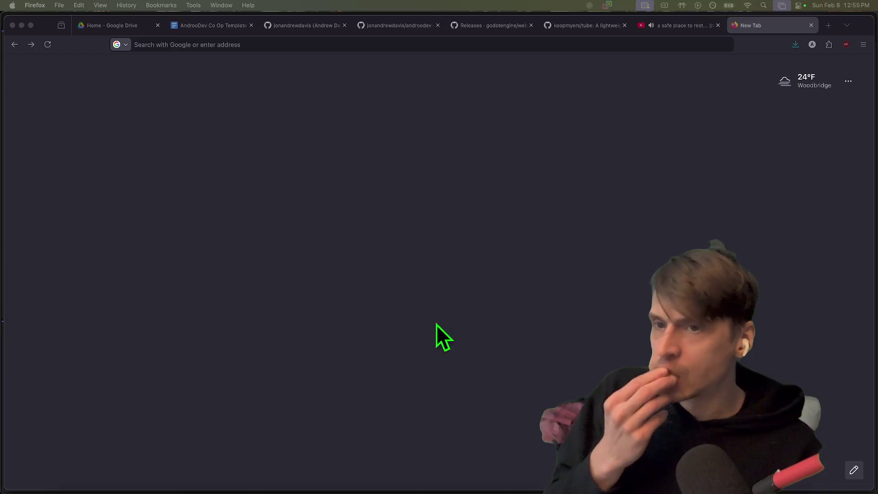
middle_click(746, 30)
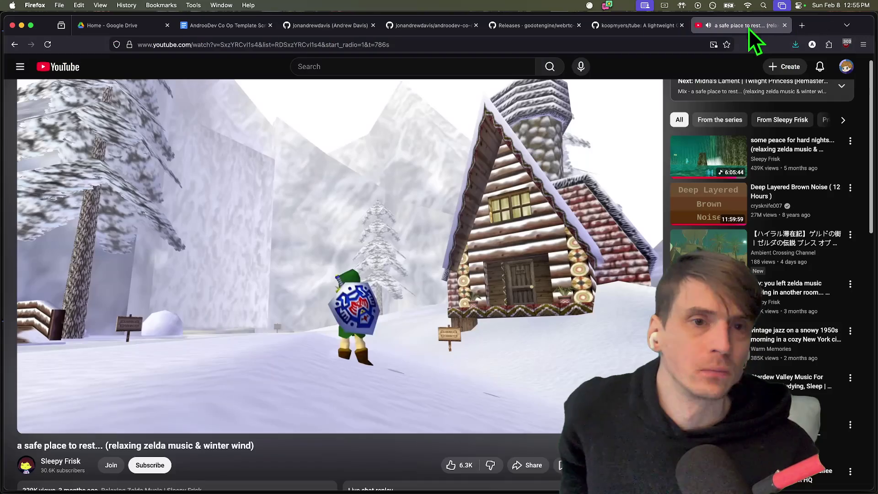
left_click(247, 477)
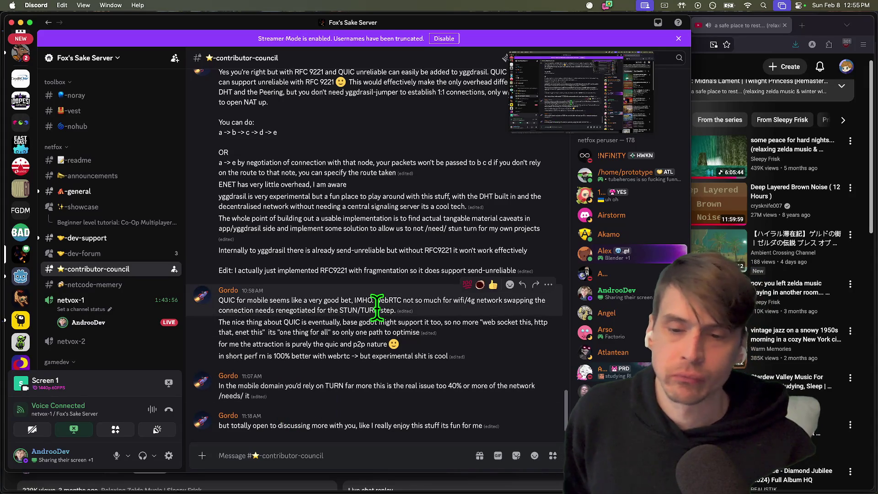
Read the #dev-support and #general channels, then open the direct message.
scroll(366, 389, "up", 4)
scroll(361, 435, "down", 4)
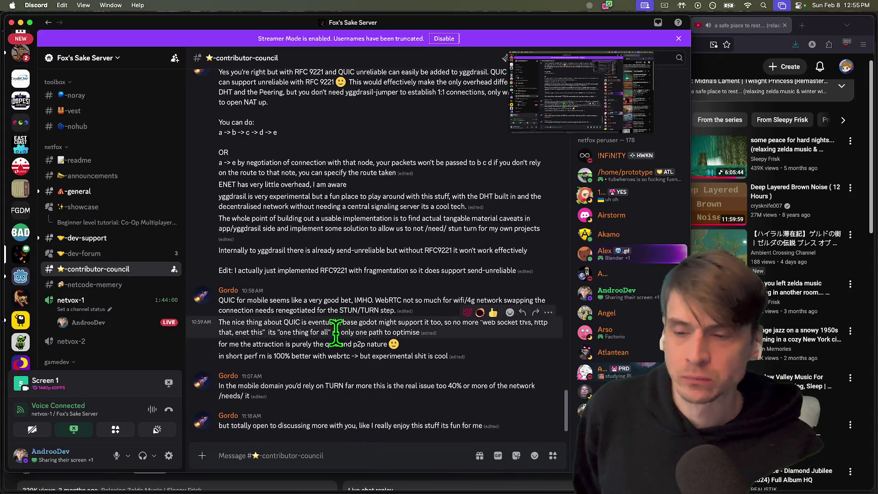
left_click(126, 239)
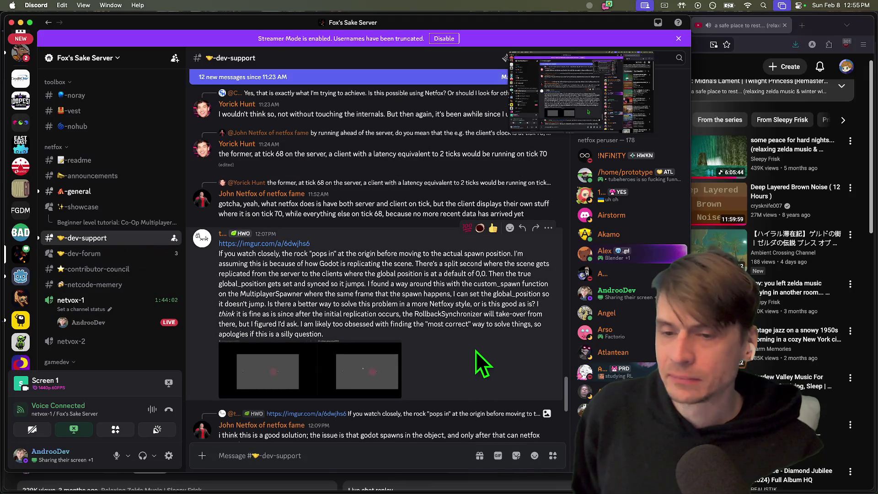
scroll(439, 339, "down", 5)
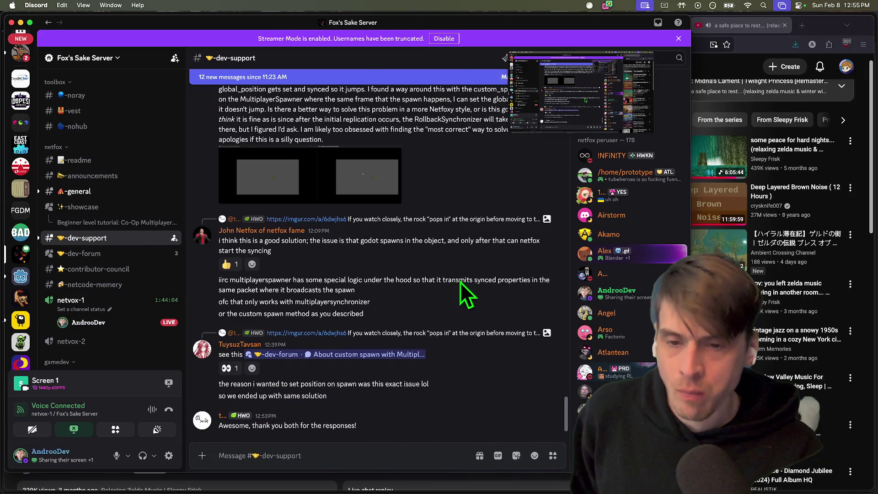
scroll(457, 243, "up", 5)
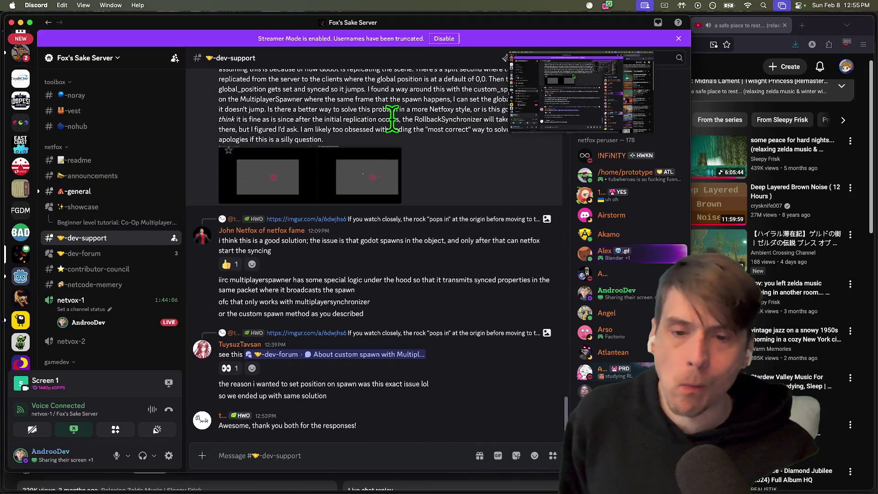
scroll(407, 348, "down", 5)
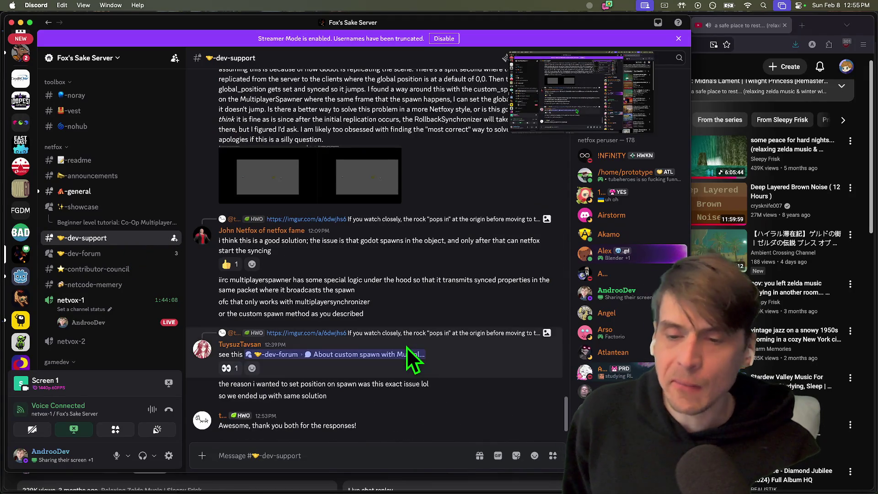
left_click(105, 194)
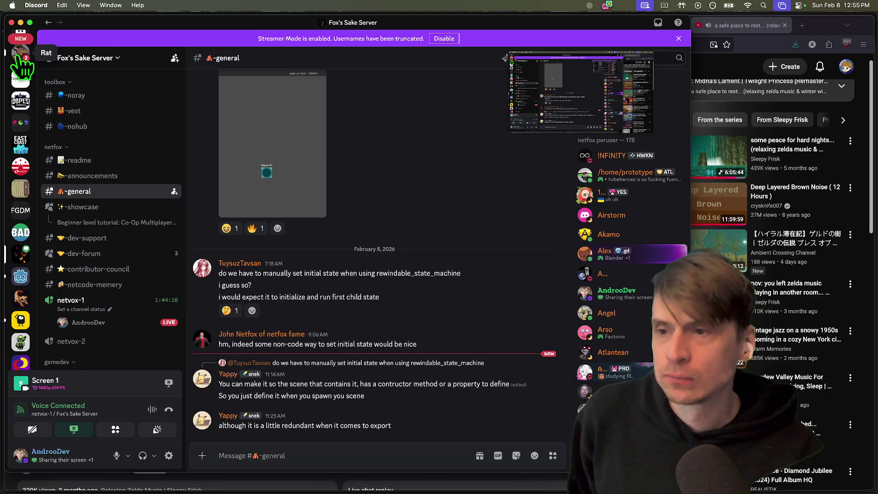
left_click(20, 53)
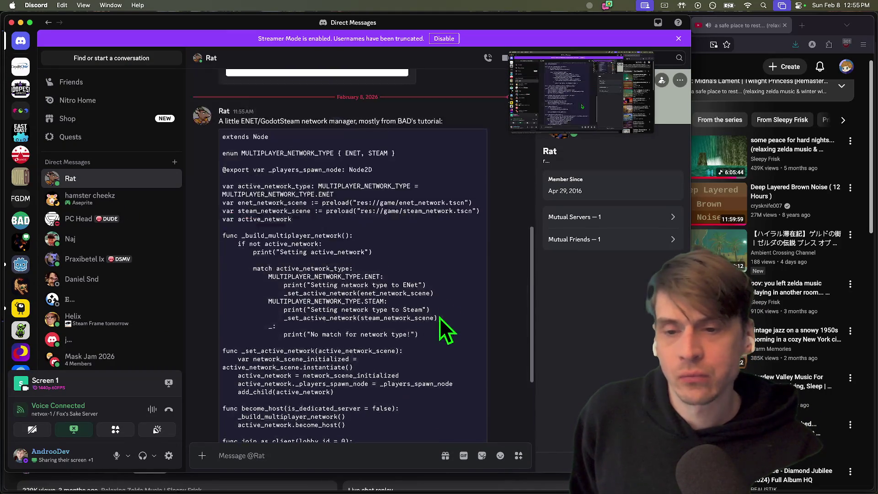
Browse the Godot server's #networking-and-multiplayer and PVE/Co-Op thread, then close Discord.
mouse_move(476, 230)
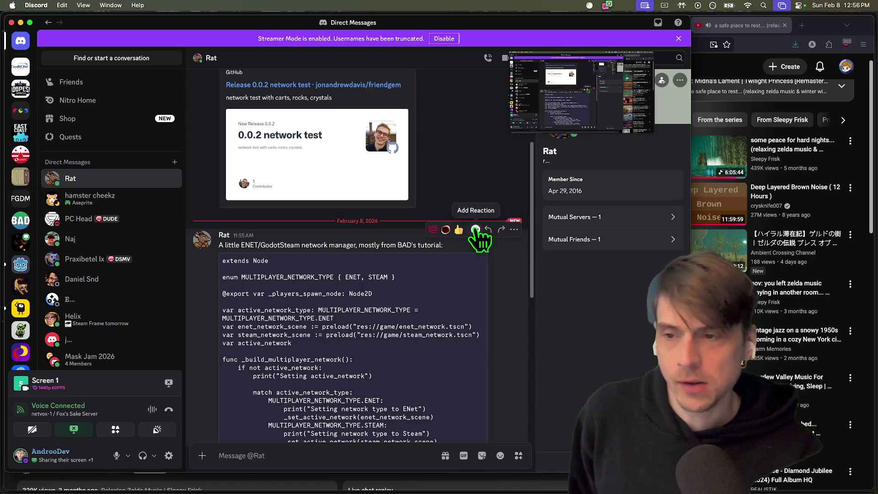
scroll(375, 325, "down", 7)
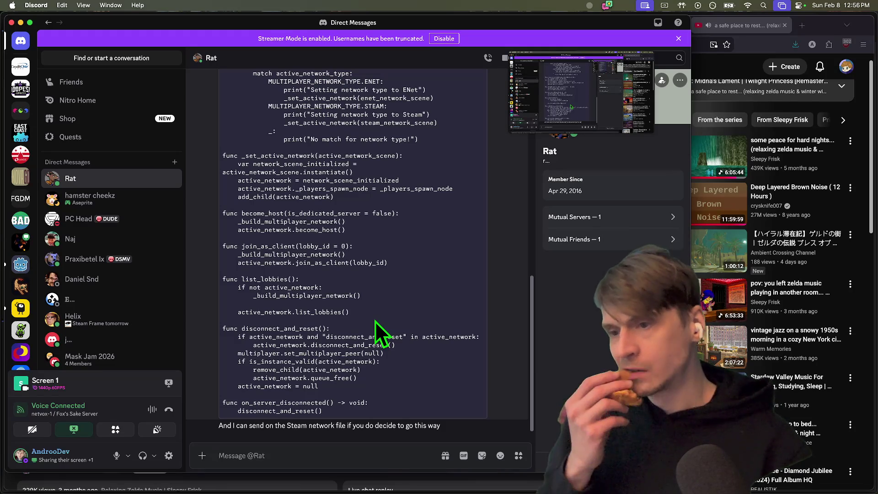
left_click(23, 268)
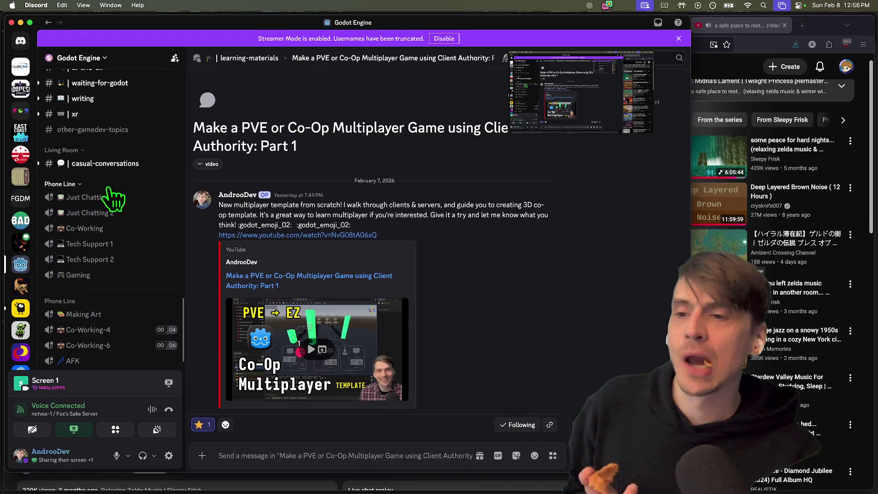
scroll(108, 206, "up", 15)
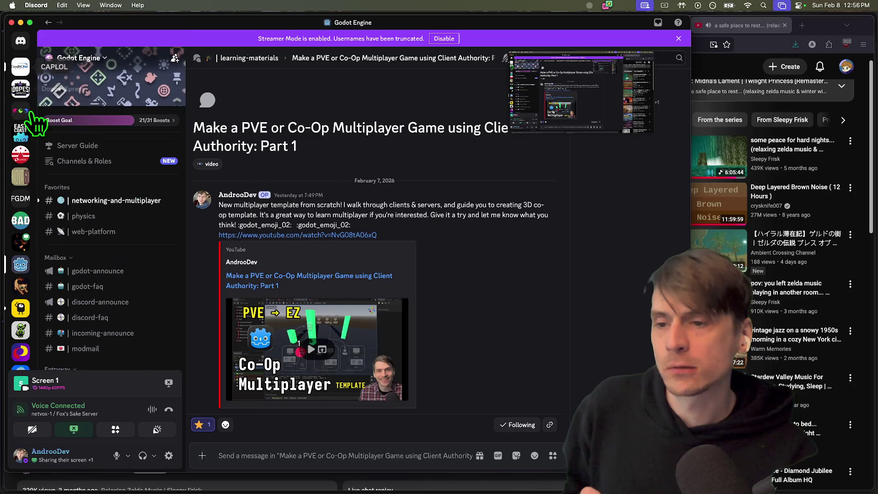
left_click(110, 201)
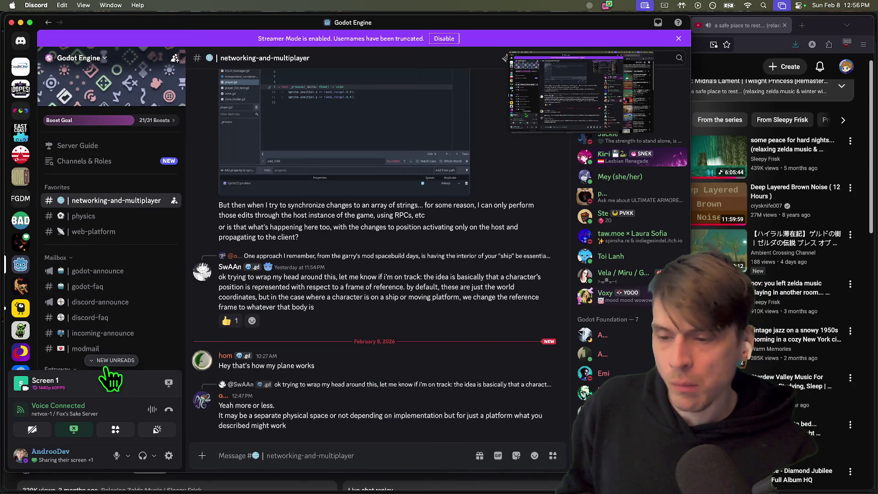
scroll(133, 352, "down", 15)
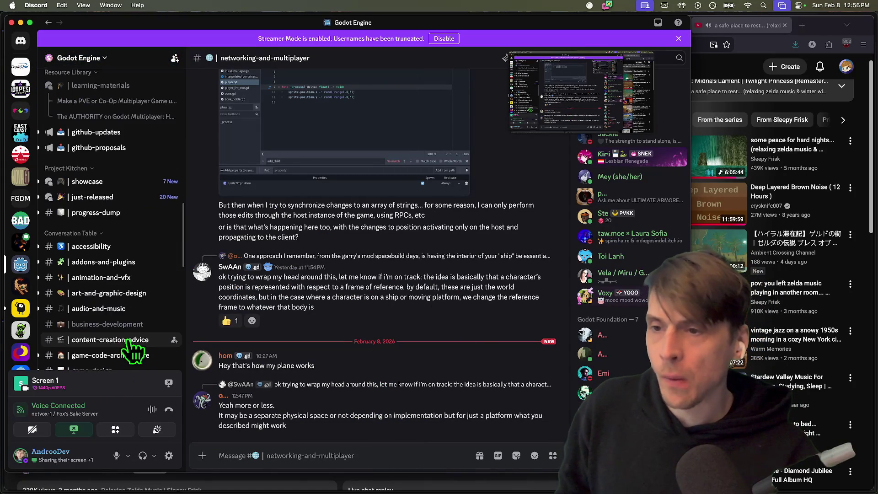
left_click(138, 273)
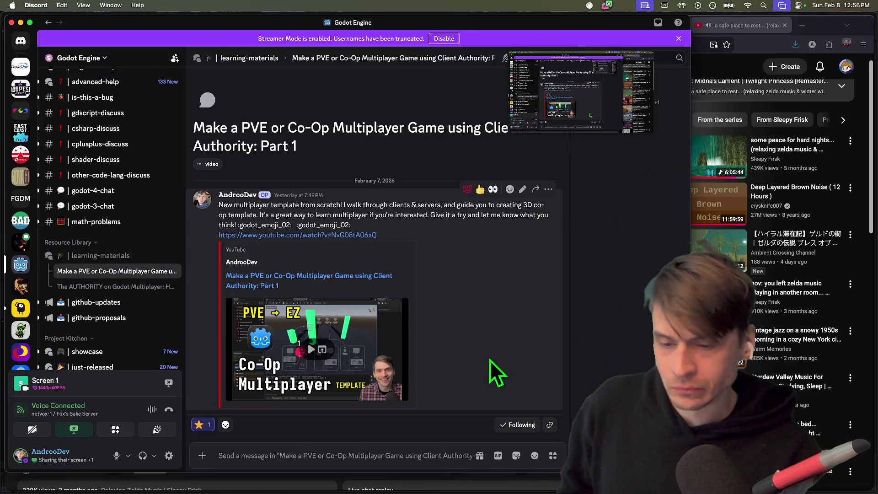
left_click(11, 22)
Leave Firefox via the Dock and bring the Godot editor showing main_menu.gd to the front.
mouse_move(293, 489)
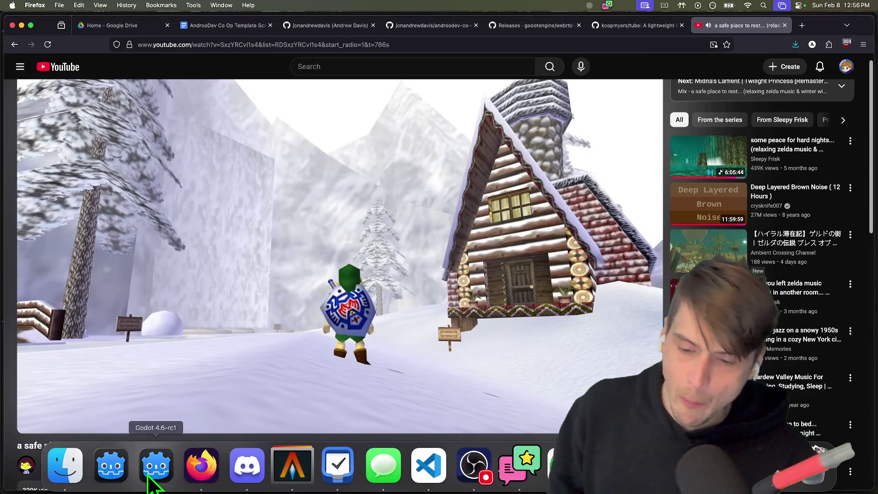
left_click(524, 485)
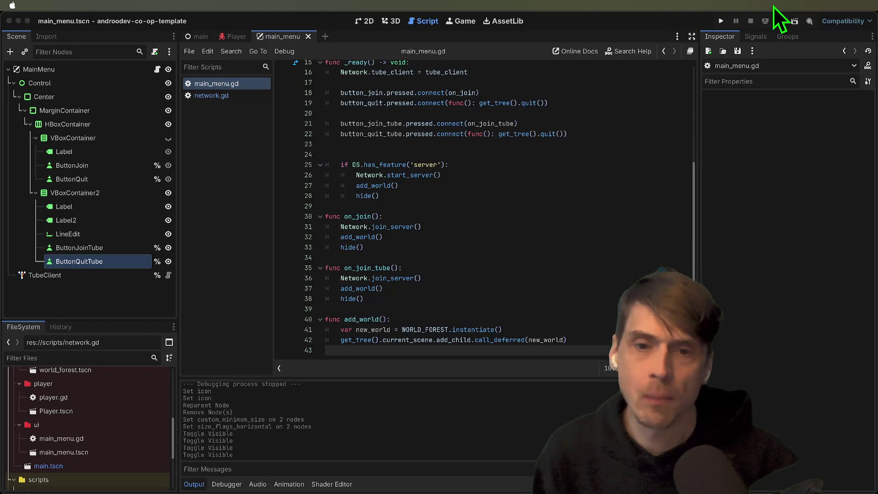
left_click(384, 227)
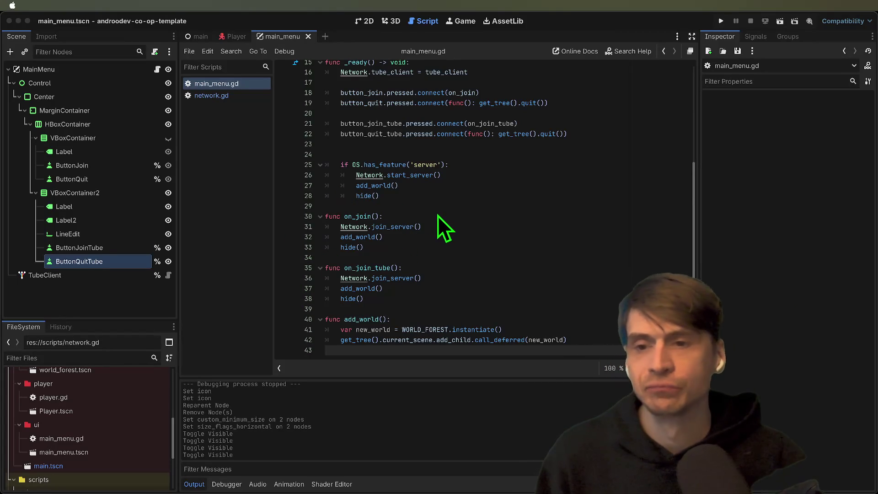
Replace the join_server call on line 36 with Network.join_tube().
left_click(657, 329)
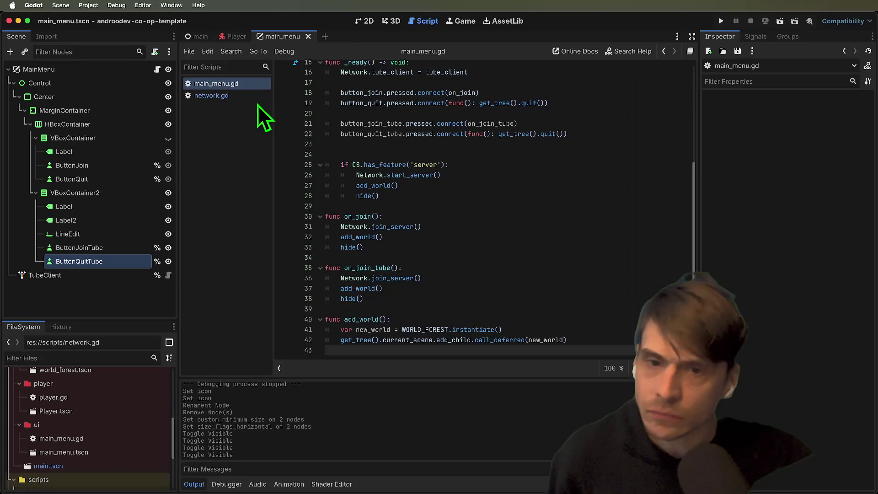
scroll(529, 234, "up", 3)
scroll(530, 234, "down", 3)
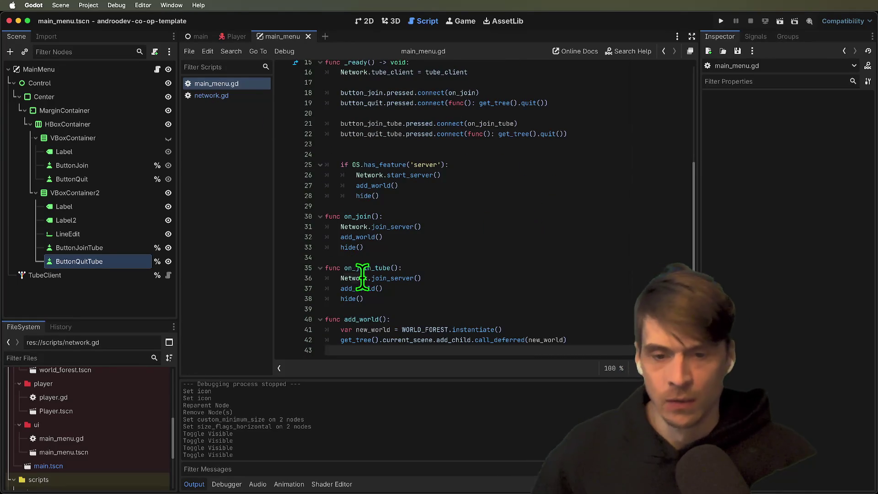
double_click(395, 278)
key("BackSpace")
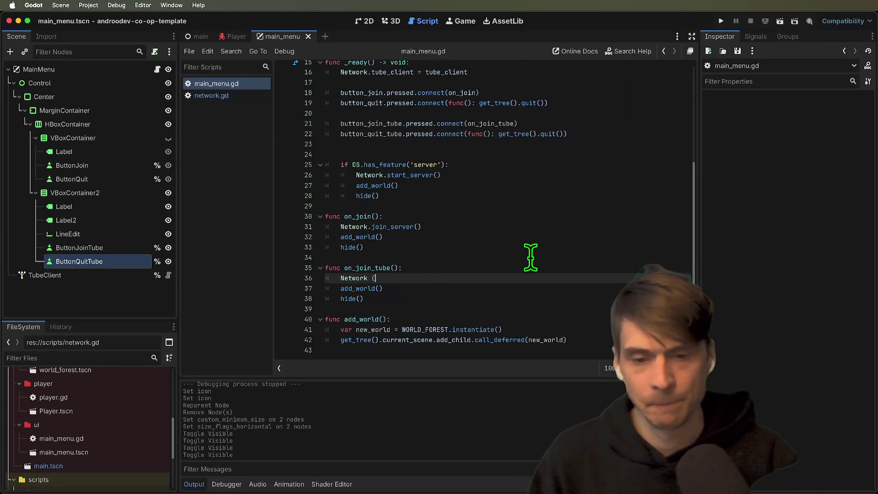
type("join")
key("Return")
Start renaming the Session ID LineEdit node.
left_click(503, 257)
scroll(500, 193, "up", 1)
double_click(501, 132)
left_click(590, 152)
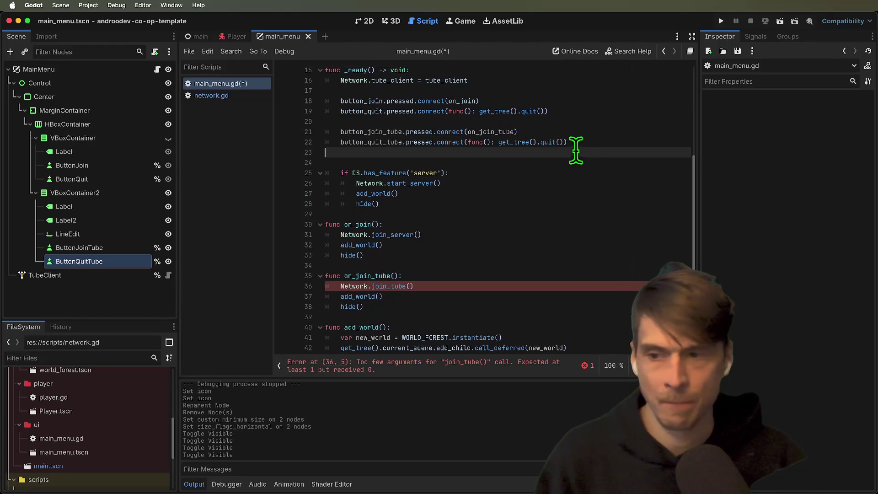
double_click(91, 236)
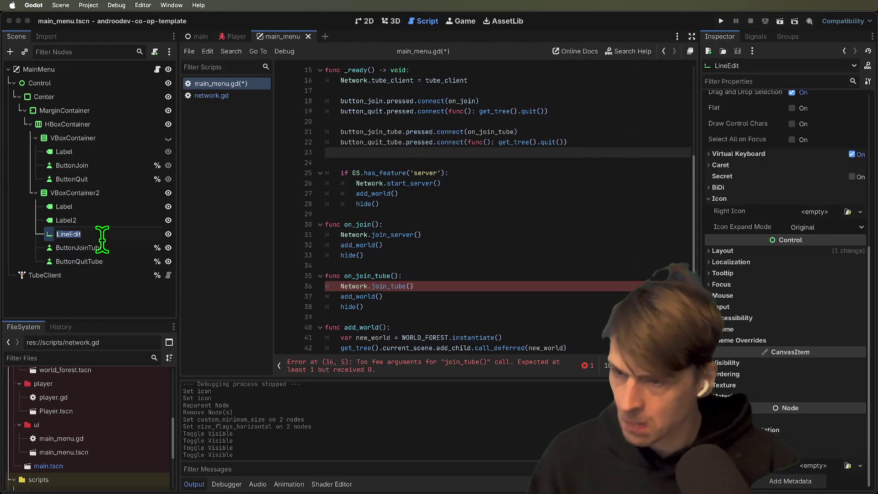
Rename the LineEdit to InputSessionId and enable unique-name access for it.
type("Tu")
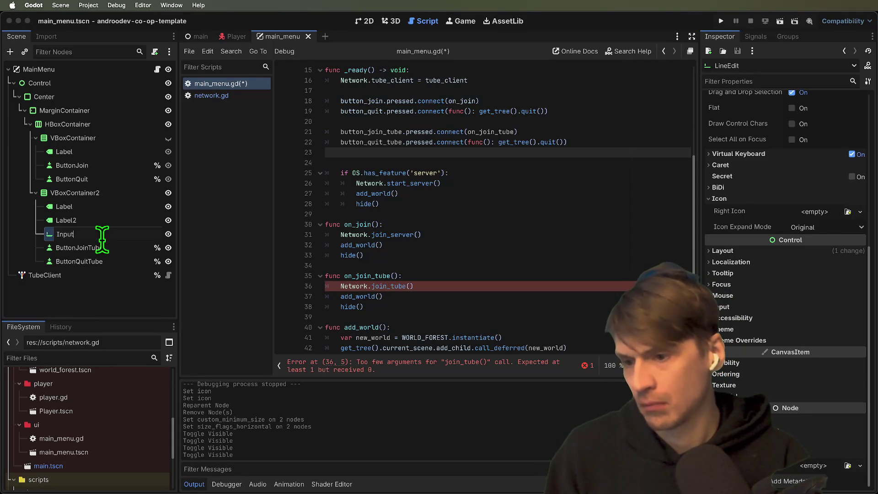
key("Return")
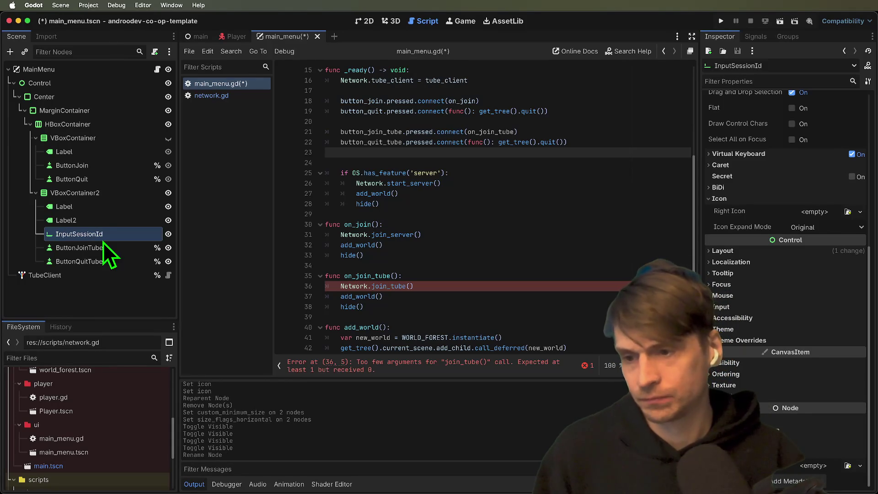
right_click(115, 235)
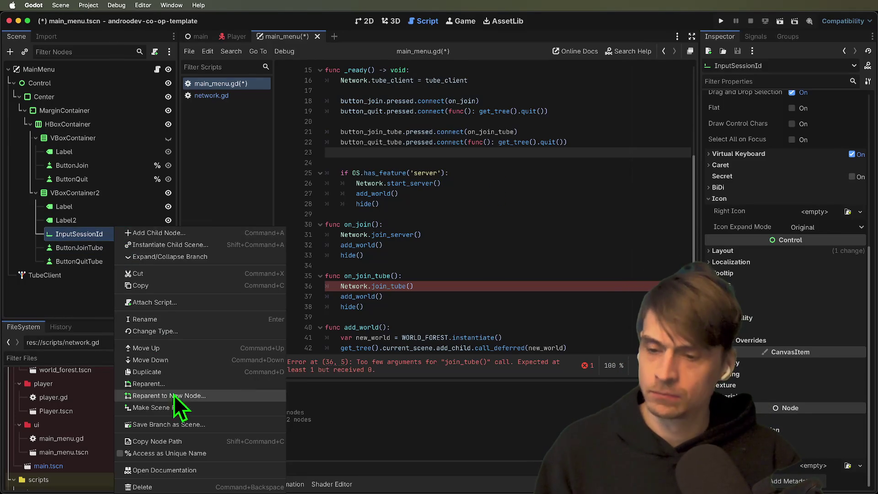
left_click(166, 453)
Add an onready input_session_id reference at line 10 of main_menu.gd.
scroll(576, 190, "up", 3)
left_click(601, 159)
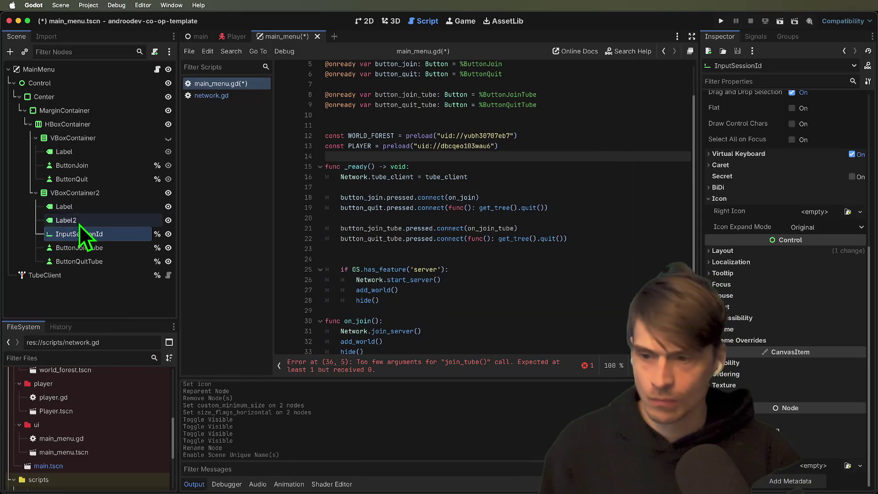
scroll(507, 151, "up", 2)
left_click(601, 153)
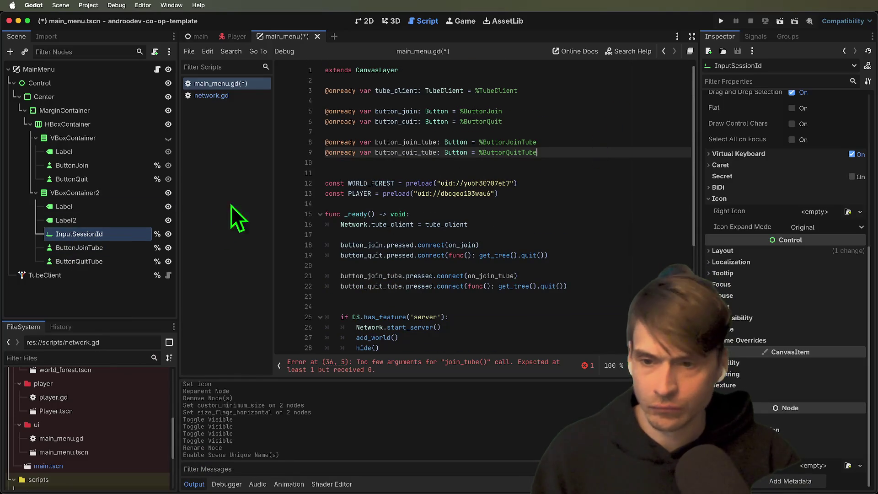
mouse_move(54, 237)
left_mouse_down()
mouse_move(466, 160)
mouse_move(412, 168)
left_mouse_up()
double_click(406, 164)
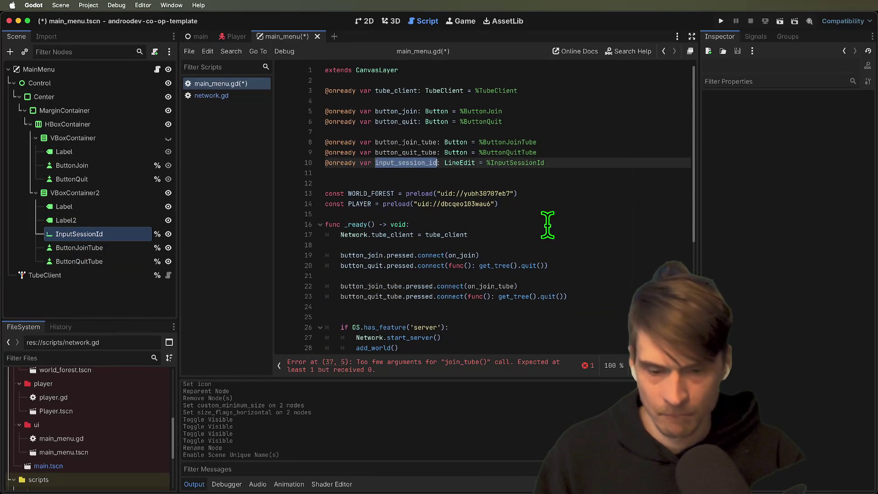
Move the if OS.has_feature('server') block to the end of _ready().
scroll(549, 227, "down", 2)
left_click(549, 229)
key("Return")
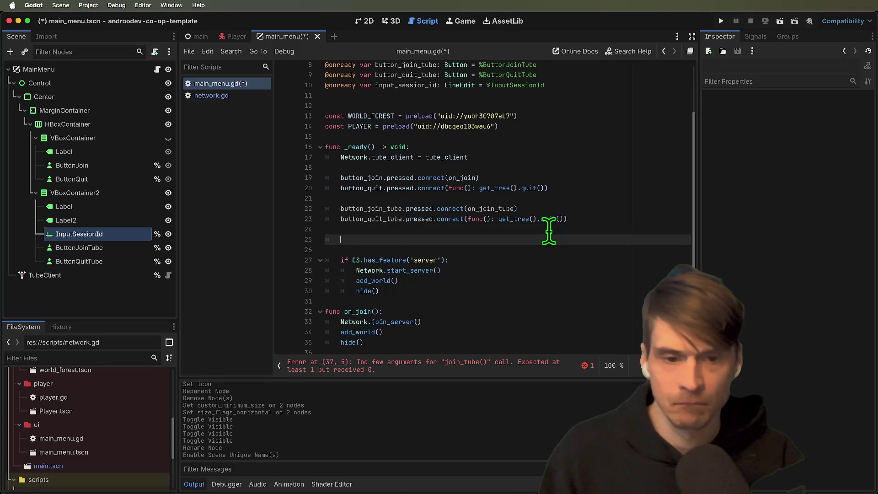
type("input_session_id.te")
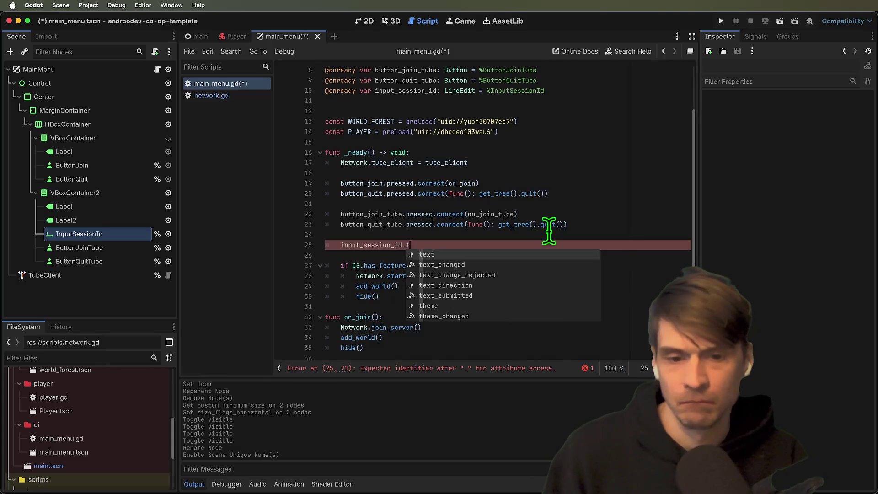
key("ctrl+x")
key("ctrl+v")
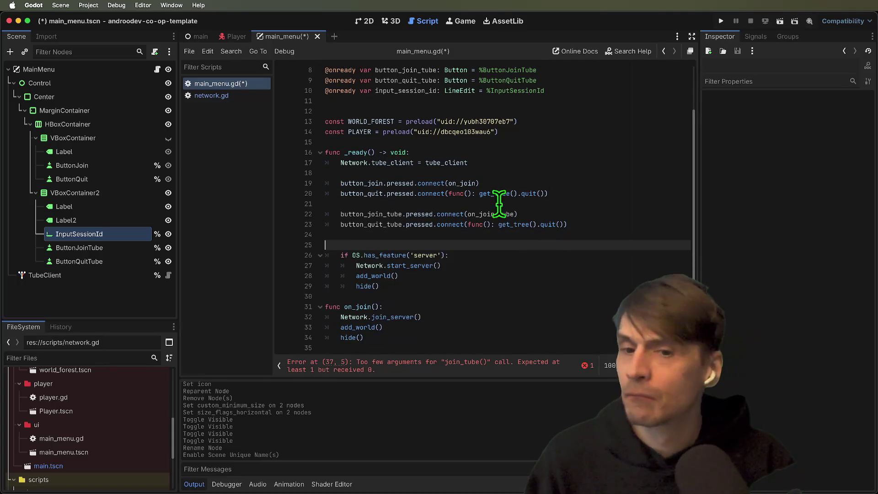
scroll(506, 200, "down", 2)
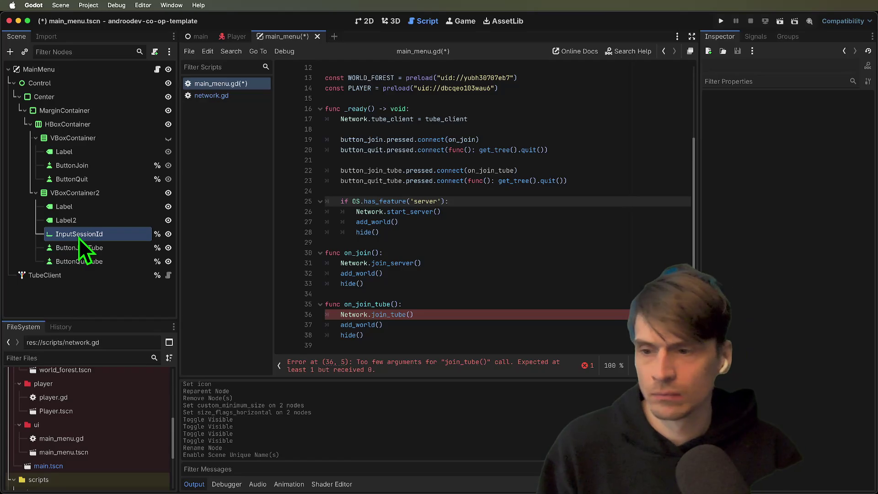
Pass input_session_id.text as the argument to the join_tube call.
left_click(490, 315)
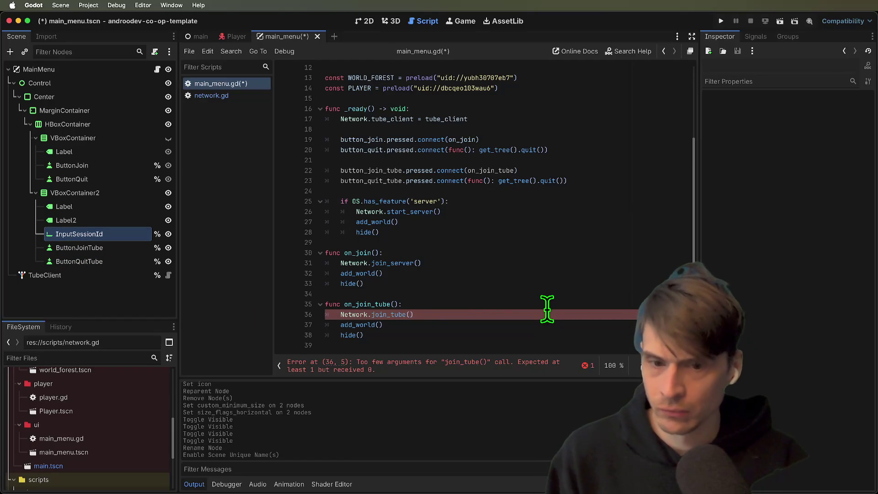
type("i")
key("Return")
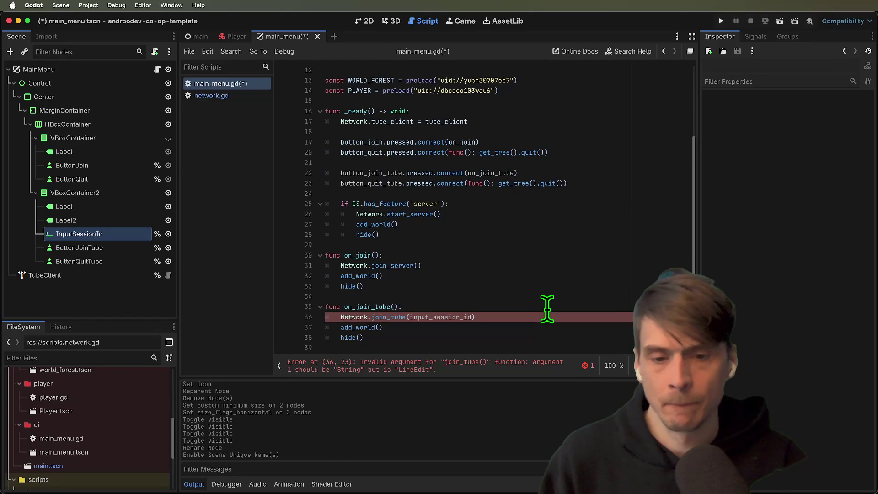
type(".te")
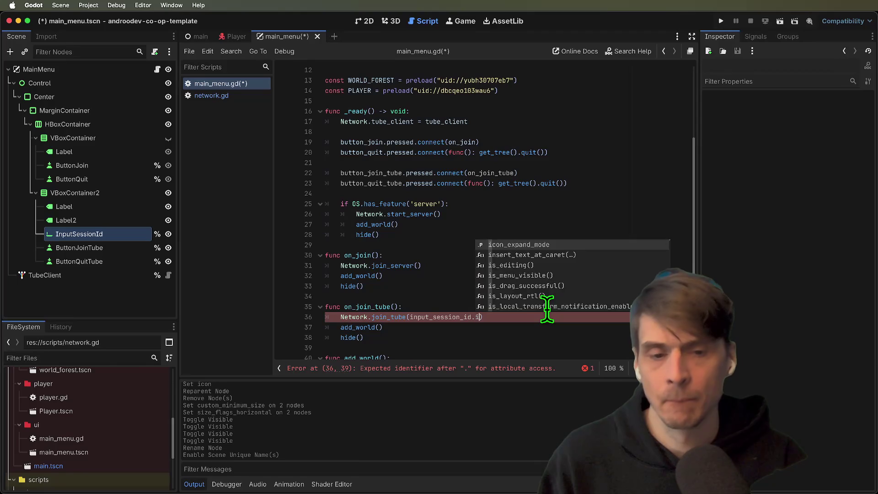
key("Return")
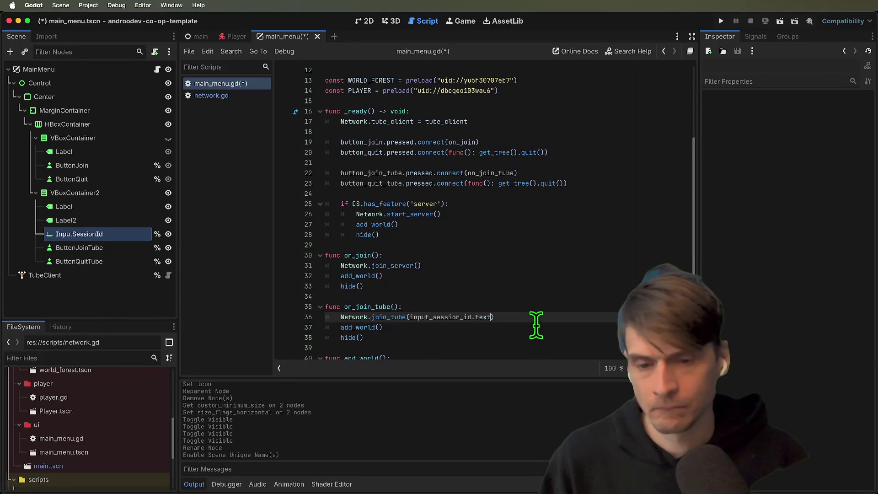
Add a print call at the top of on_join_tube and comment out the join, world and hide lines.
left_click(567, 308)
key("Return")
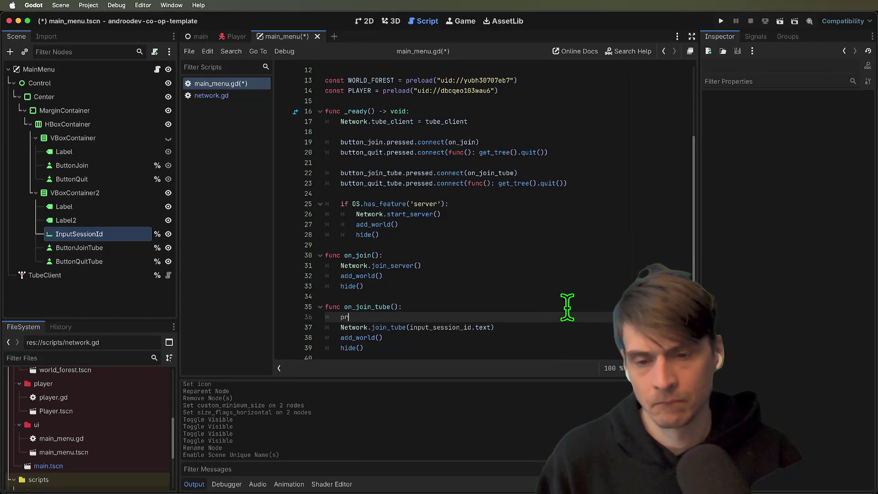
type("in")
key("Return")
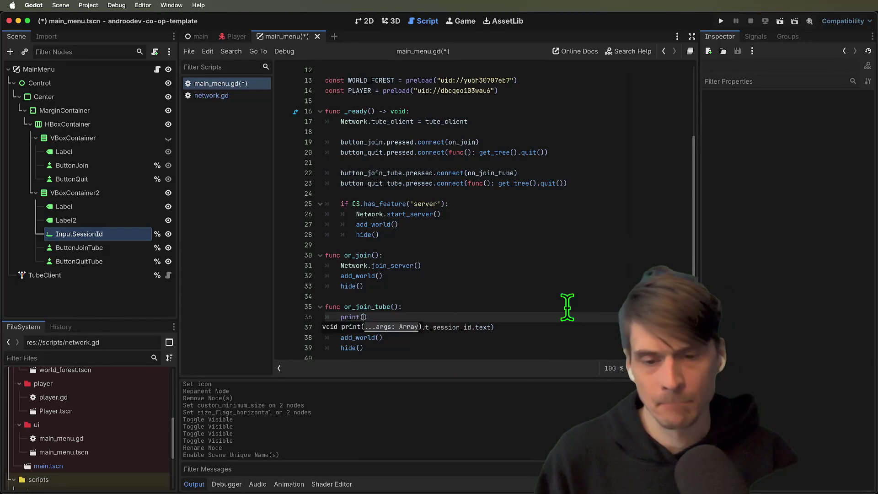
key("Down")
key("shift+Down")
key("shift+Down")
key("ctrl+k")
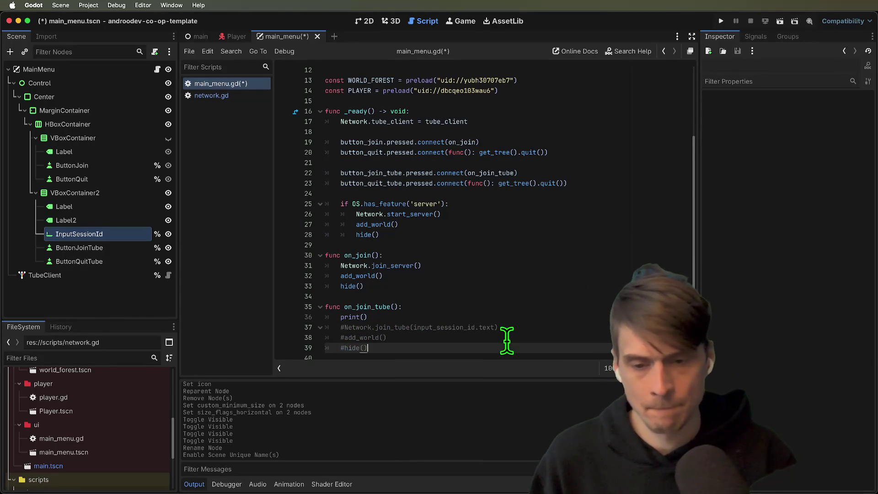
Copy input_session_id.text into the print call, then run the game.
left_click_drag(495, 328, 414, 327)
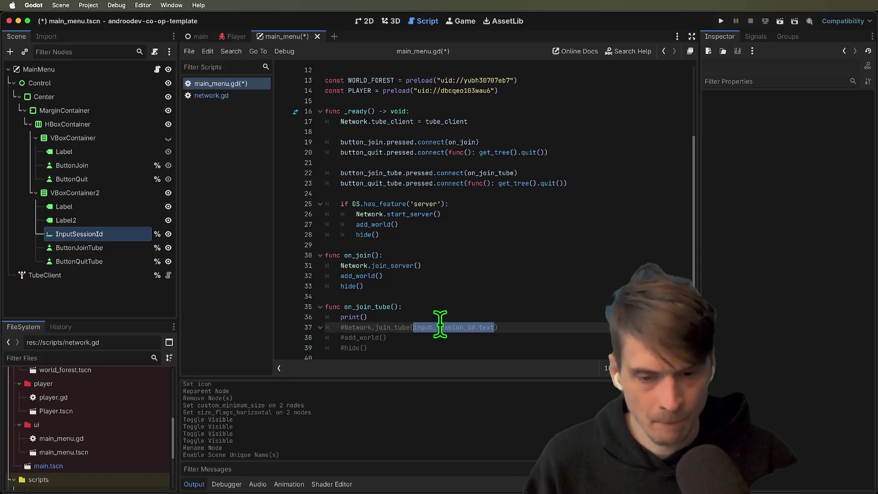
key("super+c")
left_click(455, 318)
key("Left")
key("super+v")
key("super+b")
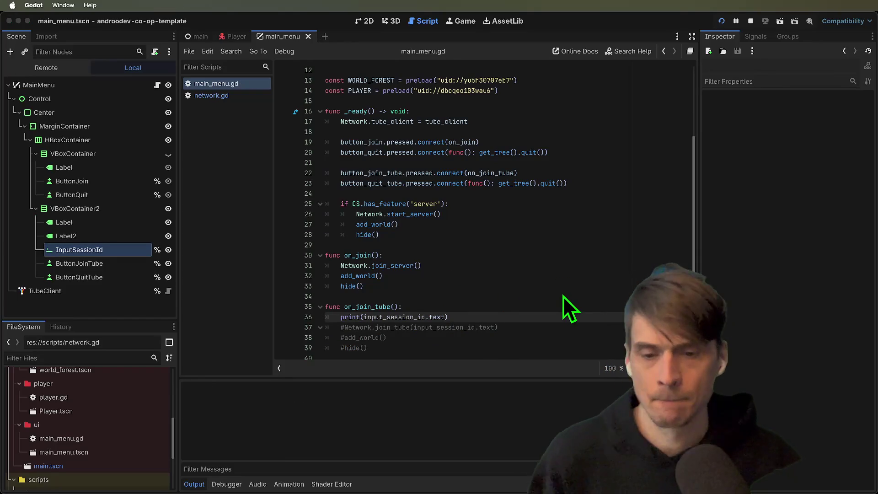
left_click(312, 328)
Enter session IDs 'efaef' and 'efefefef' in two game windows and press Join Tube to print them.
type("efaef")
left_click(319, 336)
left_click(586, 188)
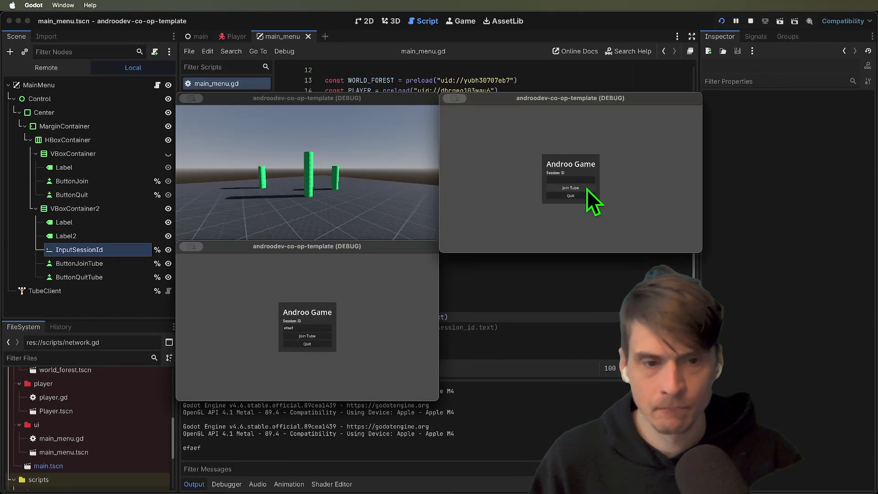
type("efefefef")
left_click(584, 188)
left_click(588, 189)
Close the game windows, stop the game and undo the temporary commenting edits.
left_click(590, 196)
left_click(348, 337)
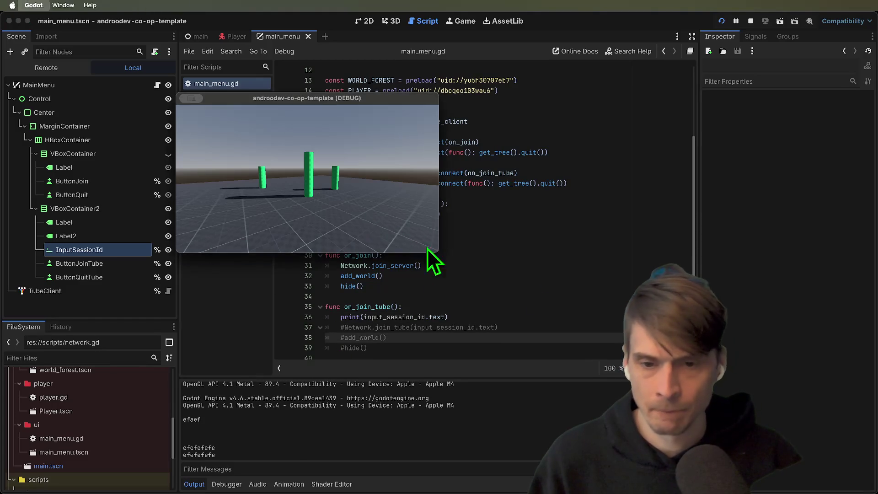
key("super+q")
key("super+z")
key("super+z")
key("super+z")
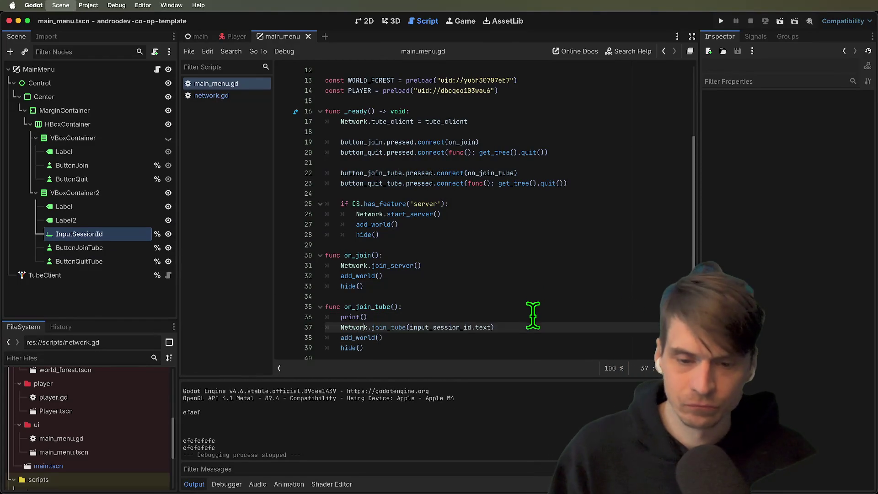
Remove the temporary print line and leftover text from on_join_tube.
key("super+z")
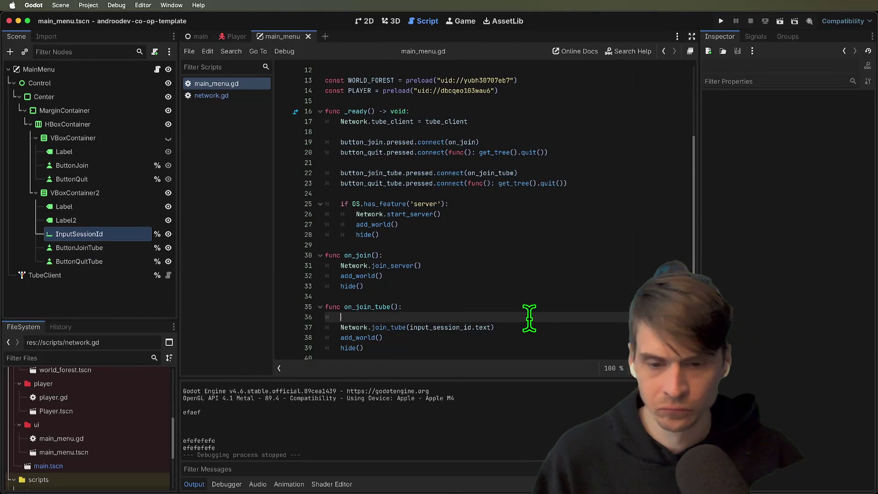
key("super+z")
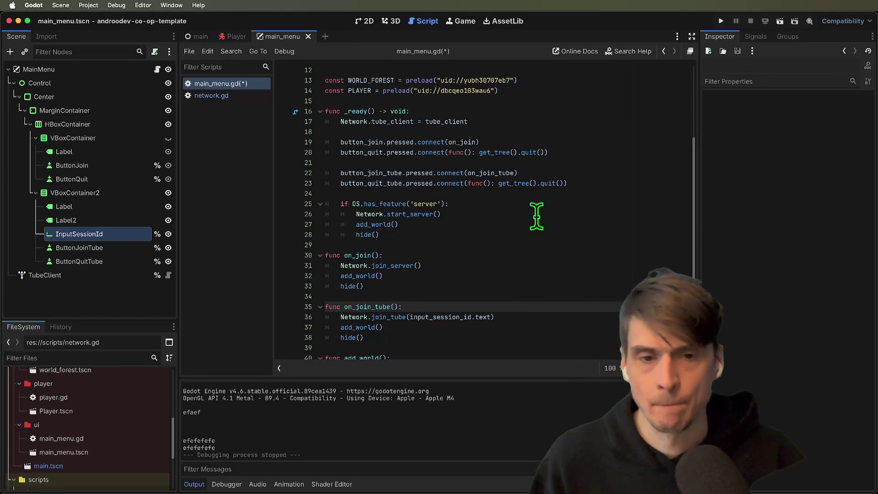
key("Down")
key("End")
key("Left")
key("alt+BackSpace")
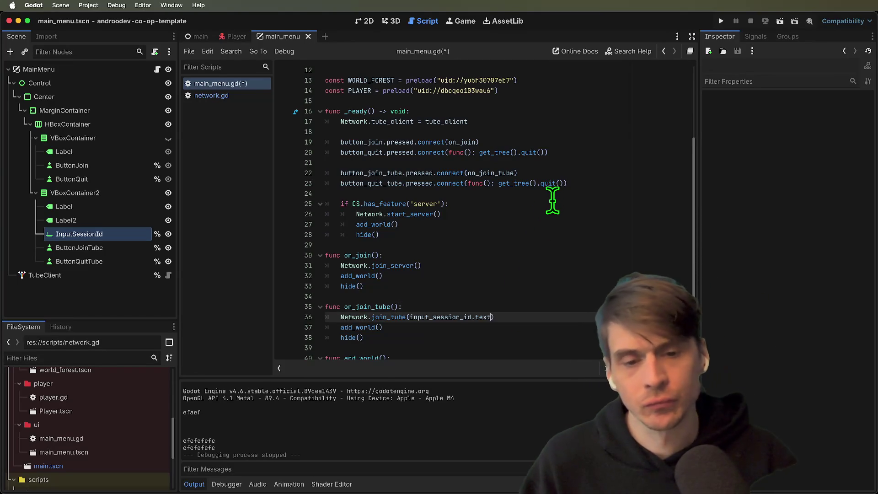
Add button_join_tube.disabled = true as the first line of on_join_tube.
left_click(471, 304)
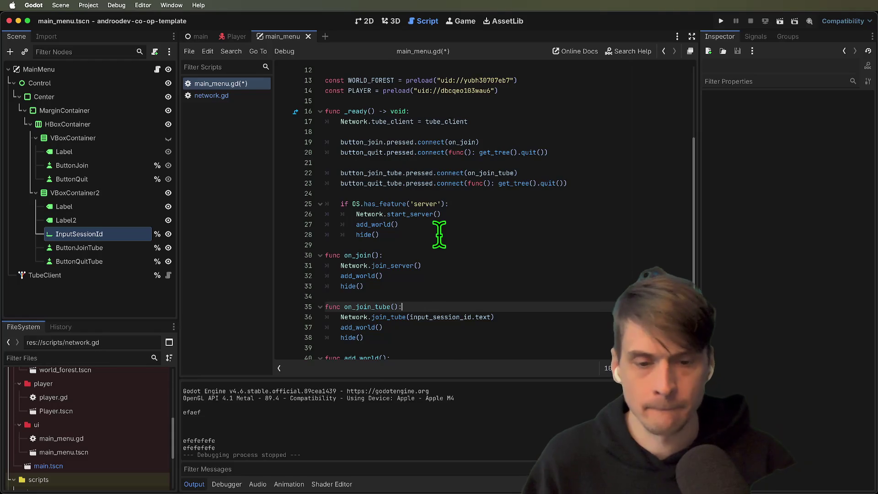
double_click(448, 317)
left_click(494, 303)
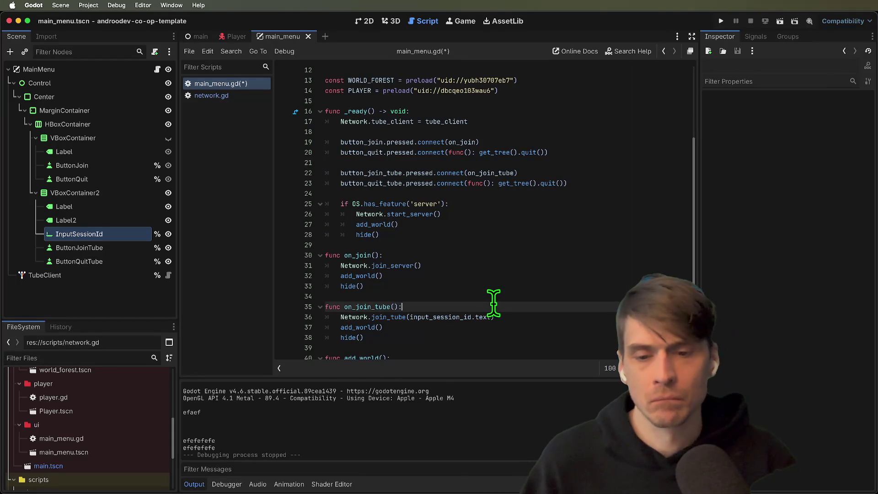
key("Return")
key("BackSpace")
type("button_")
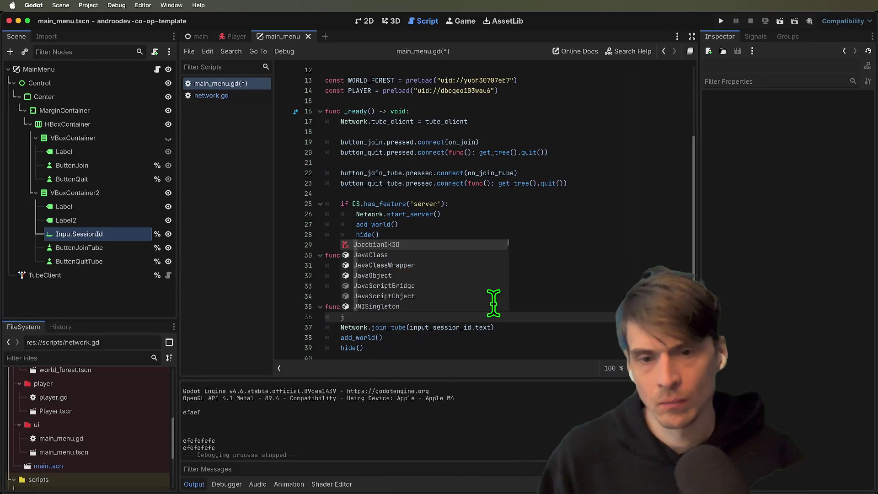
type("jo")
key("Down")
key("Return")
type(".disabled = true")
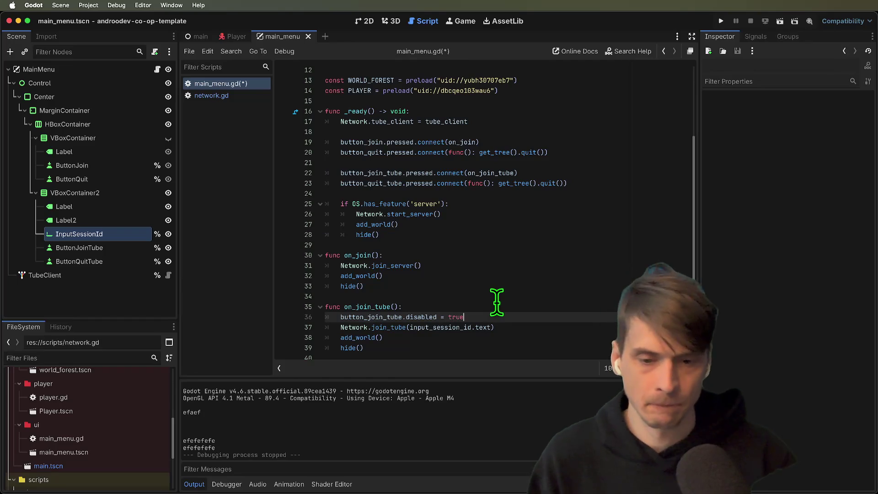
Save main_menu.gd and run the project.
scroll(497, 302, "down", 2)
key("super+s")
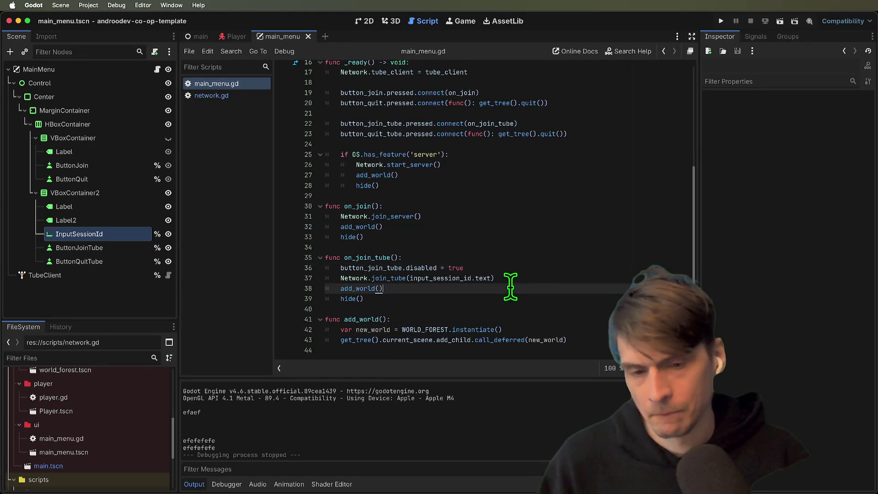
key("super+b")
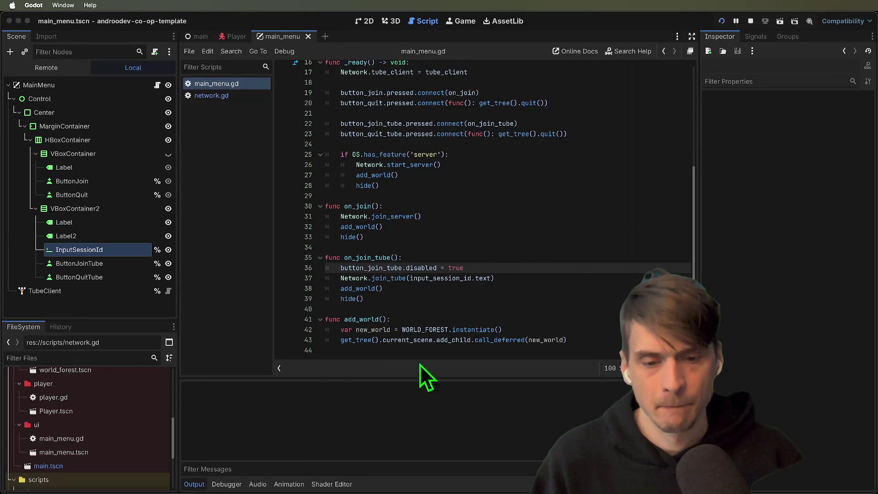
Press Join Tube with an empty session ID, see the invalid session error, then stop the game.
left_click(306, 336)
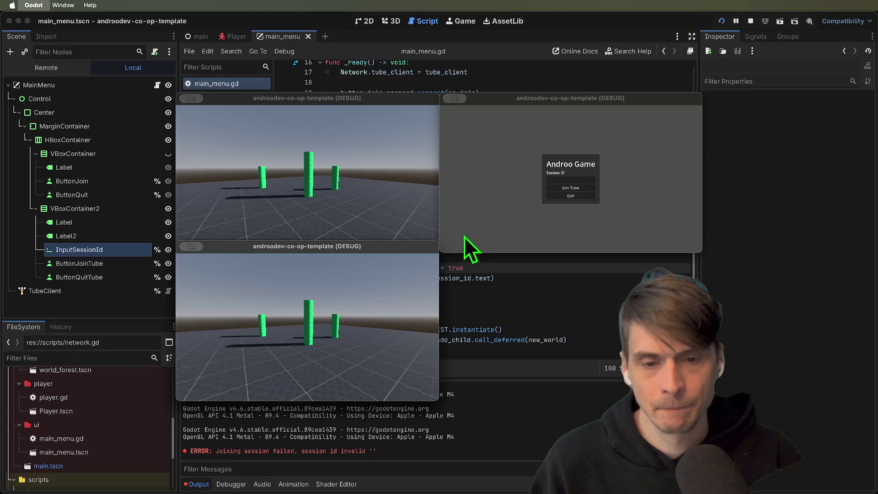
key("super+q")
key("super+q")
key("super+q")
left_click(510, 297)
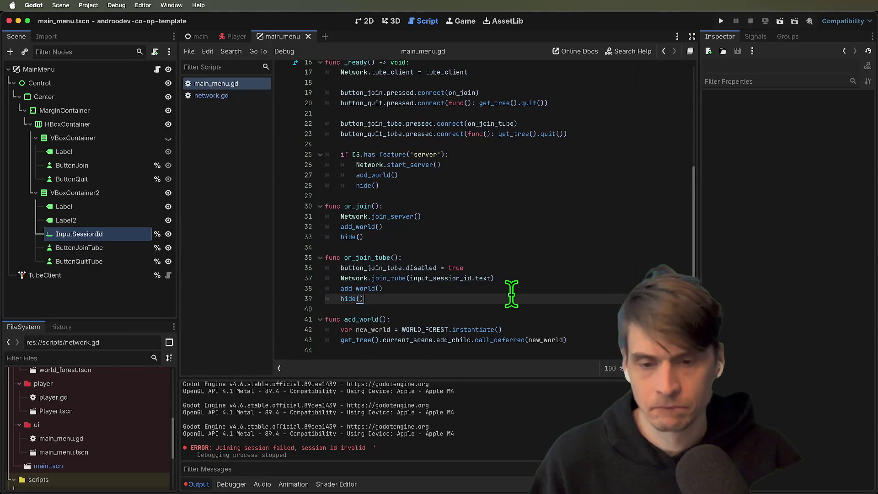
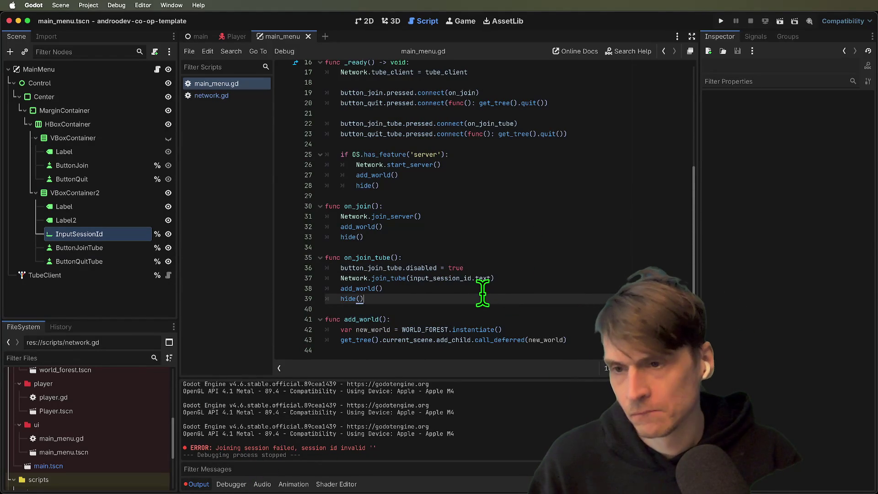
Open network.gd and jump to the join_session definition in tube_client.gd.
left_click(245, 97)
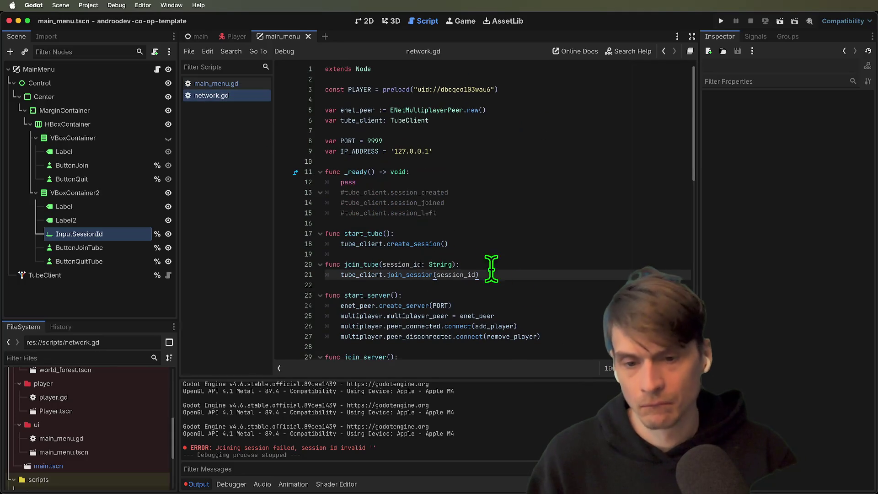
left_click(534, 294)
left_click(519, 278)
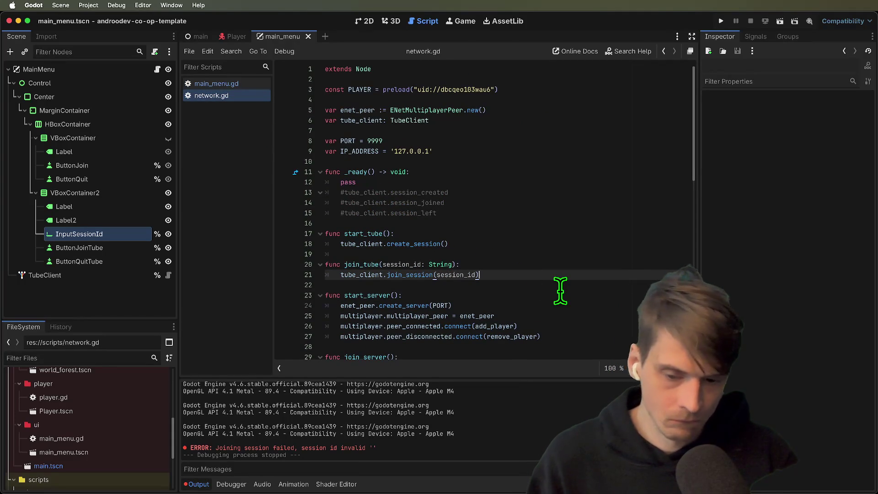
left_click(417, 276, "super")
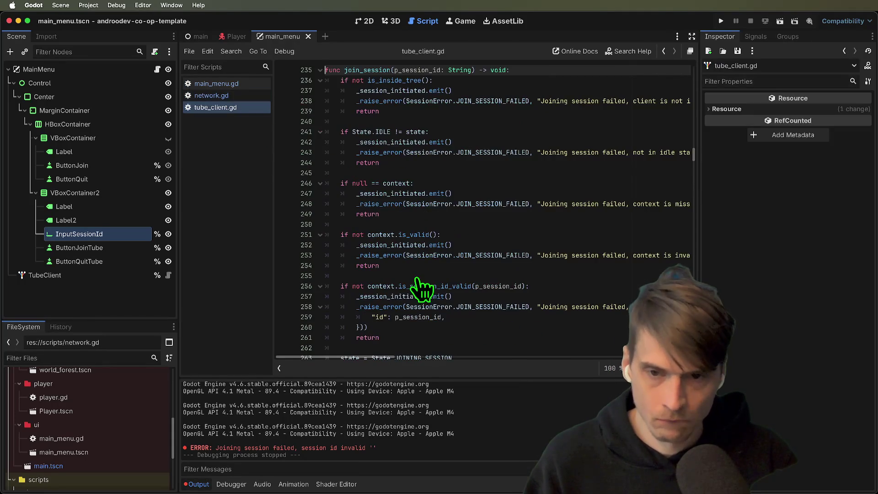
scroll(448, 258, "up", 2)
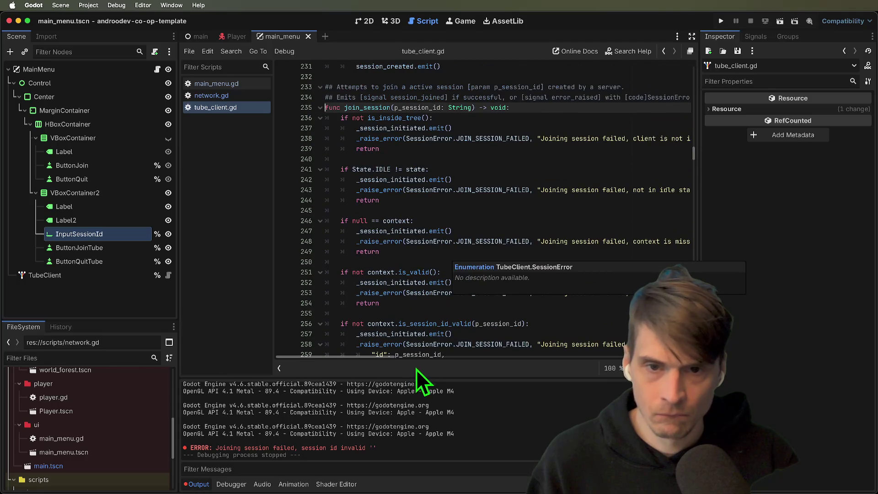
scroll(419, 348, "down", 5)
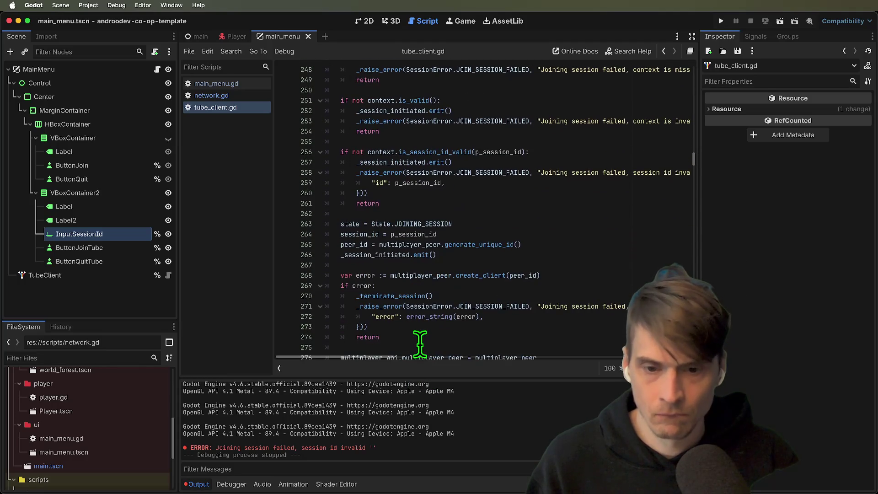
scroll(420, 344, "down", 5)
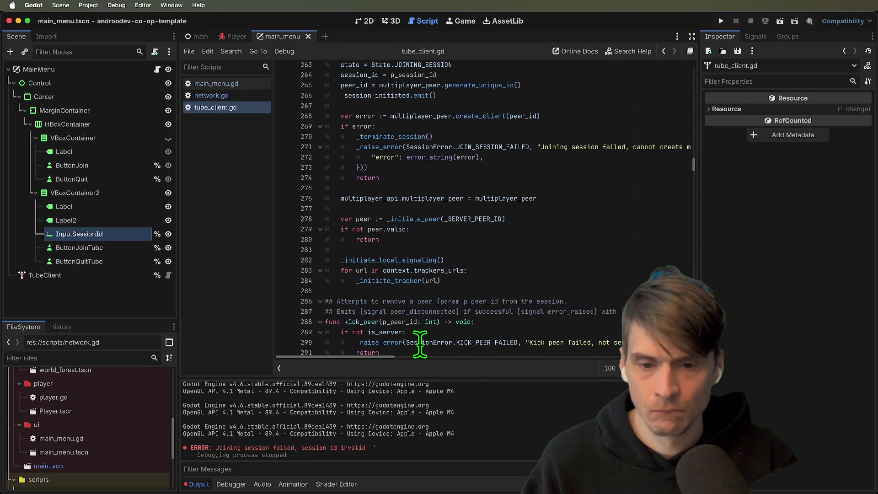
Follow _initiate_tracker, navigate back to the top of tube_client.gd, and close the main_menu scene tab.
left_click(409, 281, "ctrl")
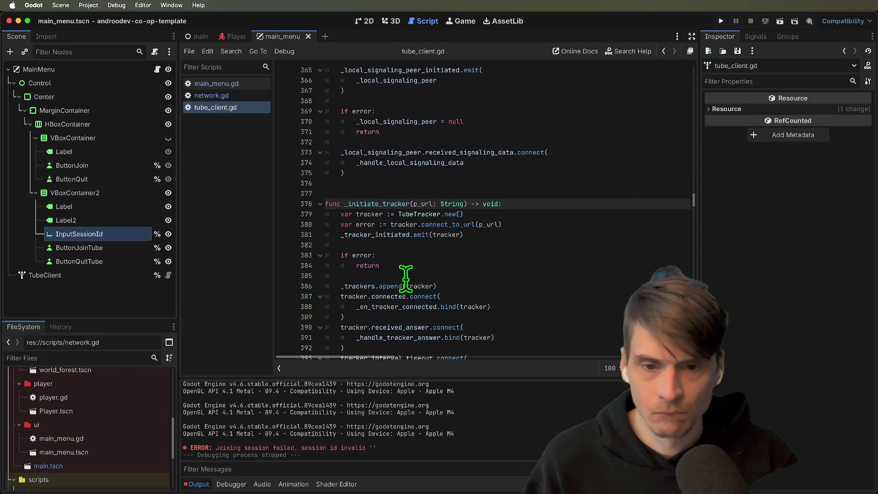
scroll(405, 279, "down", 7)
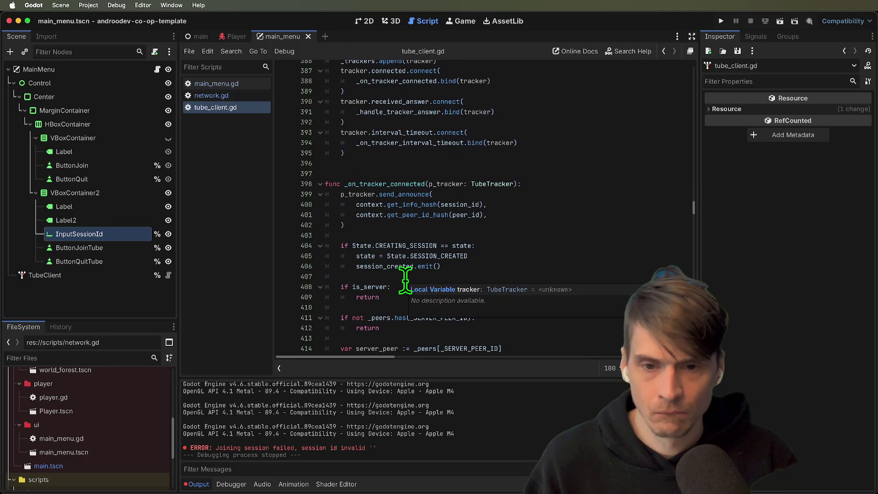
key("alt+Left")
key("alt+Left")
key("alt+Left")
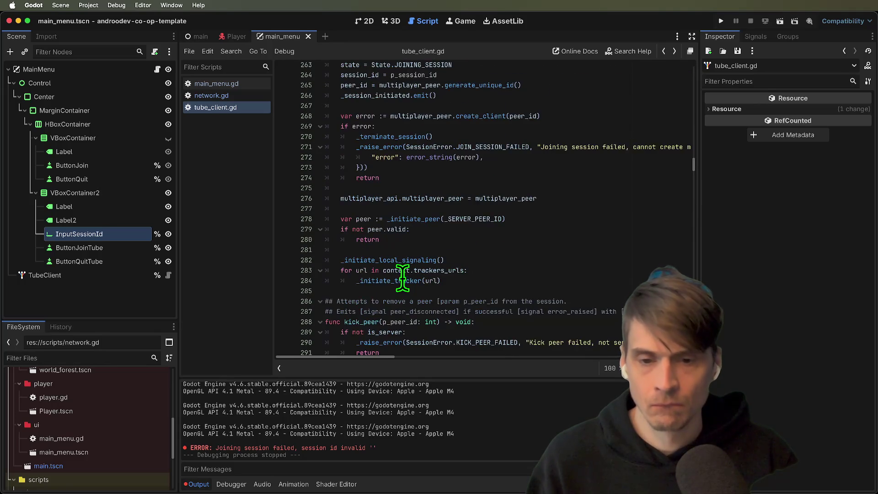
key("alt+Left")
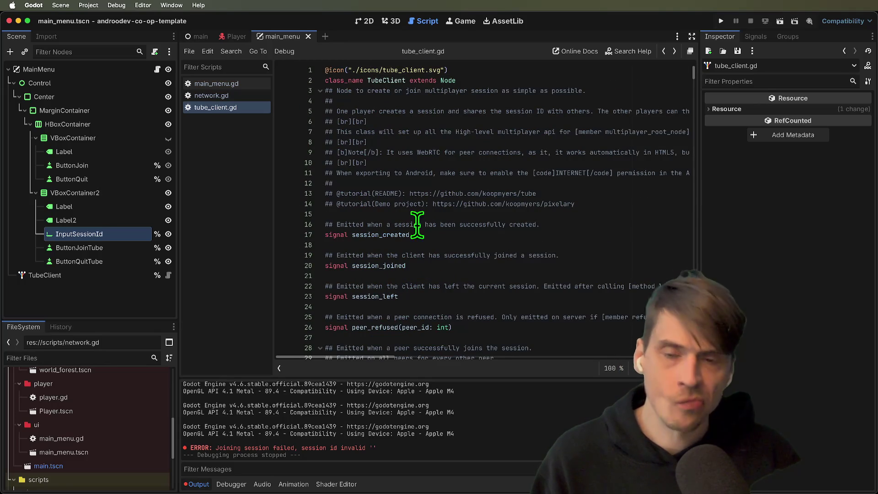
middle_click(285, 35)
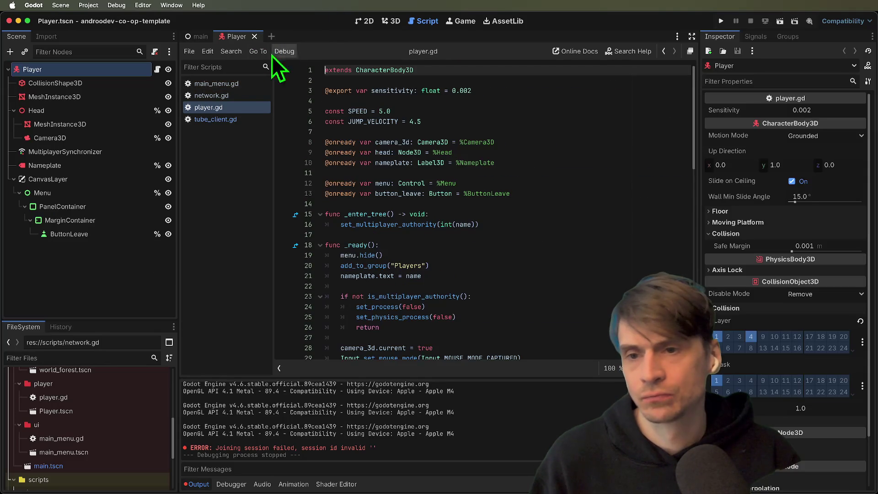
Close the tube_client.gd script.
left_click(229, 109)
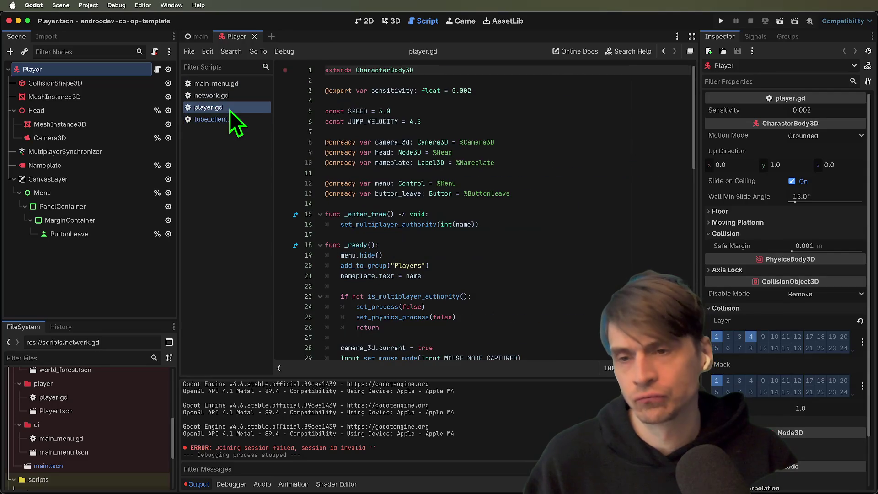
left_click(230, 116)
middle_click(229, 118)
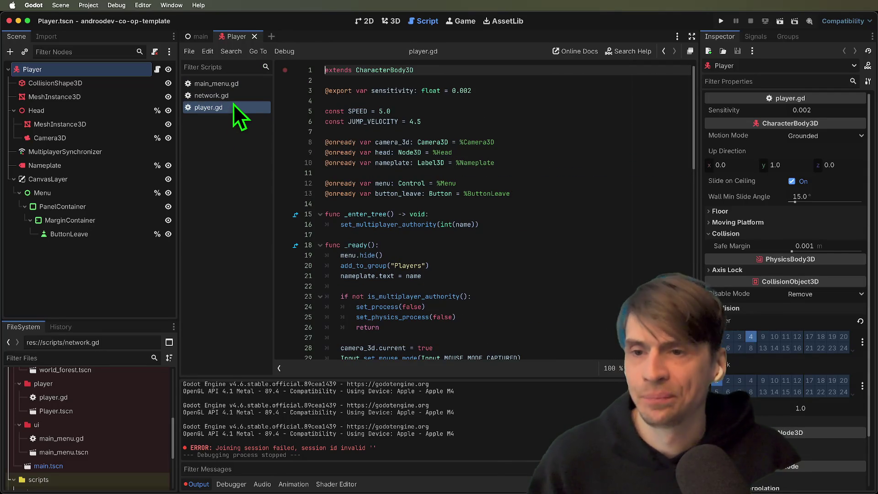
Toggle comments on the session_created and session_joined lines in network.gd, leaving them commented out.
left_click(234, 98)
left_click(476, 195)
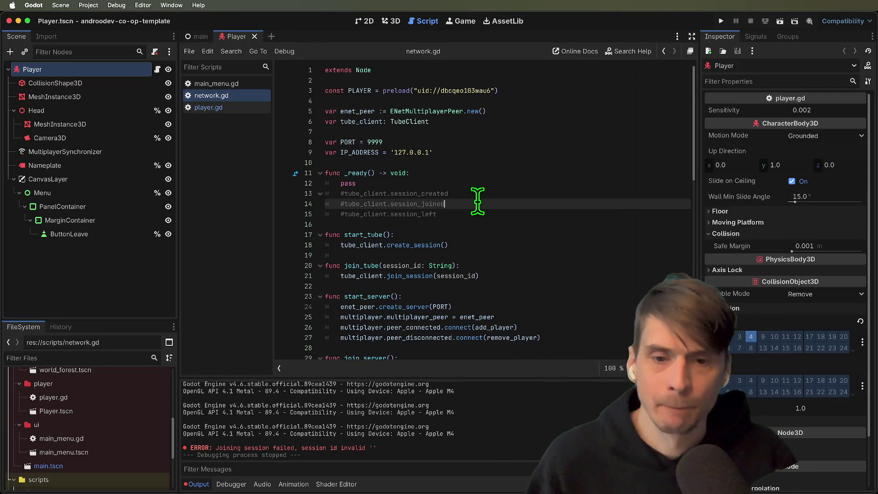
key("Down")
key("super+k")
key("Up")
key("Up")
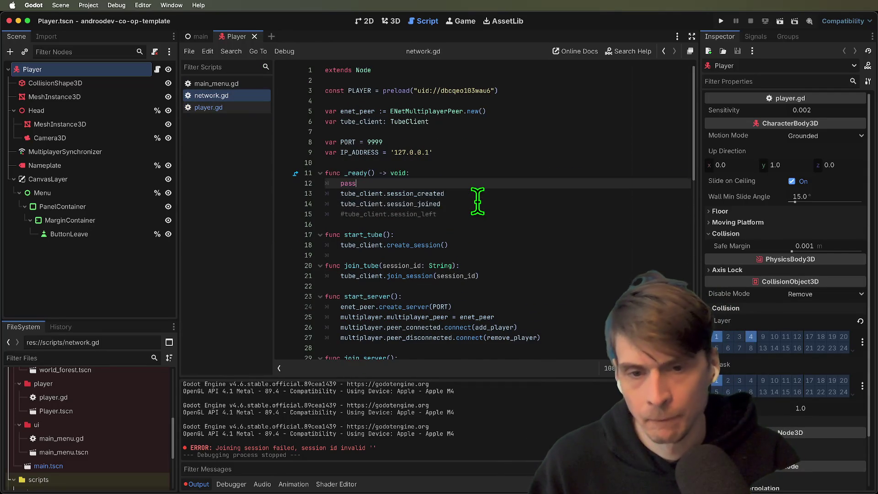
key("Down")
key("Down")
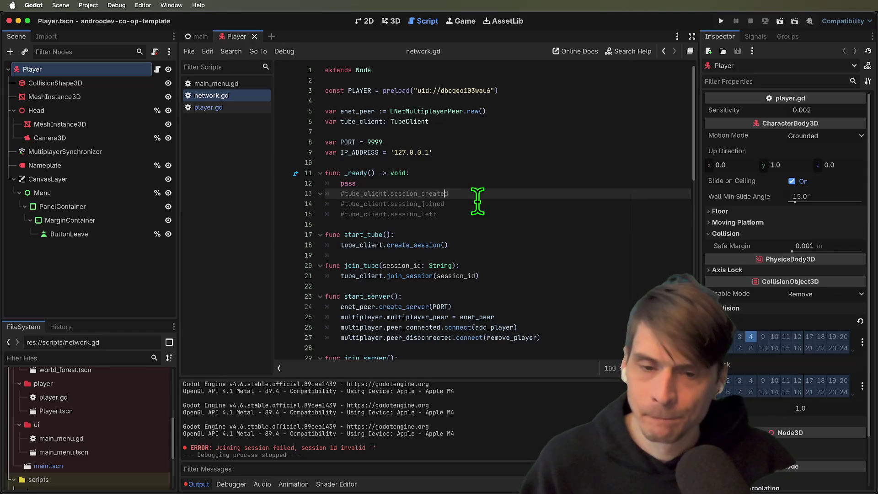
key("super+k")
key("Up")
key("super+k")
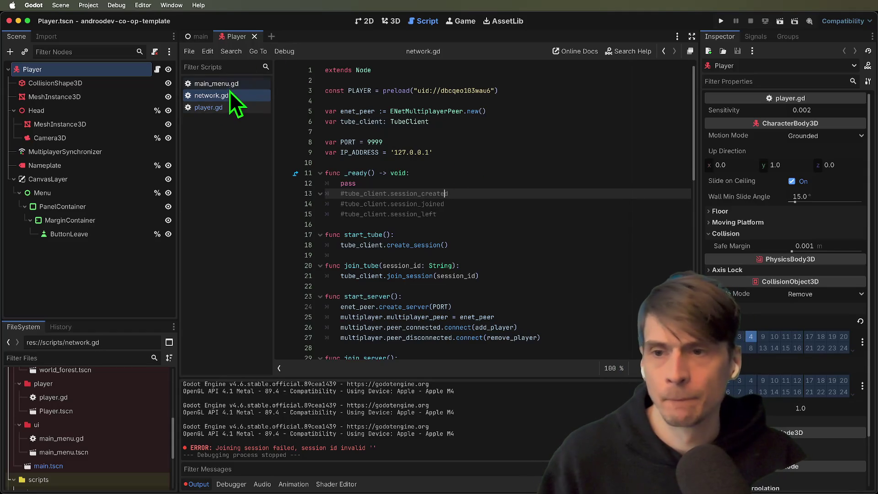
Open main_menu.gd and reopen the main_menu.tscn scene.
left_click(226, 84)
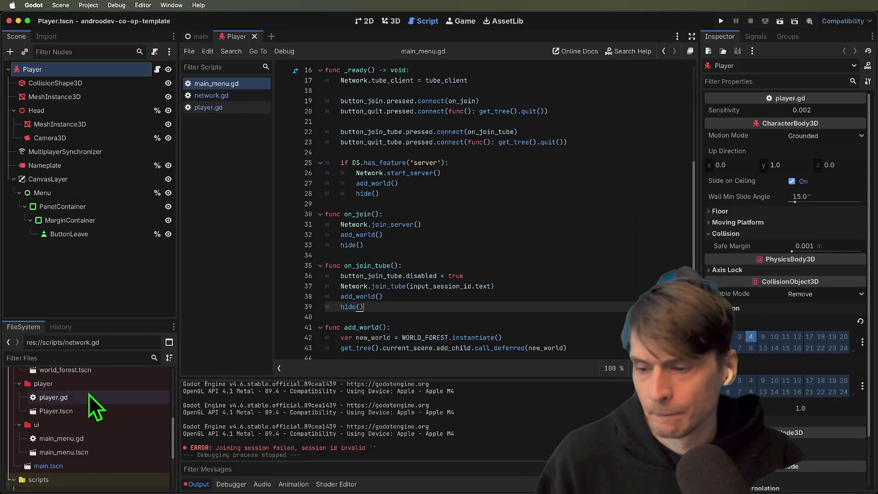
scroll(103, 412, "down", 4)
double_click(120, 395)
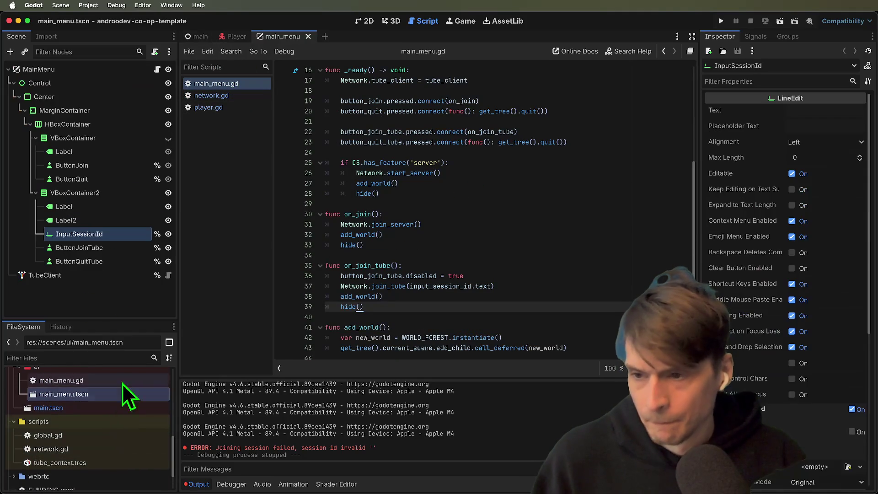
Switch to the 2D view and inspect the Label, Label2 and InputSessionId nodes.
left_click(366, 21)
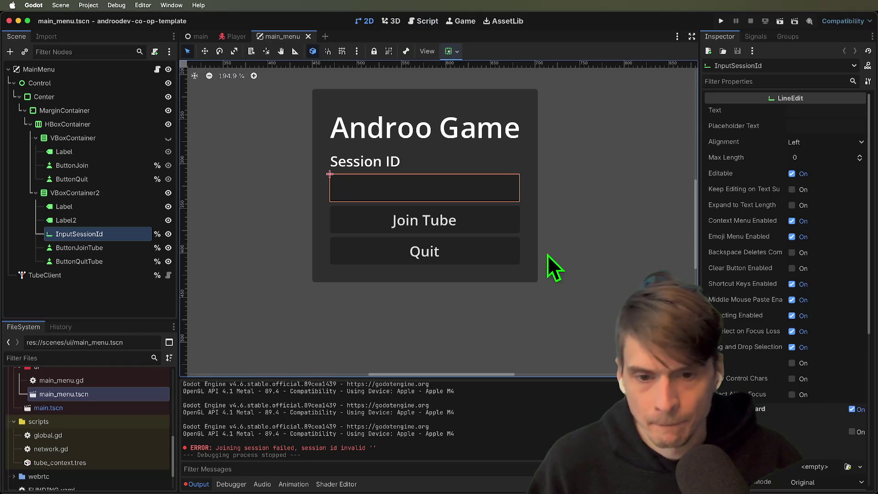
left_click(97, 237)
left_click(105, 212)
left_click(102, 223)
left_click(100, 235)
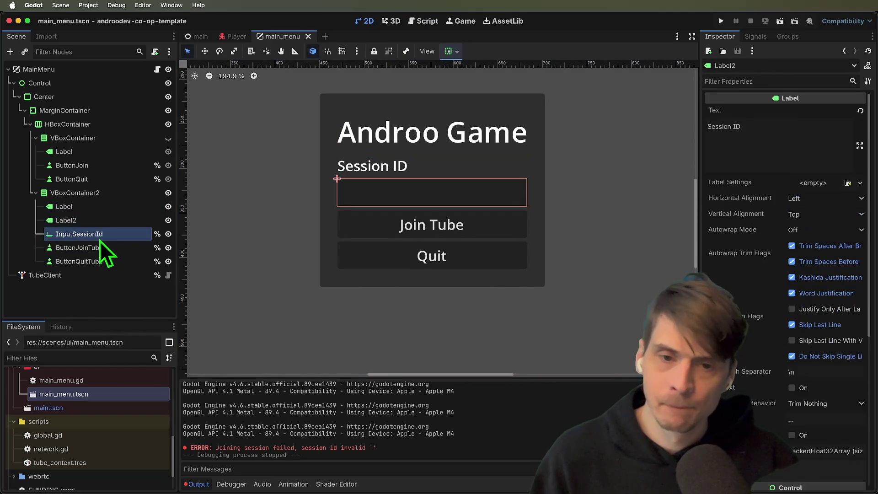
left_click(487, 281)
scroll(494, 283, "right", 1)
scroll(489, 306, "right", 1)
left_click(490, 319)
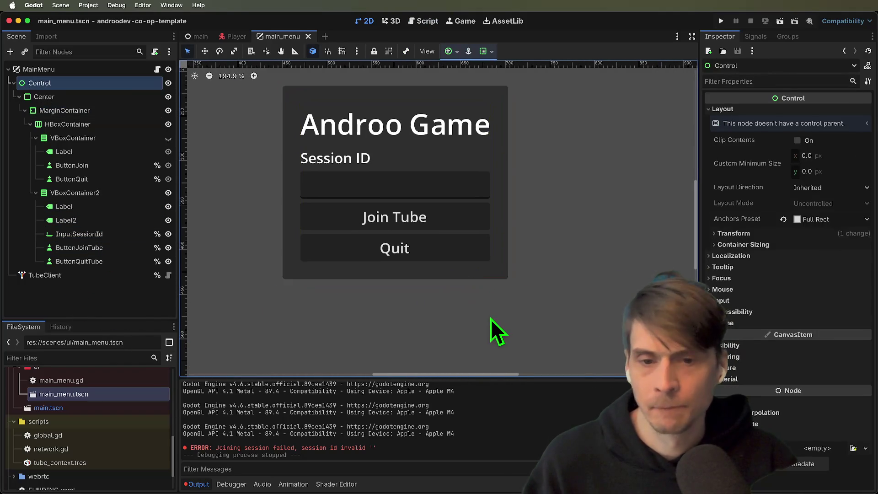
scroll(492, 311, "down", 1)
Inspect the ButtonQuitTube and Join Tube buttons, then select the VBoxContainer2 group.
left_click(115, 262)
left_click(114, 251)
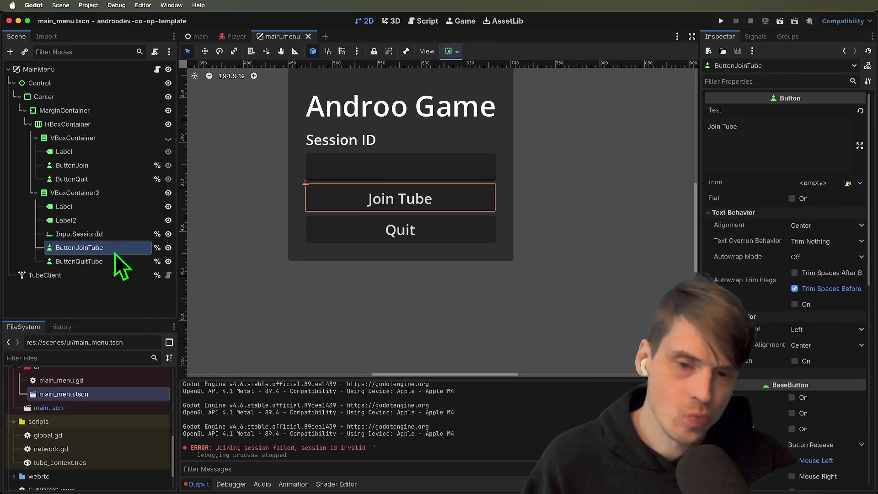
scroll(276, 206, "down", 5)
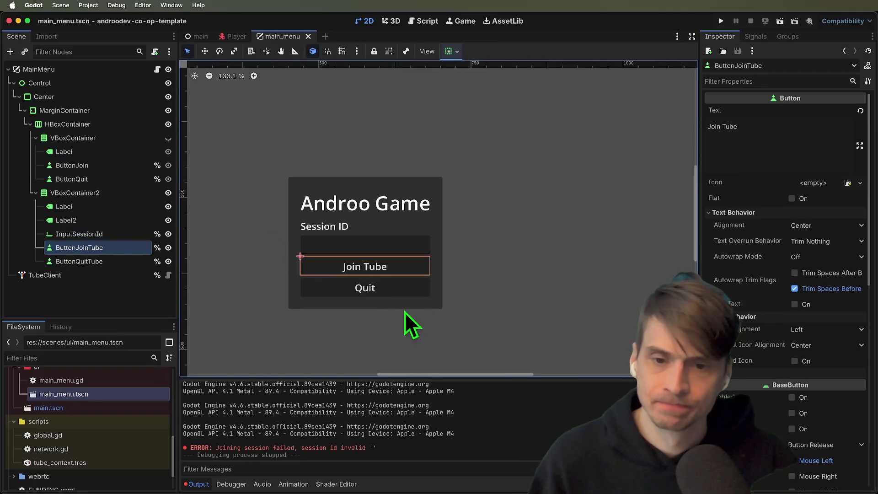
left_click(460, 315)
scroll(460, 257, "down", 1)
left_click(382, 224)
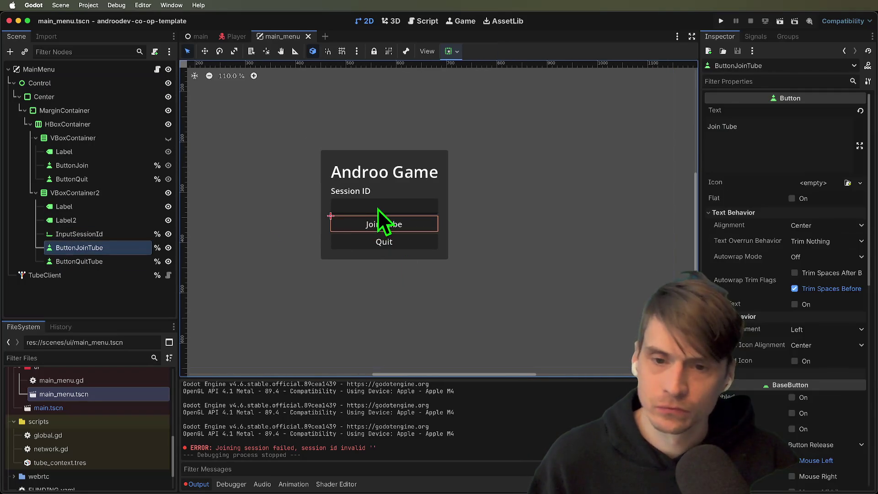
left_click(377, 208)
left_click(383, 230)
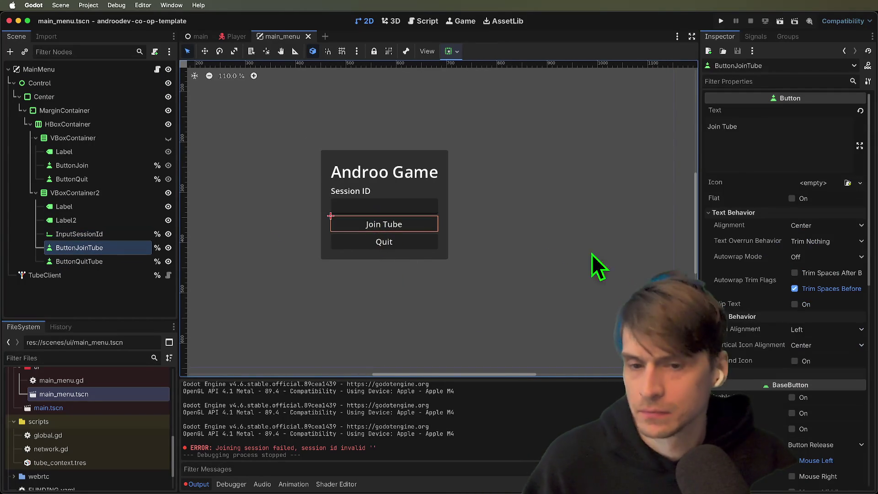
left_click(517, 270)
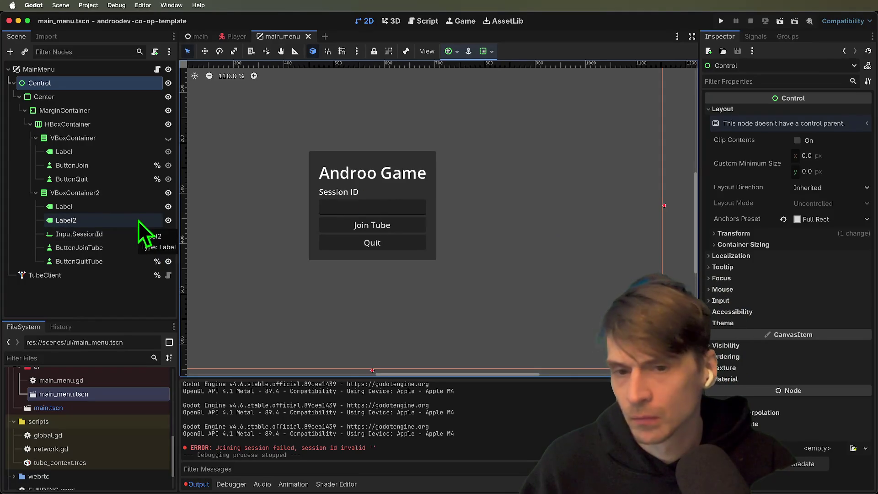
left_click(138, 199)
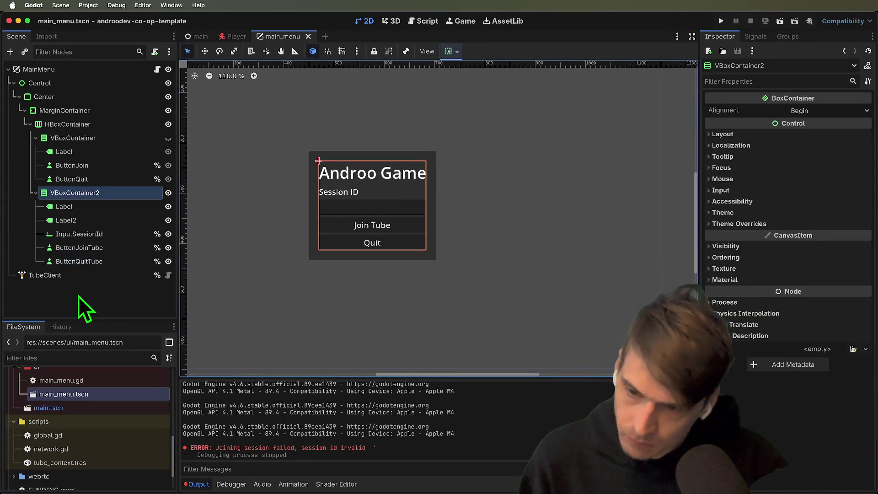
Duplicate ButtonQuitTube and rename the copy ButtonCreateTube.
left_click(98, 261)
key("super+d")
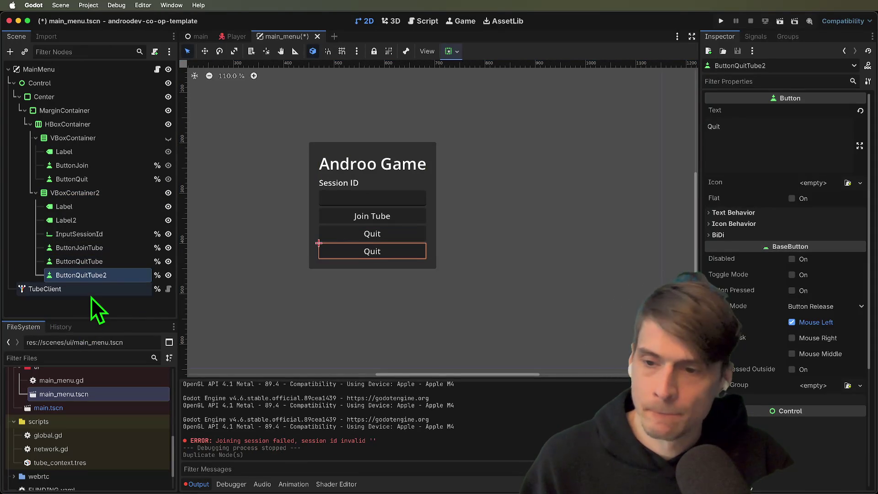
left_click(104, 274)
key("Return")
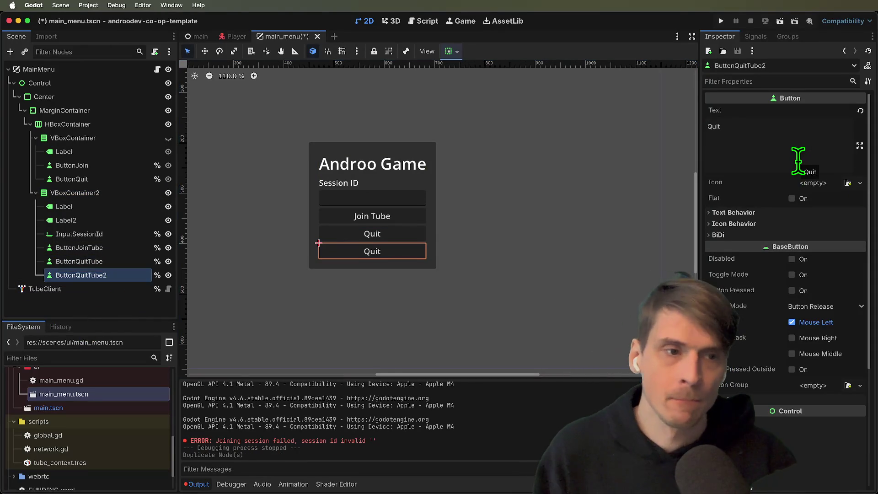
left_click(797, 139)
key("super+shift+o")
type("tu")
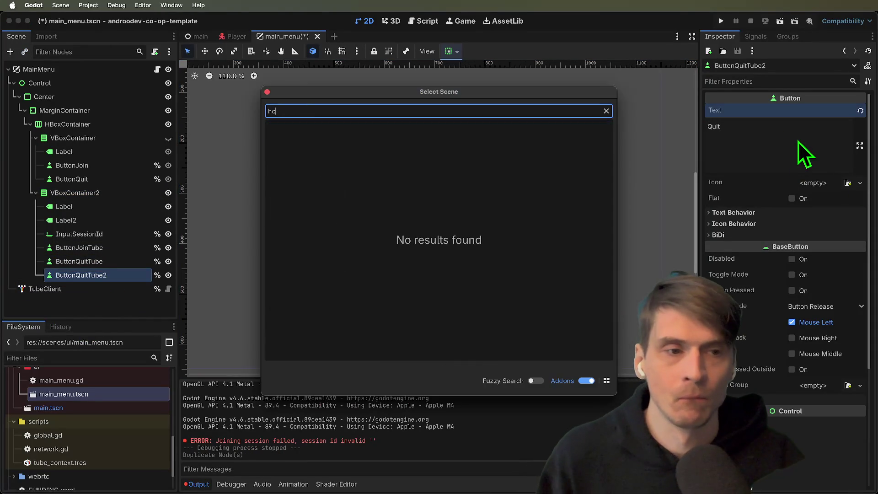
key("Escape")
double_click(76, 272)
key("Escape")
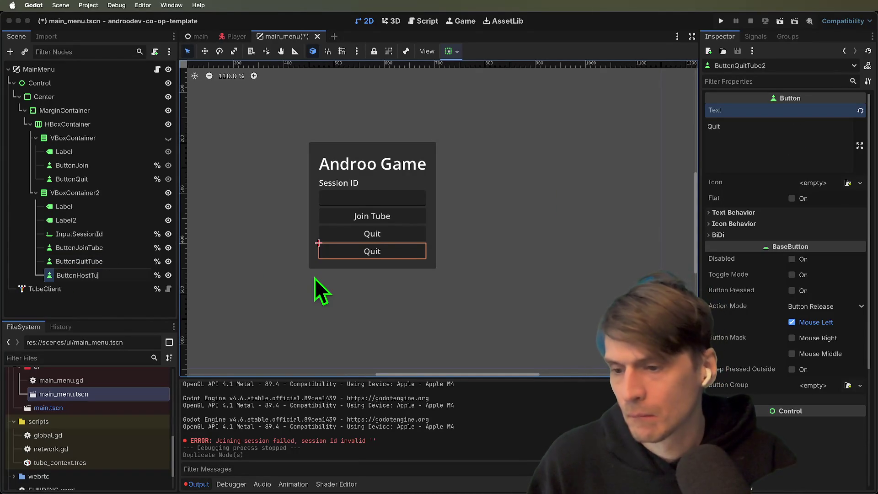
type("Tube")
key("Return")
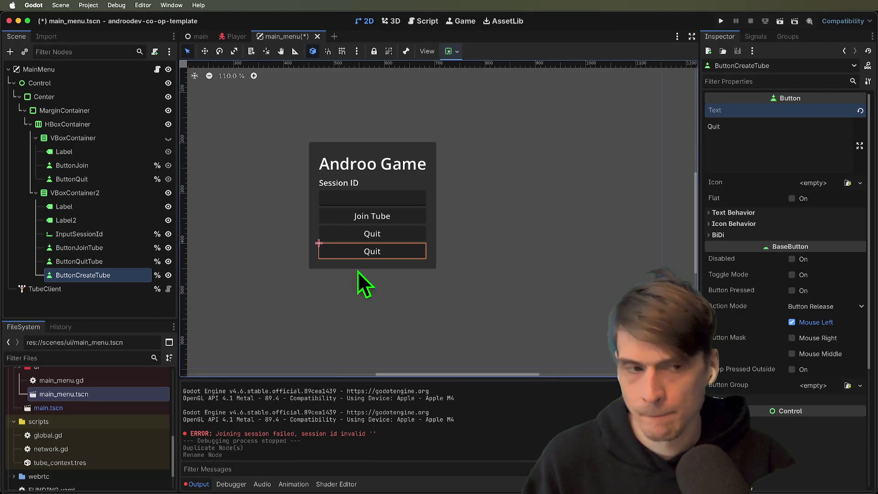
Set the new button's Text to 'Create Tube'.
double_click(773, 128)
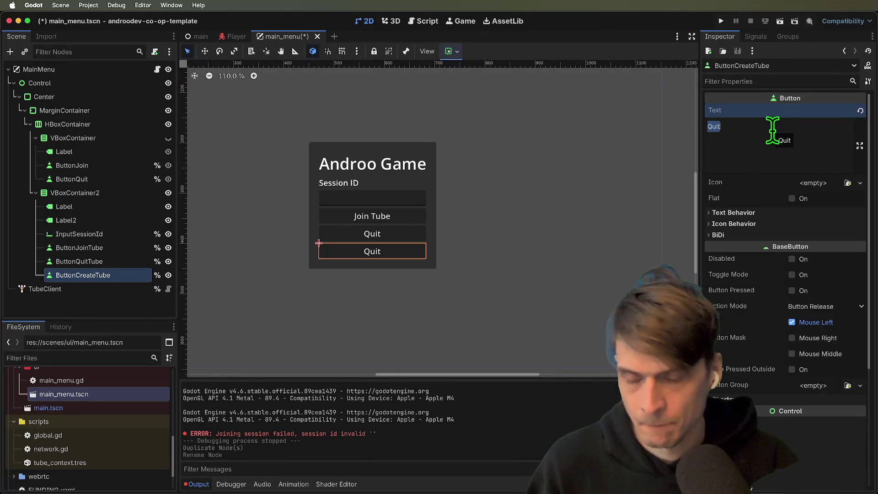
key("BackSpace")
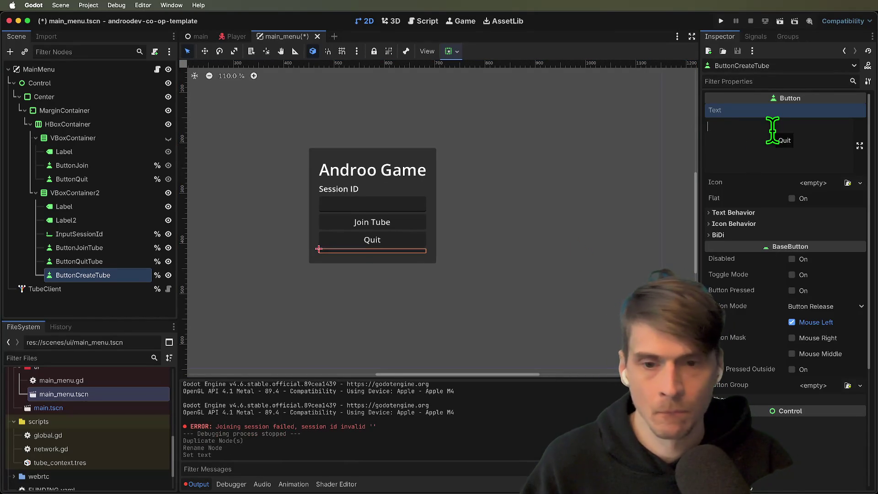
type("Creaete Tu")
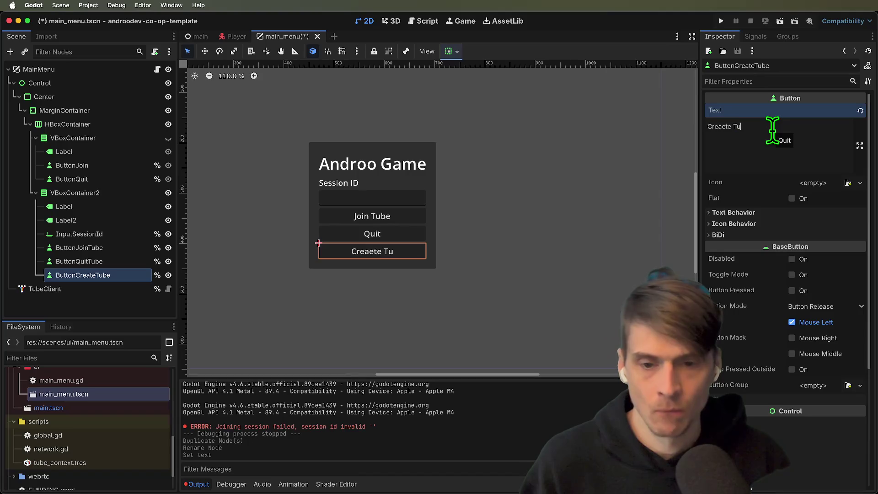
key("BackSpace")
key("BackSpace")
key("BackSpace")
type("Create")
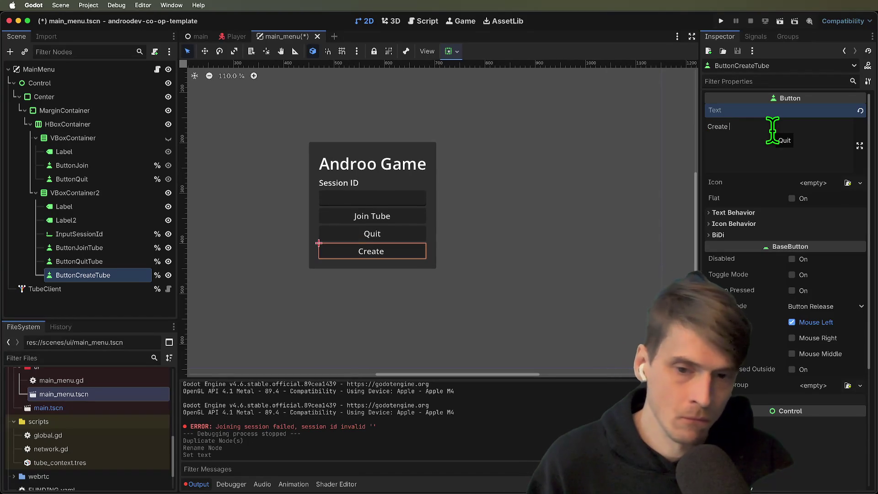
type(" Tube")
left_click(578, 188)
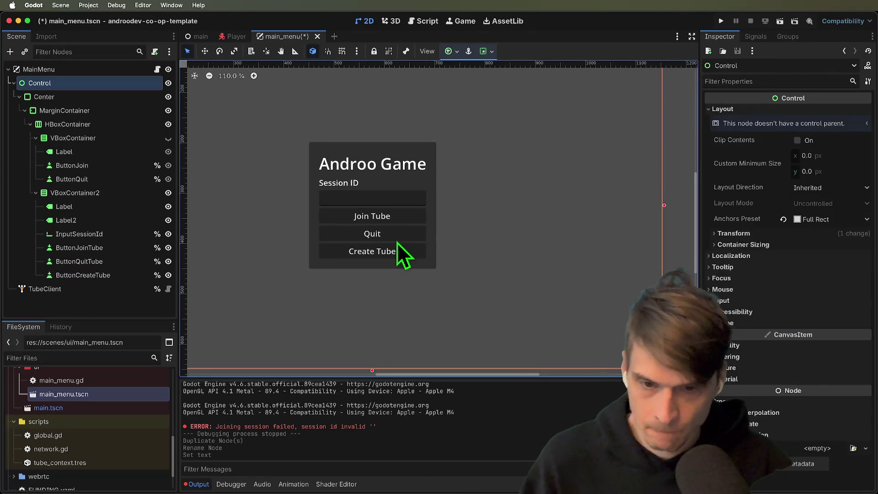
Give ButtonCreateTube a Theme Overrides font size of 12.
left_click(398, 247)
left_click(105, 276)
key("Up")
left_click(109, 276)
scroll(847, 251, "down", 5)
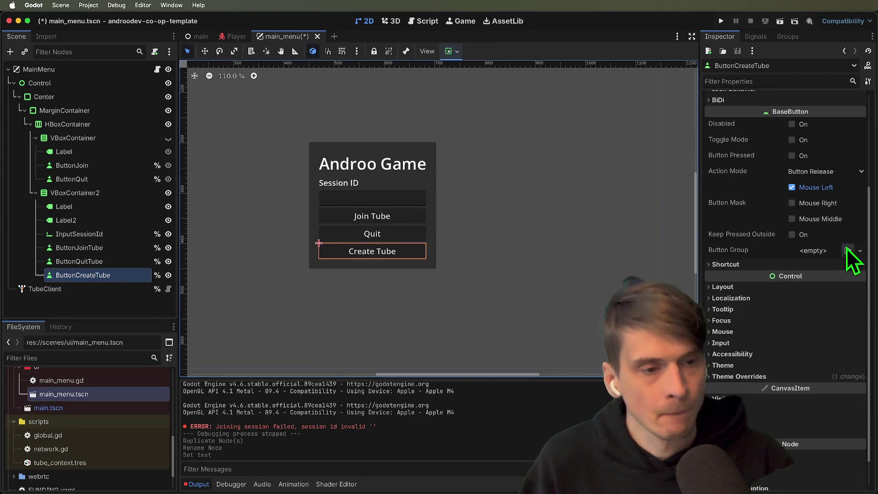
left_click(774, 376)
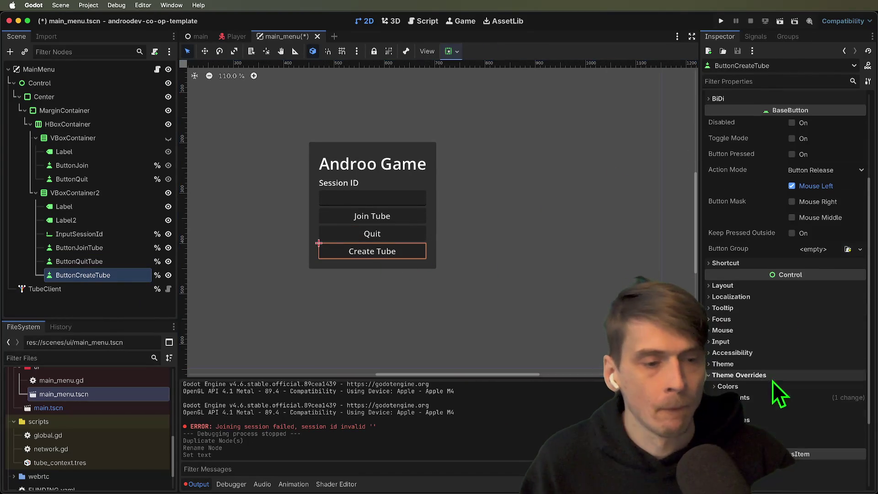
left_click(785, 420)
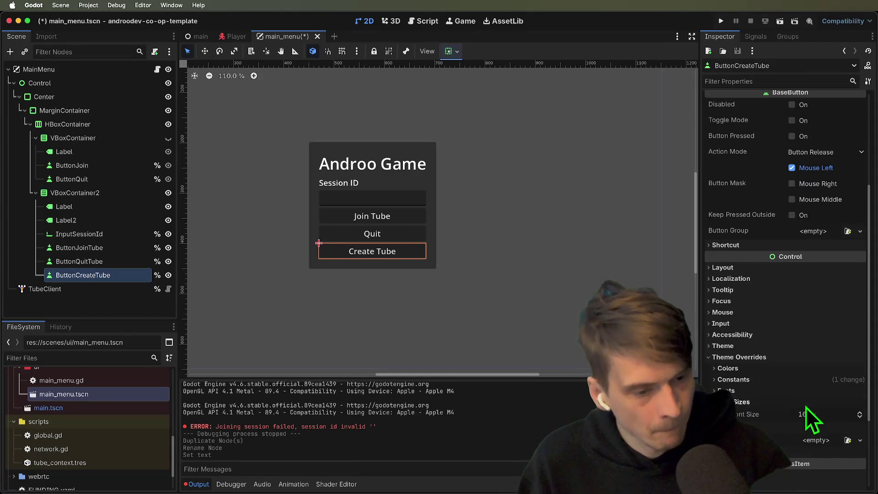
left_click(806, 413)
type("12")
key("Return")
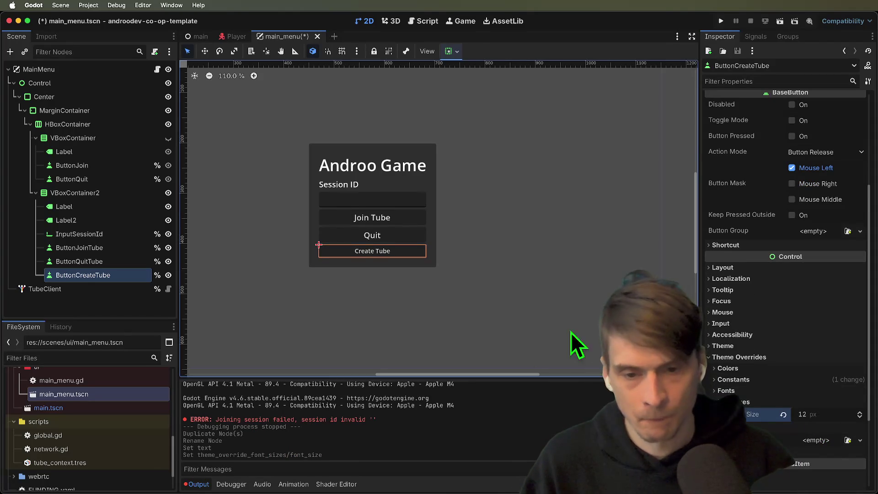
Set the button's horizontal Container Sizing to Shrink Center.
scroll(776, 383, "down", 1)
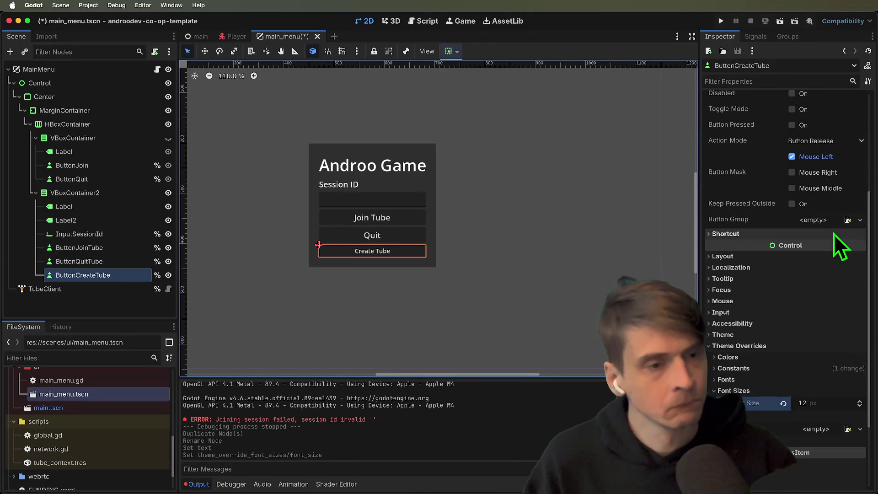
scroll(787, 394, "down", 5)
scroll(794, 248, "up", 5)
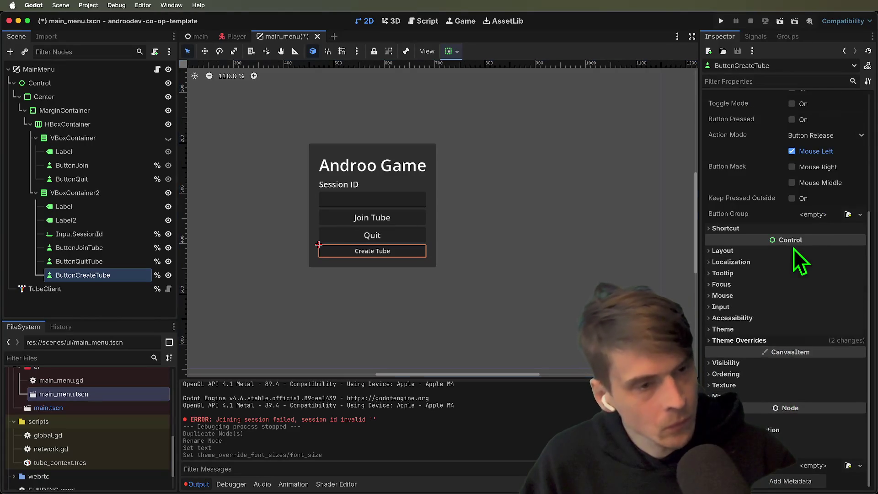
left_click(799, 251)
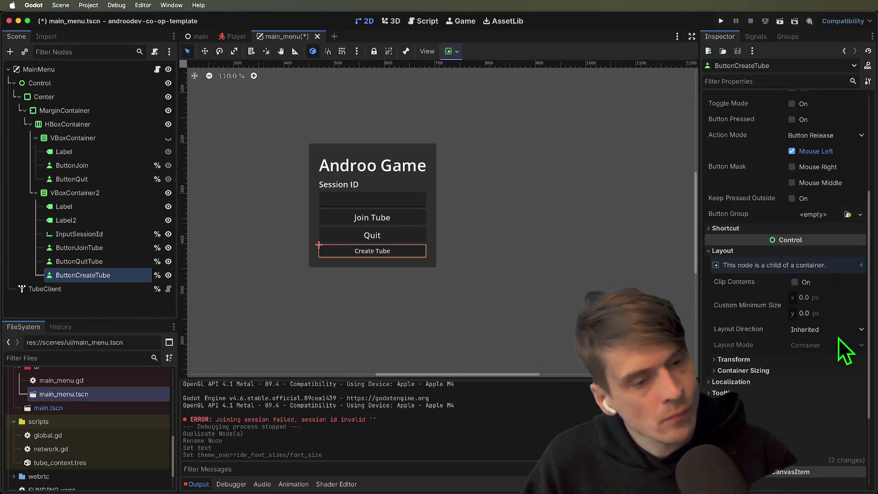
left_click(824, 371)
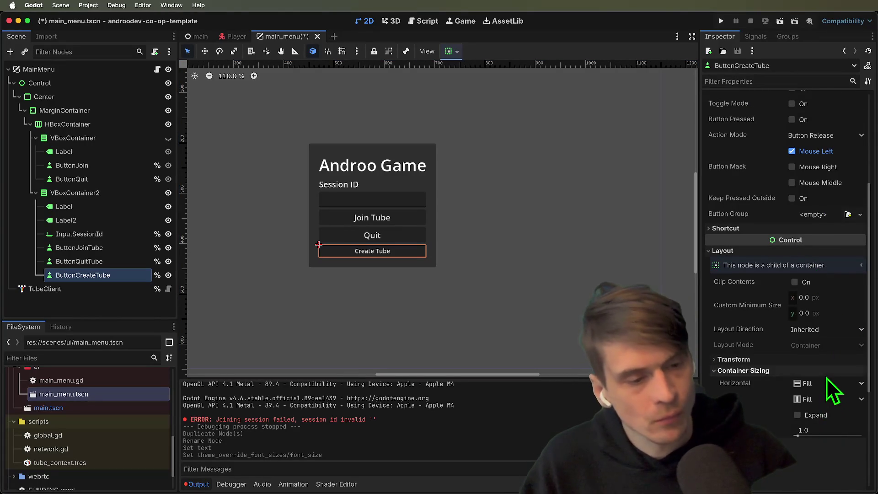
left_click(821, 385)
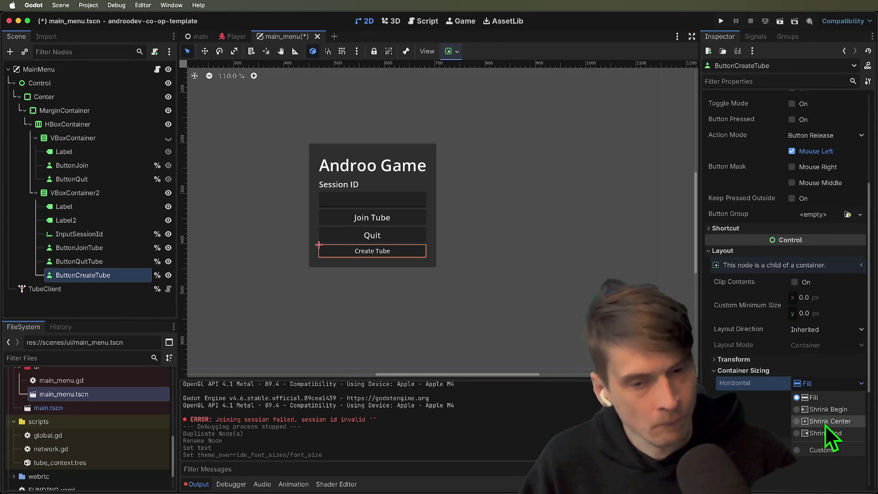
left_click(825, 423)
Compare ButtonCreateTube against the InputSessionId field and ButtonJoinTube.
left_click(411, 202)
scroll(417, 293, "up", 2)
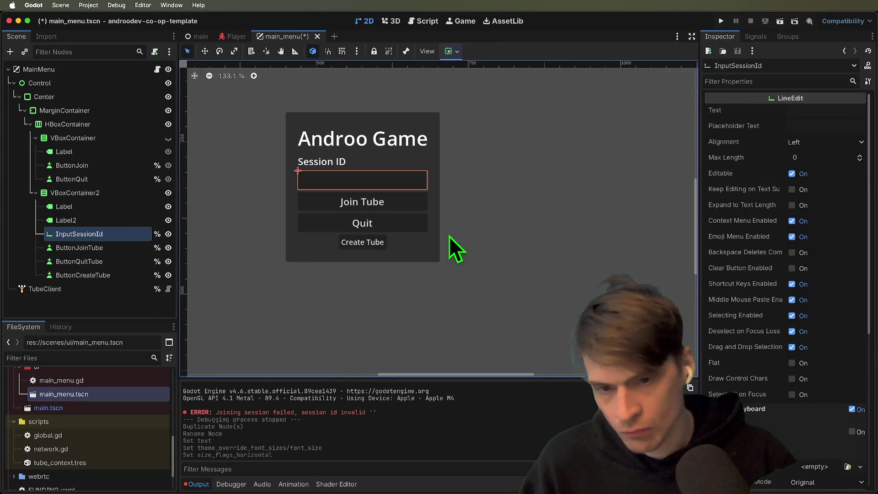
left_click(374, 247)
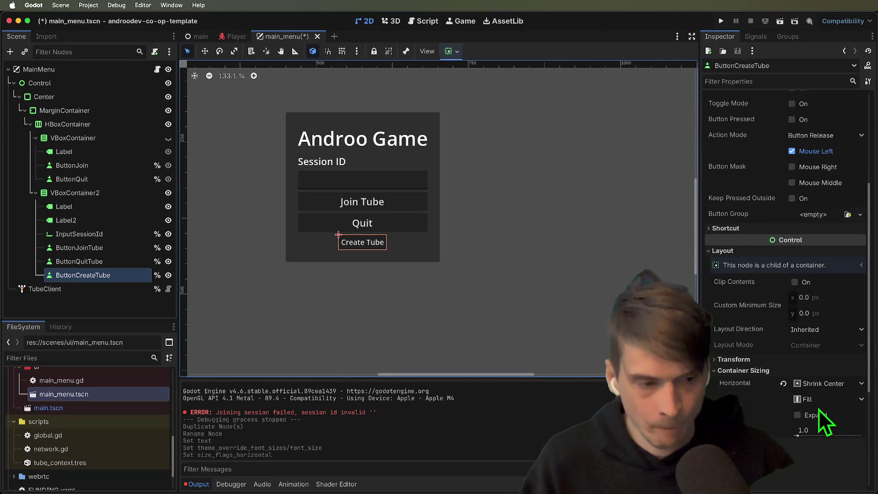
scroll(827, 412, "up", 3)
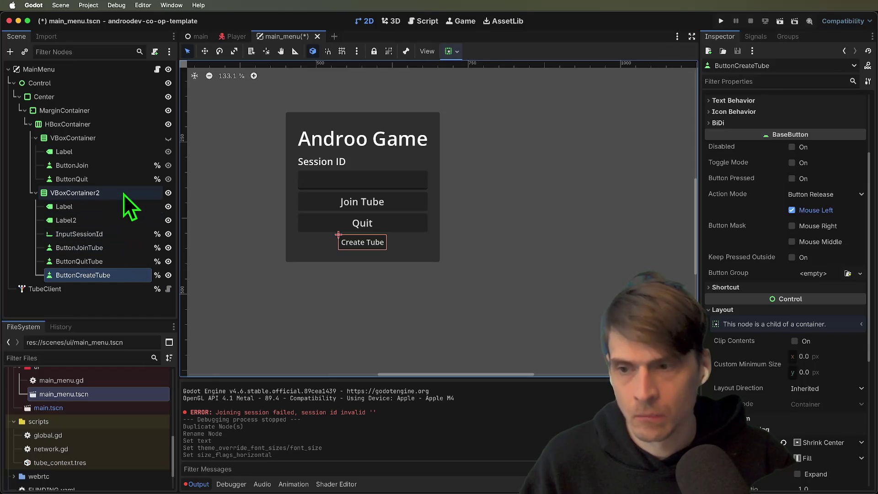
left_click(94, 250)
left_click(366, 244)
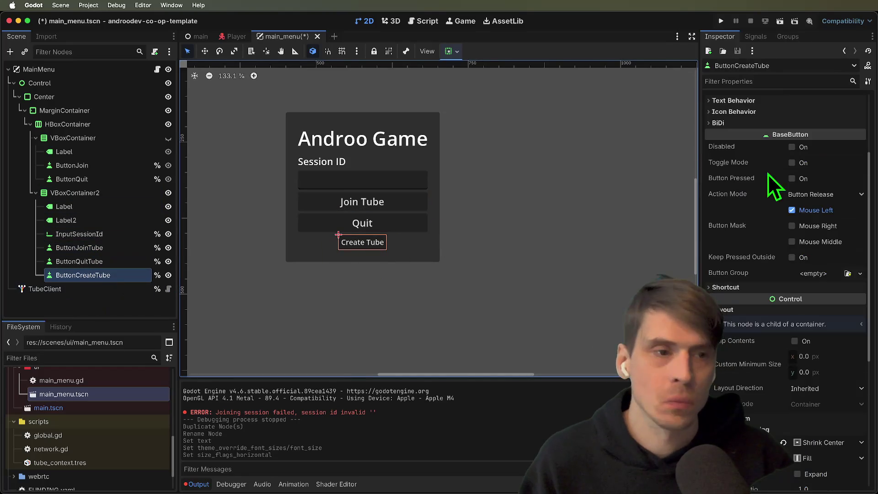
scroll(808, 310, "down", 8)
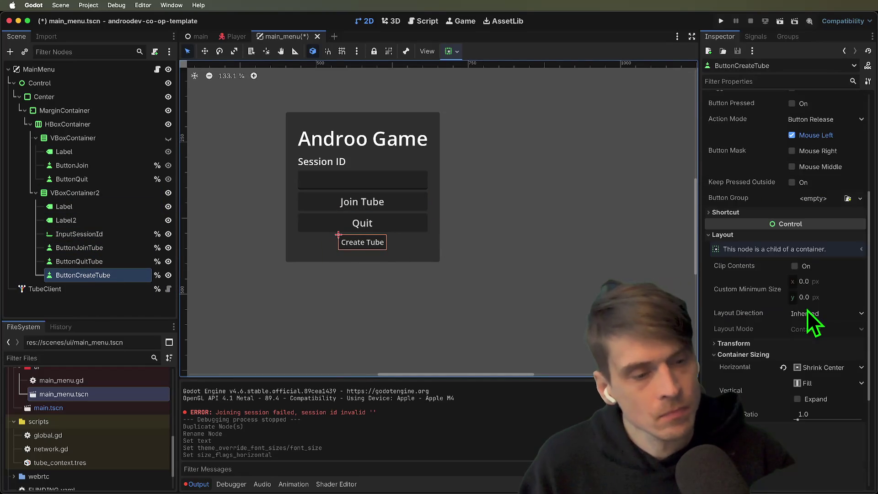
scroll(796, 437, "down", 6)
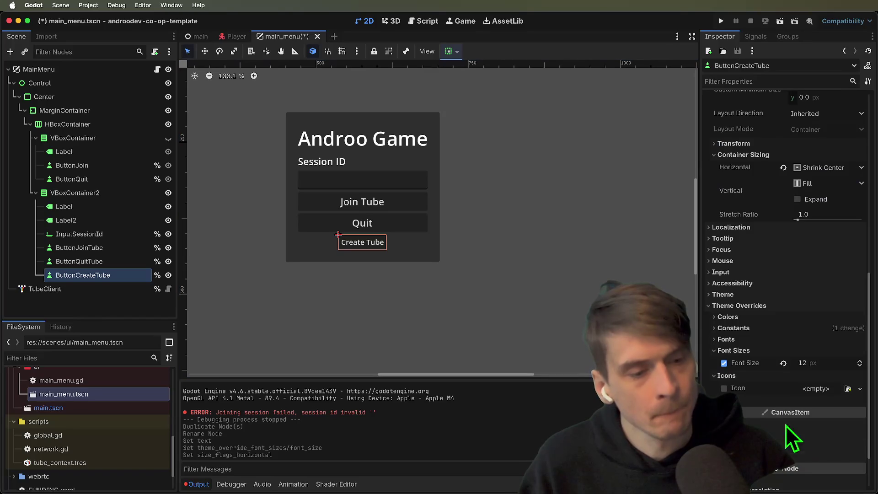
Review the button's Constants overrides, confirming H Separation, and peek at the Colors overrides.
left_click(753, 328)
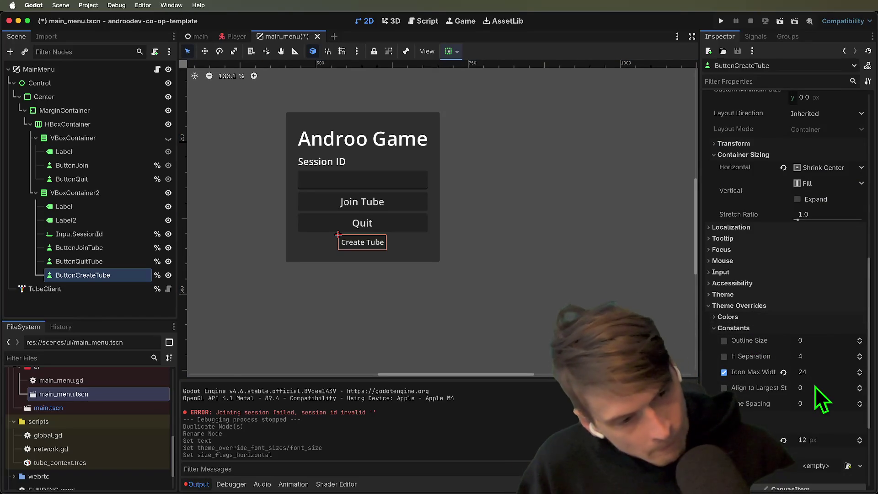
left_click(823, 356)
key("Return")
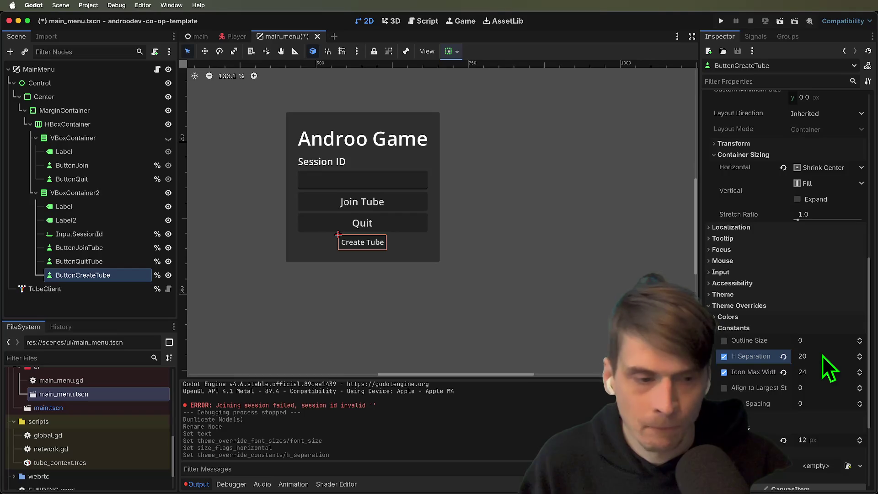
left_click(793, 318)
left_click(794, 318)
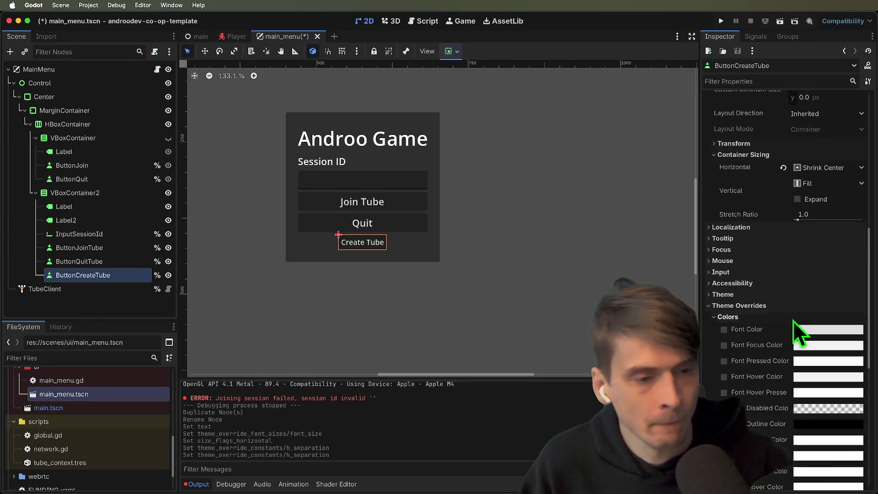
Expand the Icons overrides and open the Select Texture2D picker for the Icon slot.
scroll(799, 328, "down", 5)
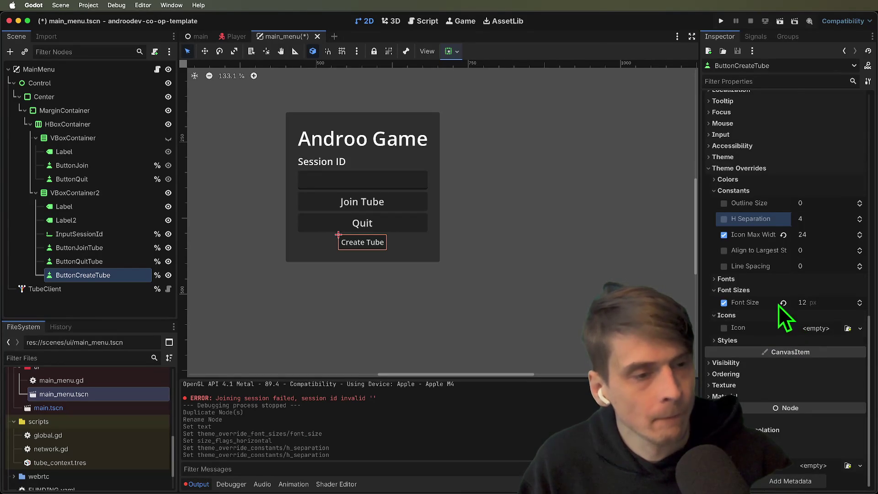
left_click(770, 318)
left_click(769, 330)
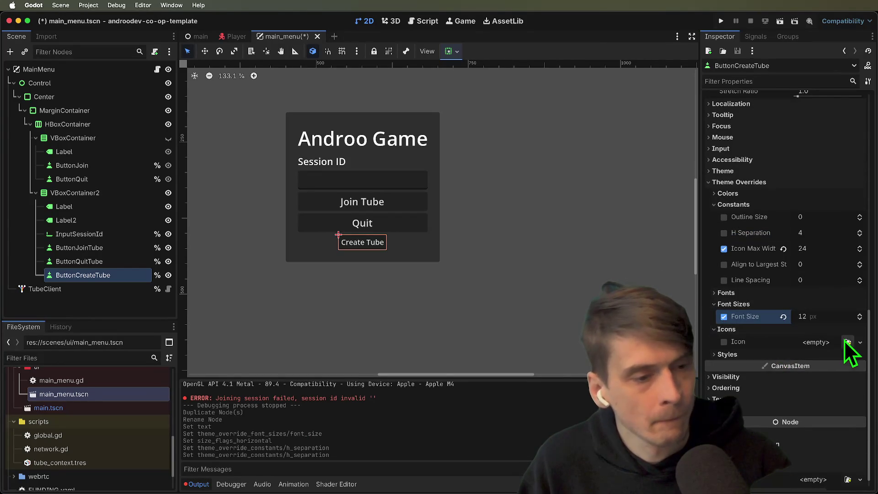
left_click(847, 342)
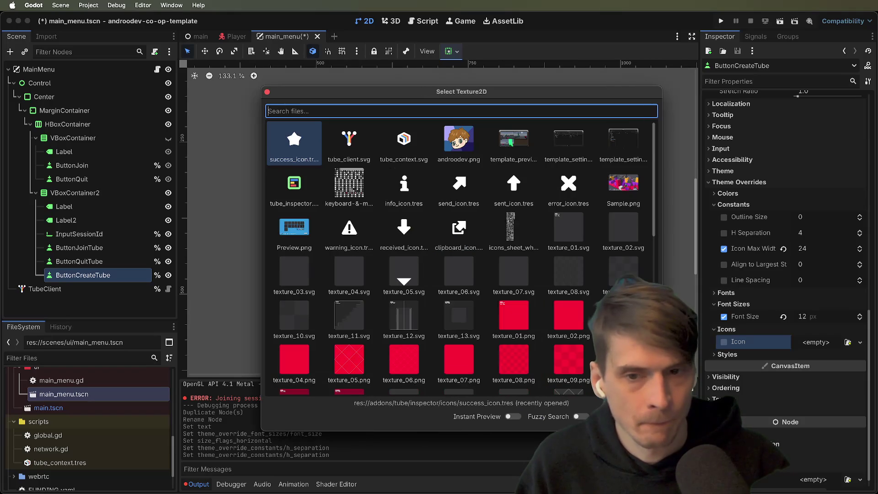
Assign the tube_context icon to ButtonCreateTube and save the main menu scene.
double_click(394, 160)
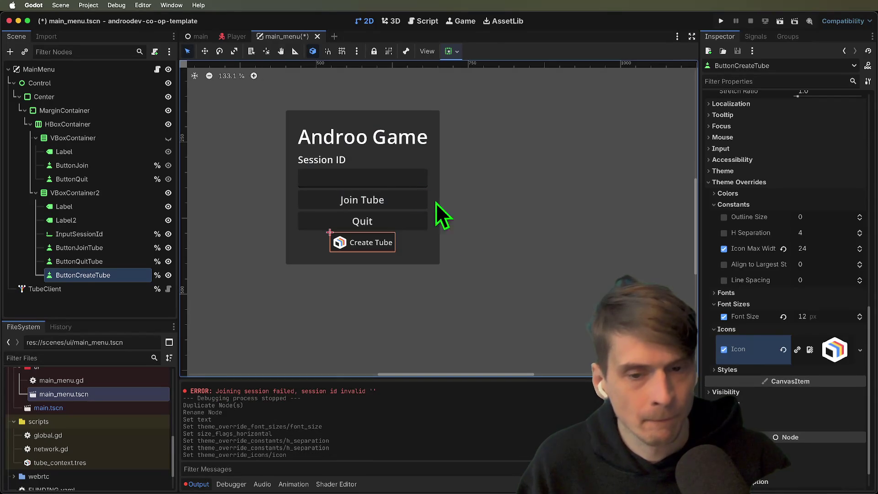
scroll(343, 249, "up", 5)
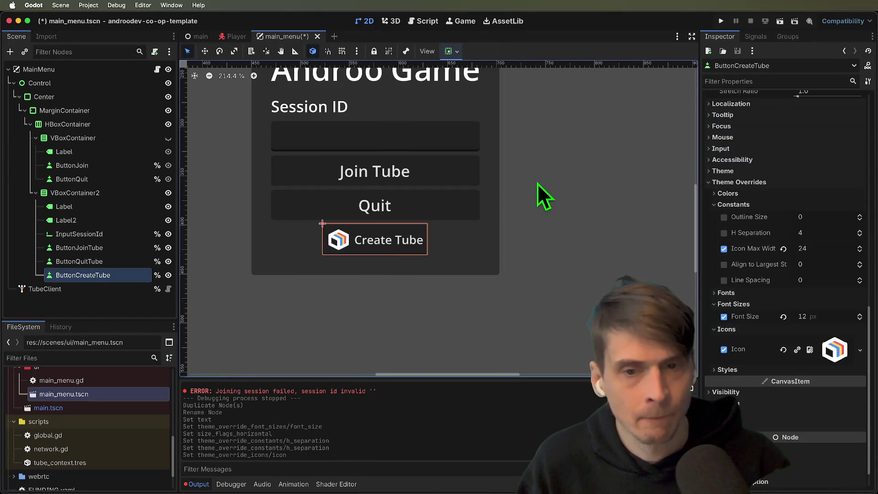
scroll(521, 215, "up", 3)
left_click(442, 216)
scroll(521, 232, "down", 2)
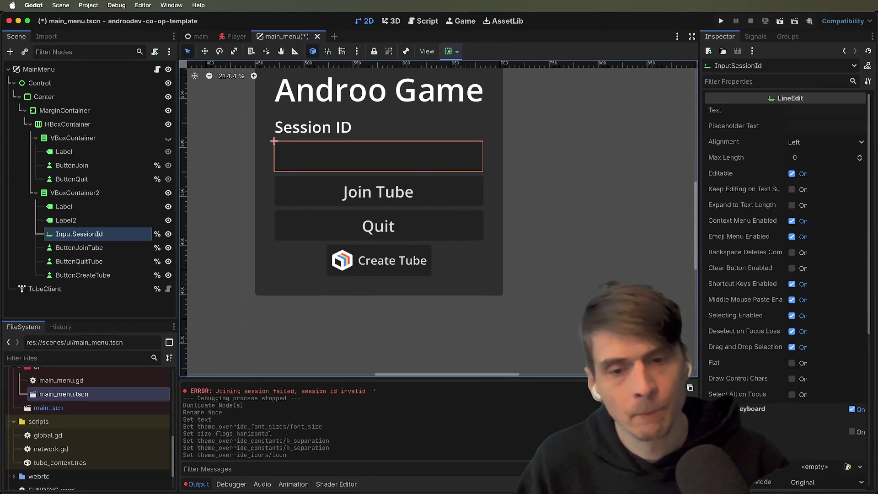
left_click(344, 271)
key("ctrl+s")
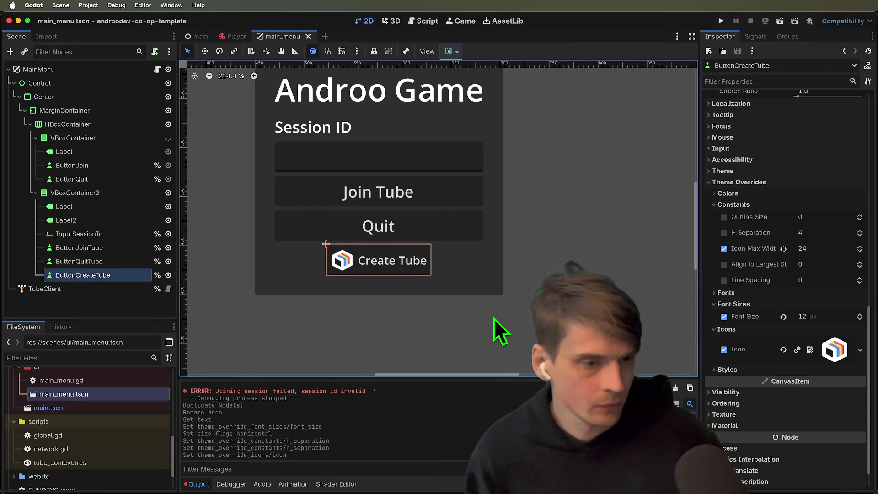
Browse the button's Styles, Theme, Text Behavior, Icon Behavior, BiDi and Shortcut sections.
scroll(773, 289, "down", 1)
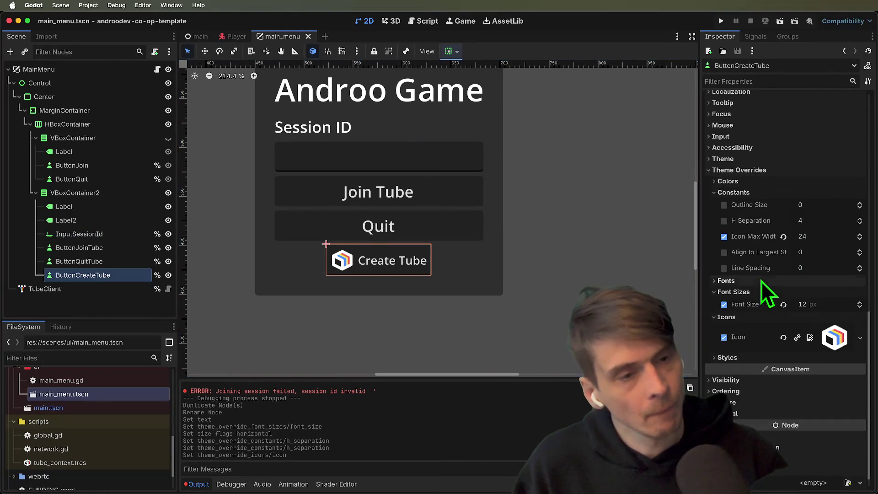
left_click(741, 359)
scroll(778, 371, "down", 5)
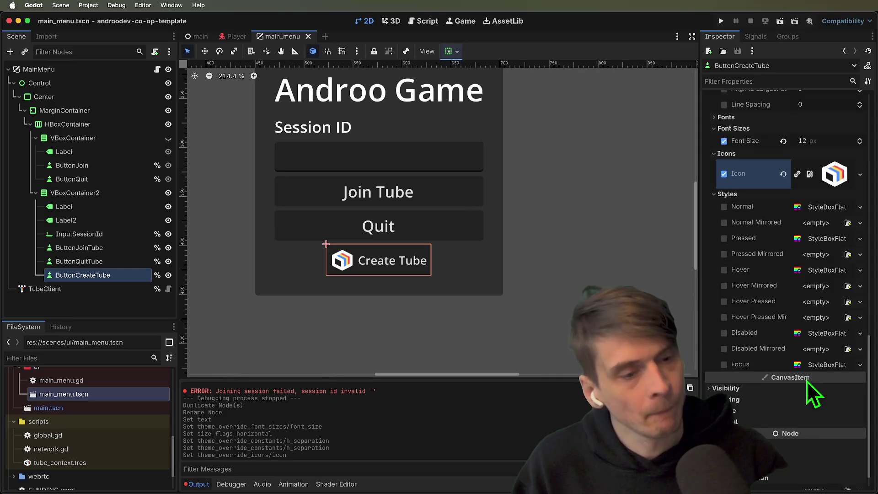
scroll(808, 382, "up", 2)
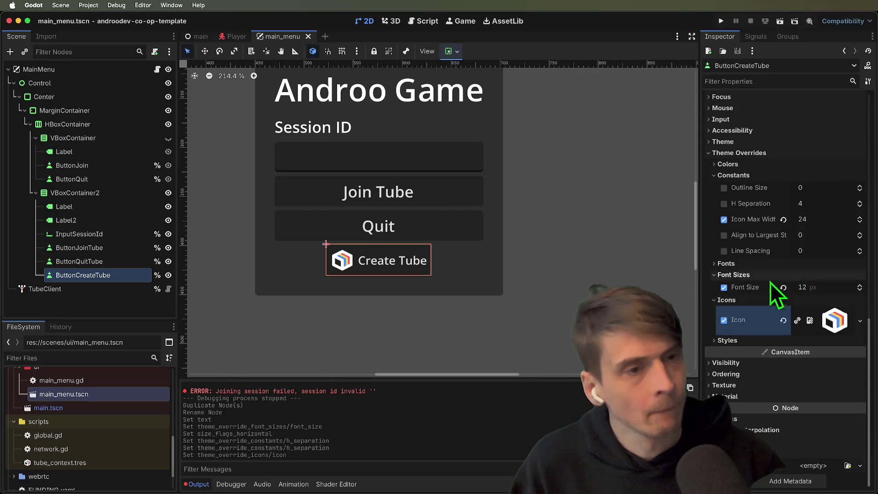
left_click(815, 143)
left_click(814, 143)
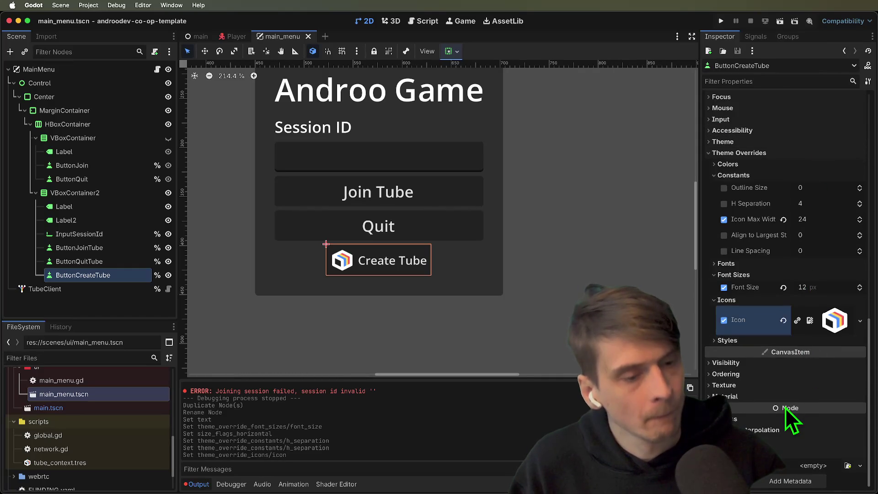
scroll(790, 421, "up", 10)
left_click(814, 162)
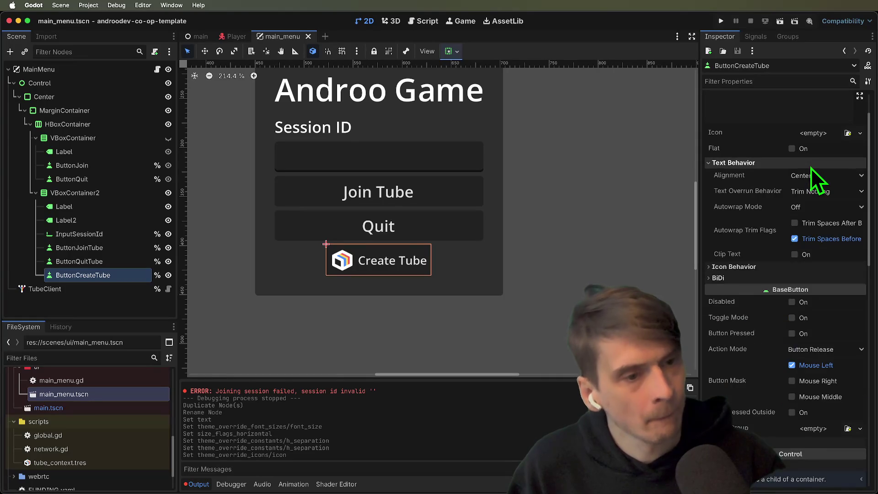
left_click(811, 167)
left_click(811, 176)
left_click(816, 177)
left_click(816, 185)
left_click(817, 186)
left_click(816, 349)
left_click(817, 350)
scroll(817, 349, "up", 3)
Filter the button's properties by 'icon', clear the filter, and select the root Control node.
left_click(788, 81)
type("icon")
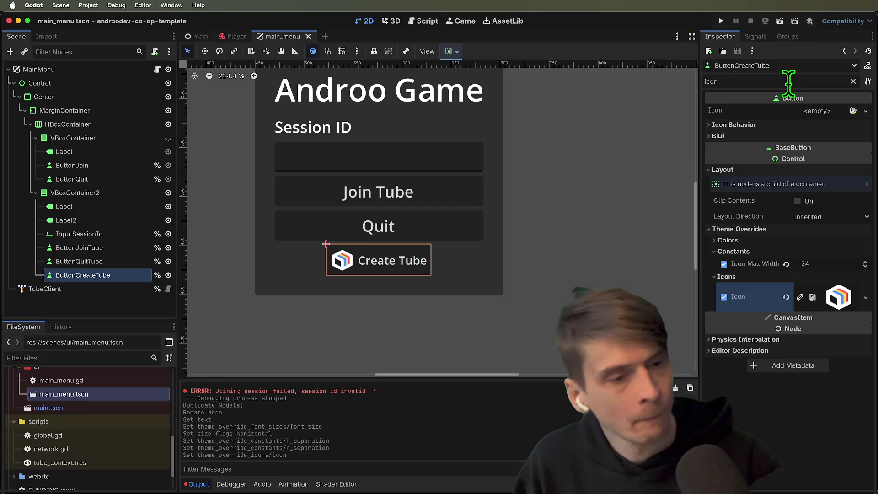
key("BackSpace")
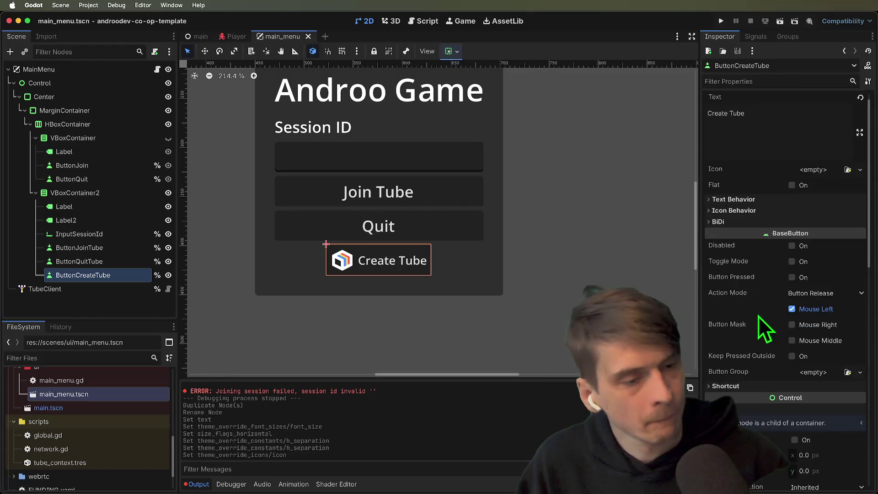
scroll(762, 309, "down", 5)
scroll(777, 364, "down", 3)
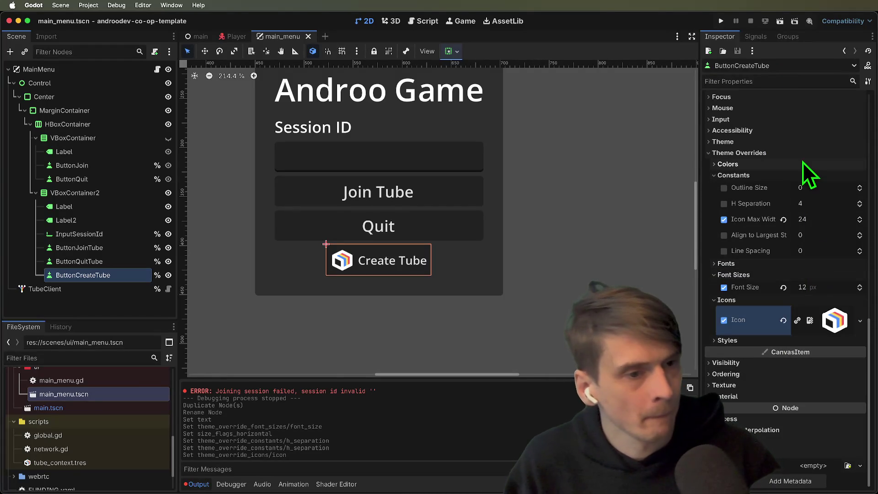
mouse_move(742, 220)
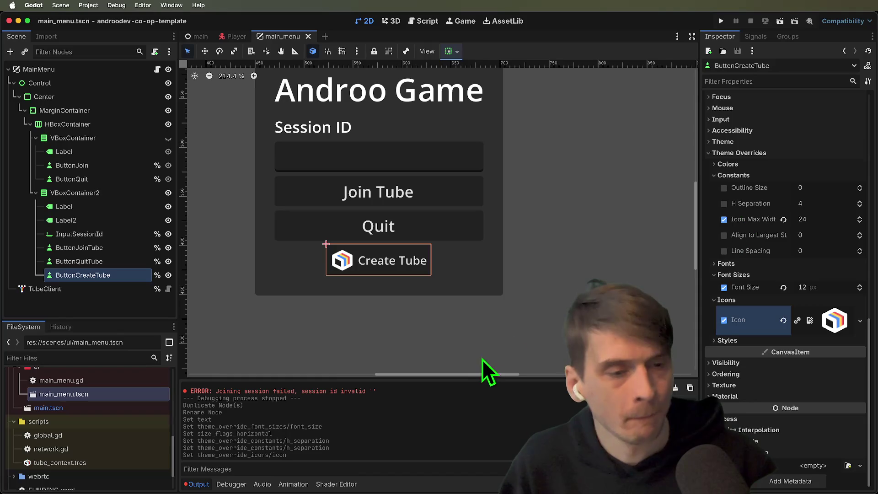
scroll(534, 259, "down", 2)
left_click(484, 317)
scroll(484, 317, "down", 5)
scroll(490, 311, "up", 1)
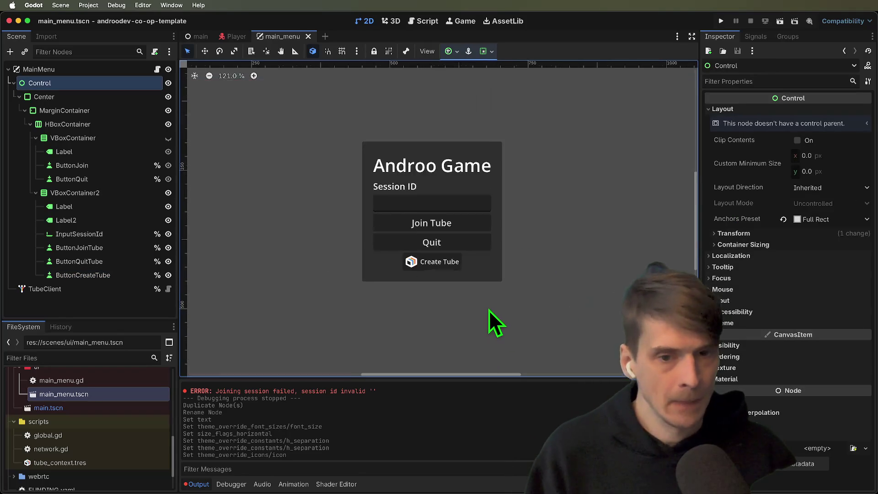
left_click_drag(531, 312, 531, 361)
scroll(530, 361, "up", 1)
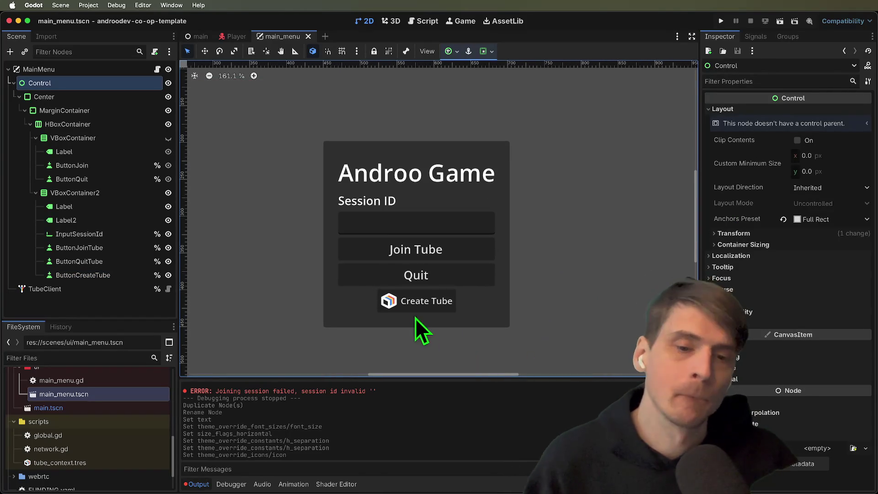
left_click(428, 312)
left_click(542, 320)
left_click(464, 248)
left_click(553, 296)
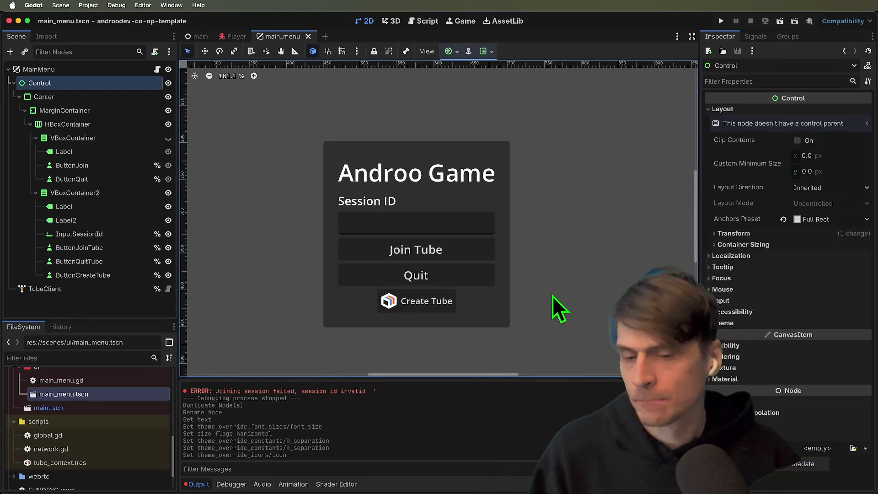
key("super+b")
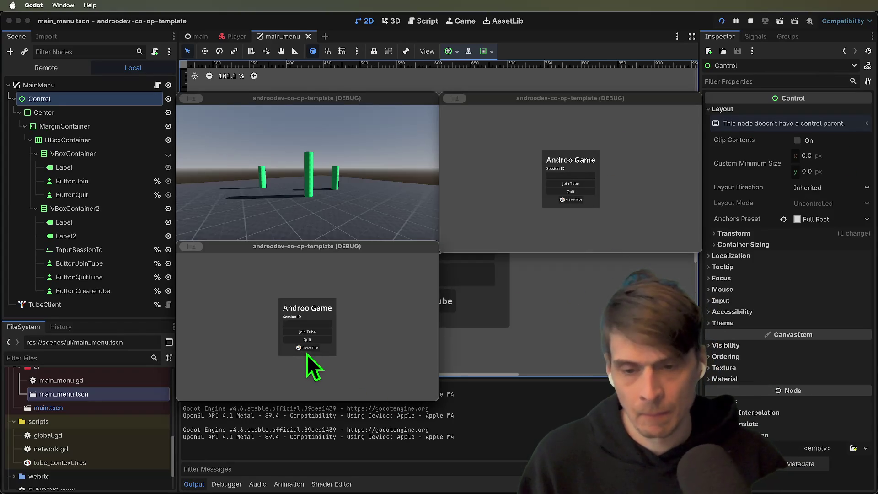
left_click(571, 192)
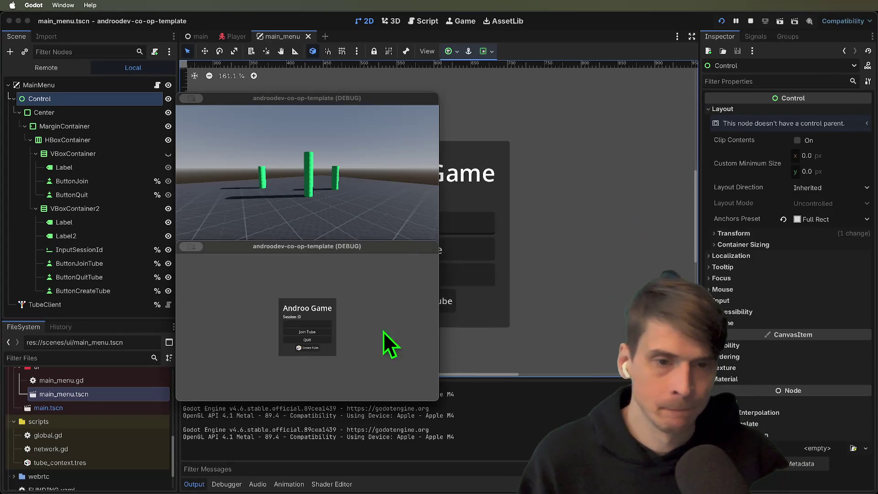
key("super+q")
key("super+q")
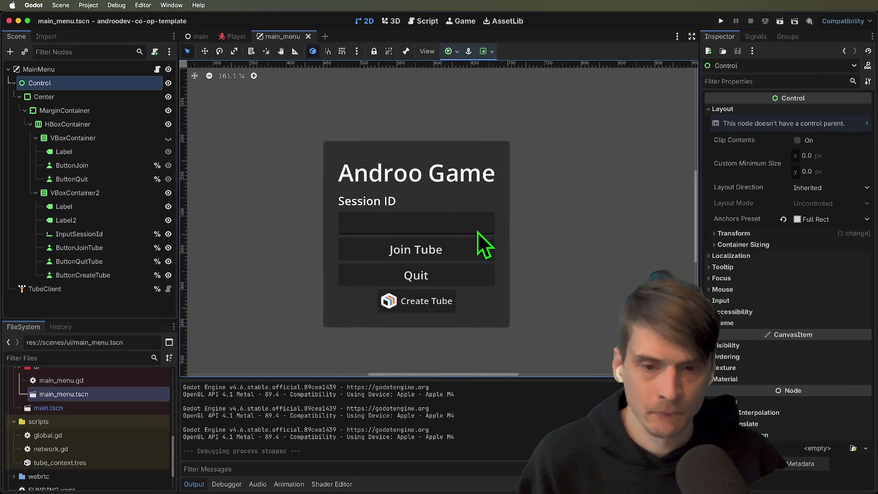
left_click(492, 231)
left_click(157, 69)
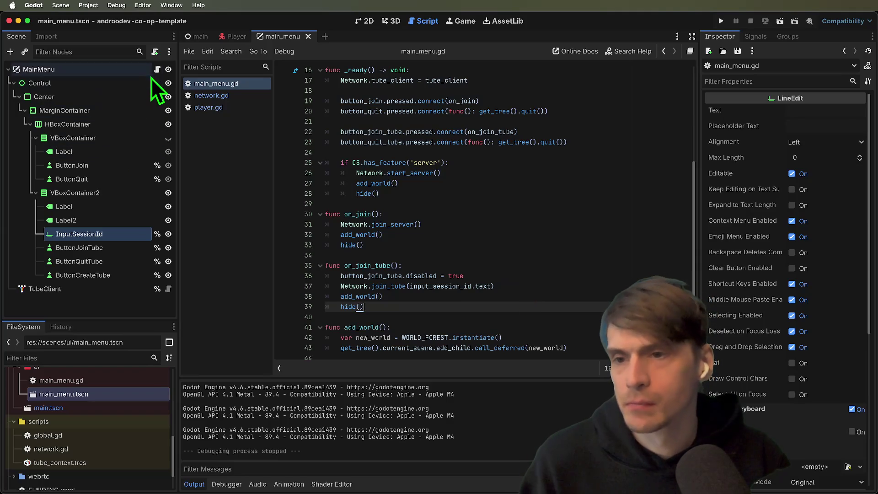
Delete the button_join_tube.disabled line from the on_join_tube function.
scroll(504, 301, "down", 1)
scroll(504, 300, "down", 1)
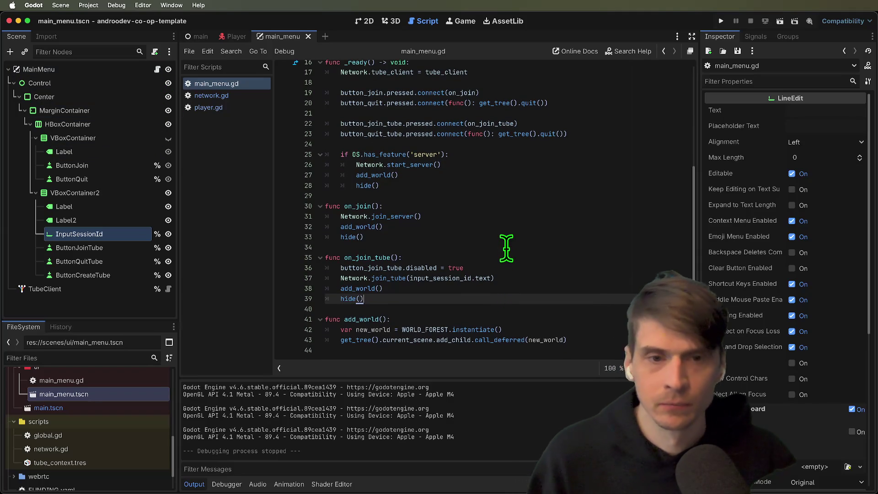
scroll(506, 246, "up", 3)
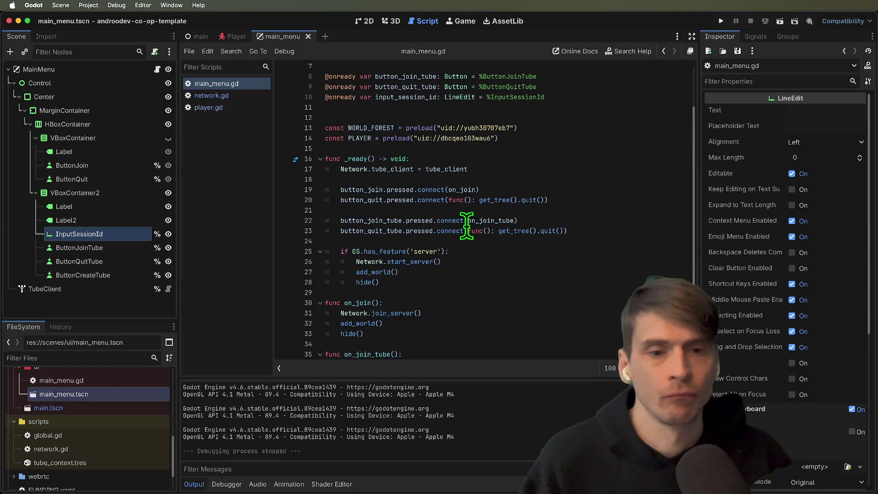
scroll(443, 265, "down", 3)
left_click(527, 270)
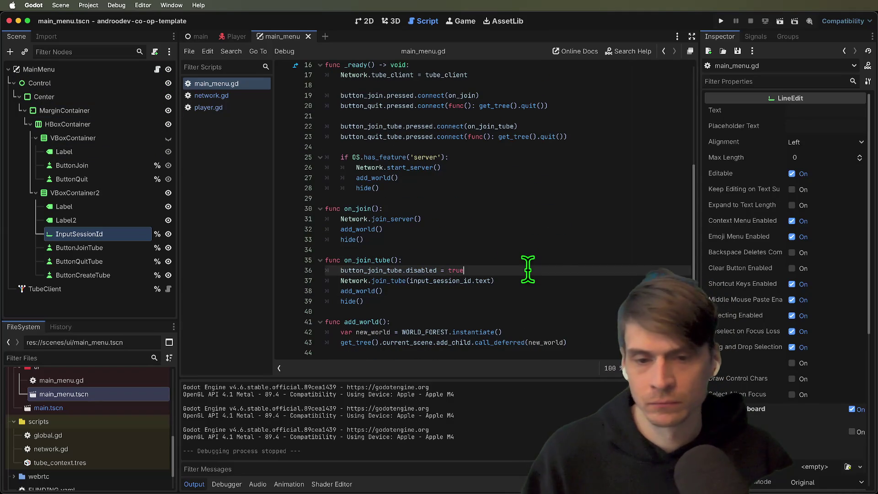
key("Up")
key("Return")
type("if")
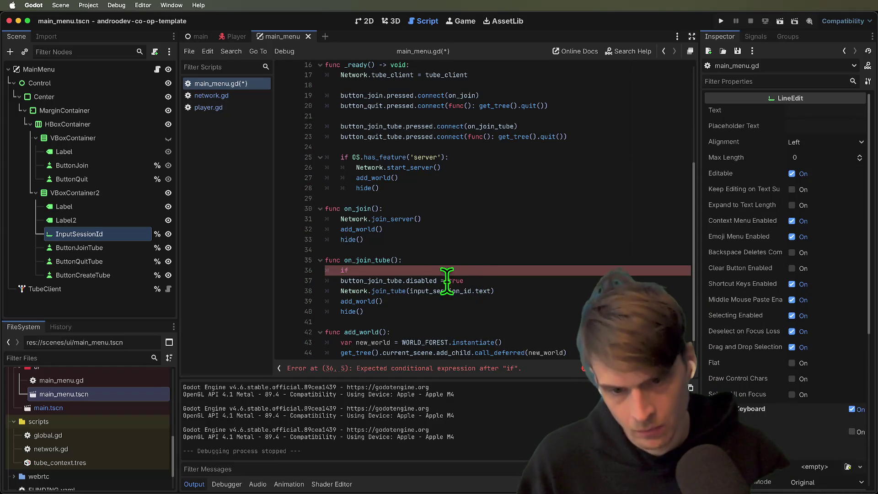
left_click_drag(433, 281, 371, 280)
left_click(392, 274)
key("super+shift+k")
key("super+shift+k")
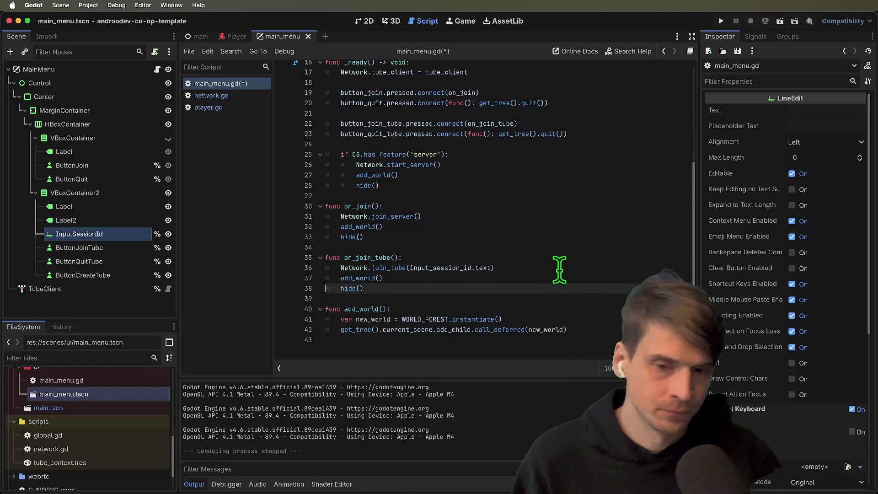
key("super+z")
key("super+shift+z")
scroll(563, 238, "up", 1)
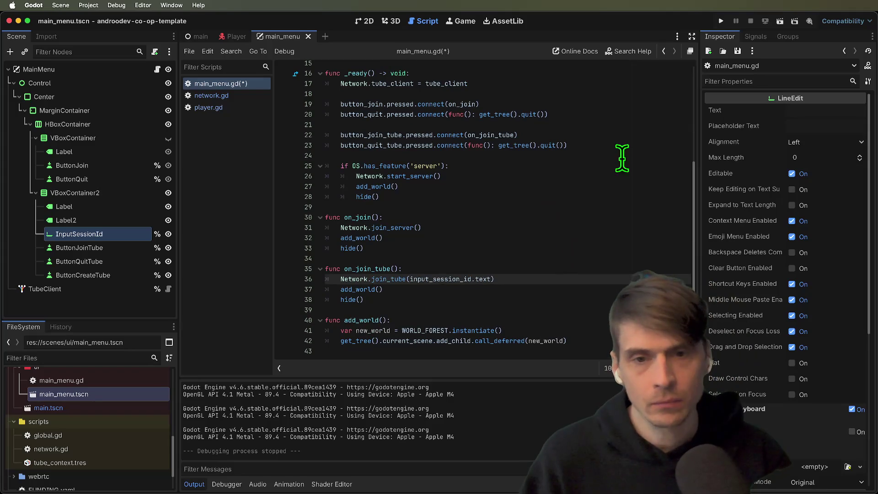
left_click(590, 125)
left_click(593, 146)
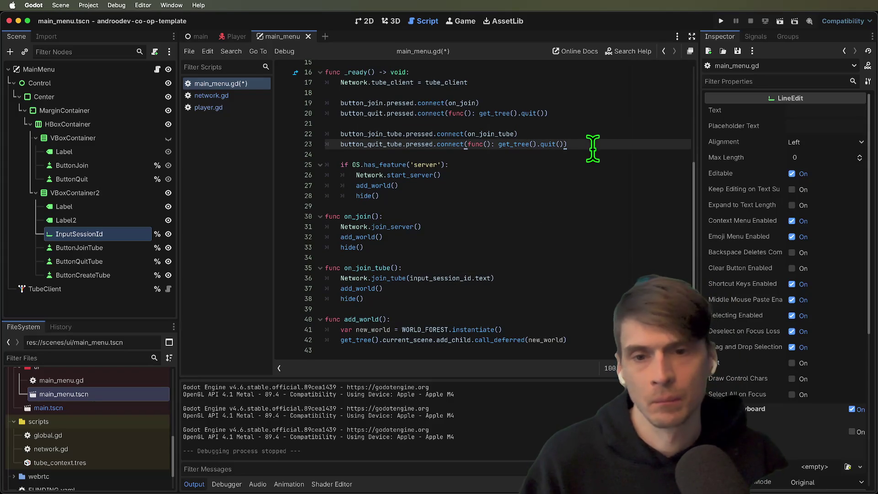
key("Up")
key("Up")
key("Return")
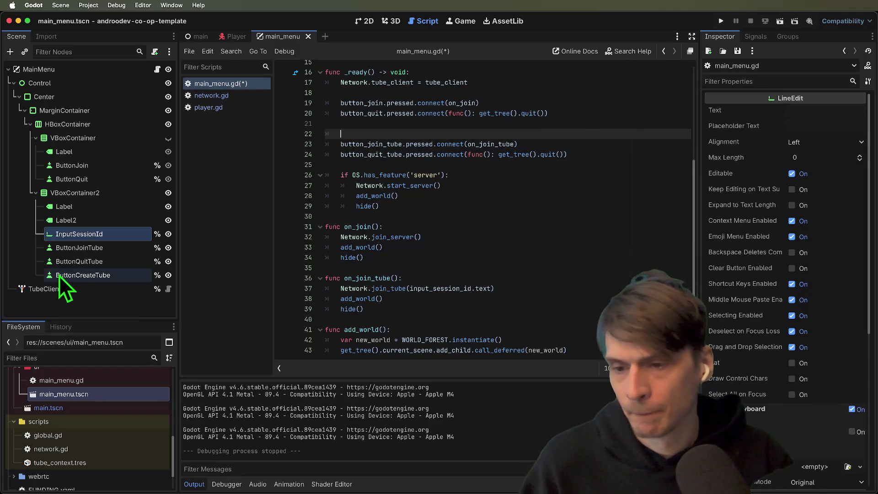
scroll(490, 178, "up", 5)
left_click(65, 279, "super")
mouse_move(64, 279)
left_mouse_down()
mouse_move(588, 166)
mouse_move(575, 160)
left_mouse_up()
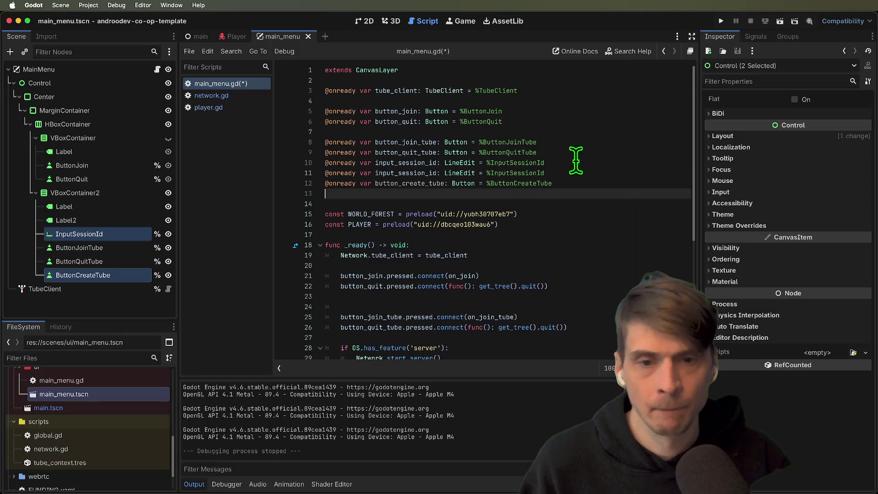
key("super+z")
left_click(56, 280, "super")
left_click(75, 279, "super")
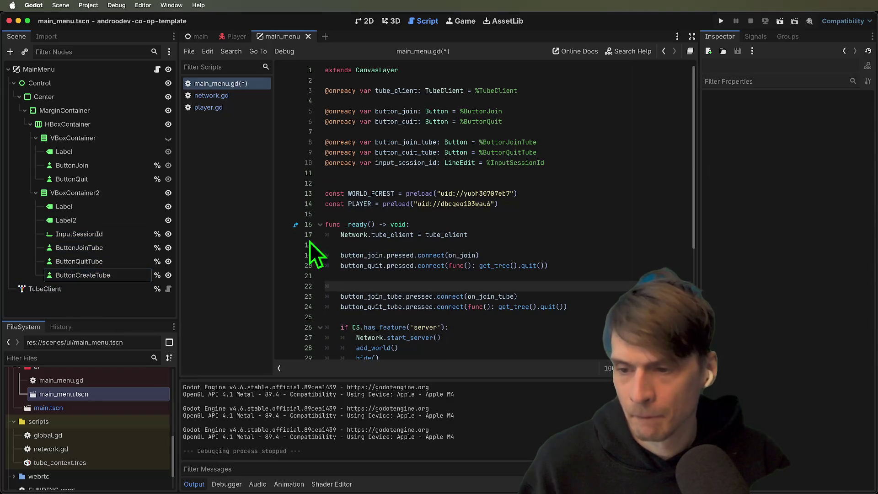
mouse_move(77, 275)
left_mouse_down()
mouse_move(378, 243)
mouse_move(586, 162)
left_mouse_up()
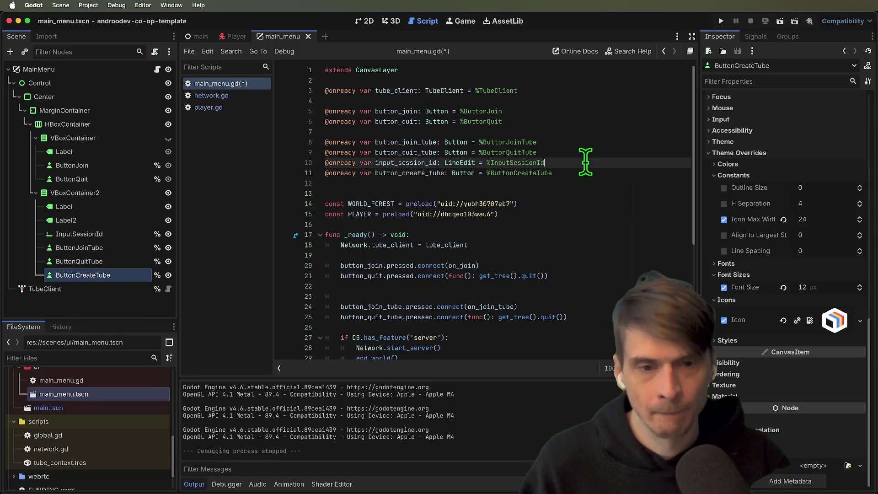
key("super+x")
key("Down")
key("super+v")
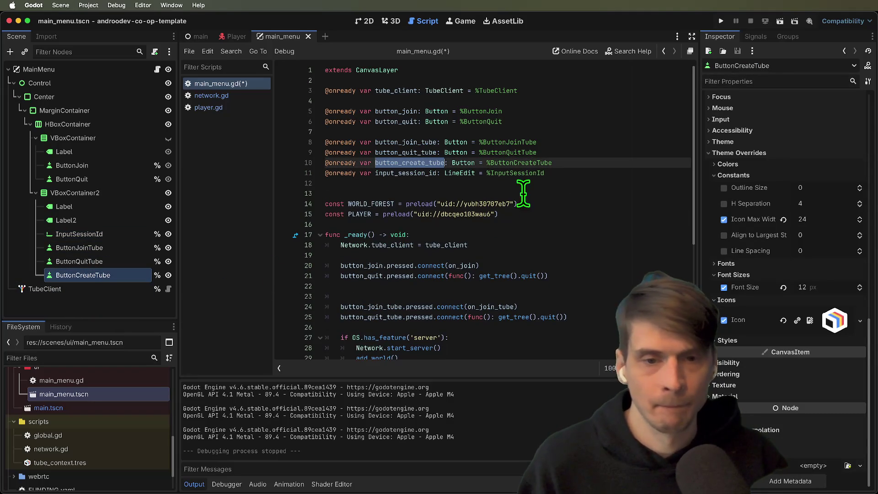
Begin a button_create_tube.pressed.connect line in _ready.
scroll(494, 190, "down", 3)
left_click(624, 225)
key("Return")
key("Up")
key("Tab")
type("sed.connect")
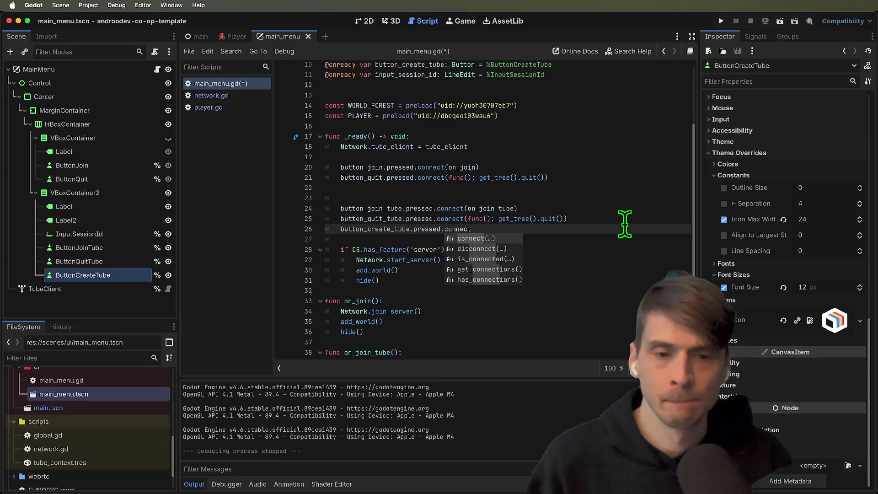
key("Return")
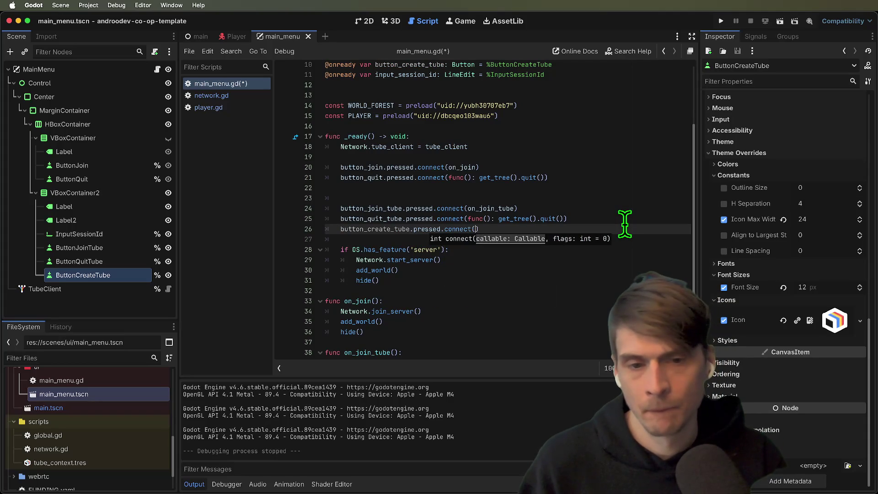
type("nc():")
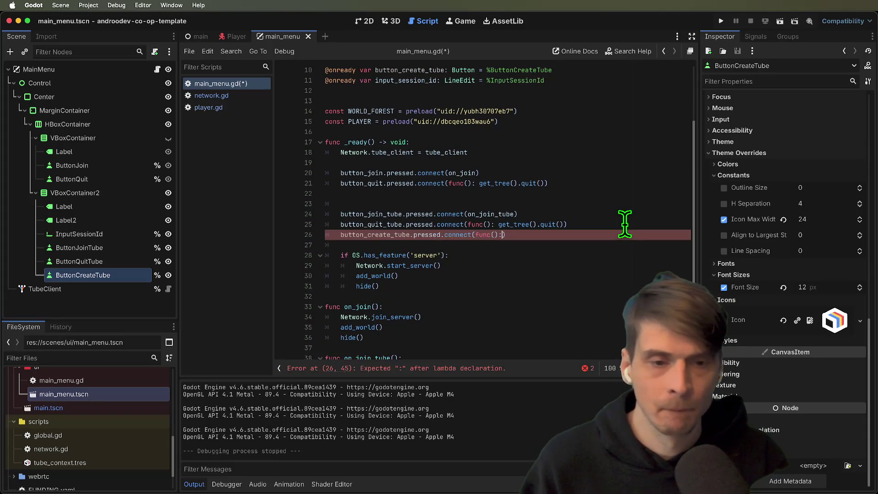
type("r")
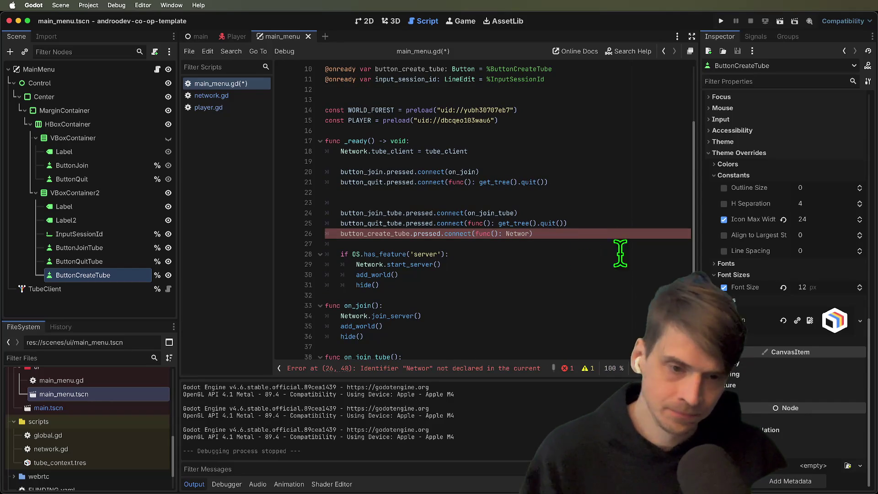
type(".creat")
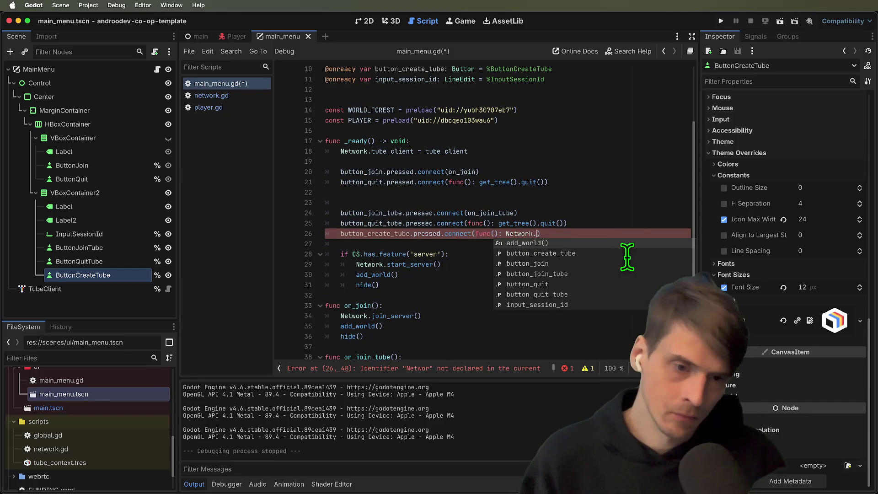
type("e__")
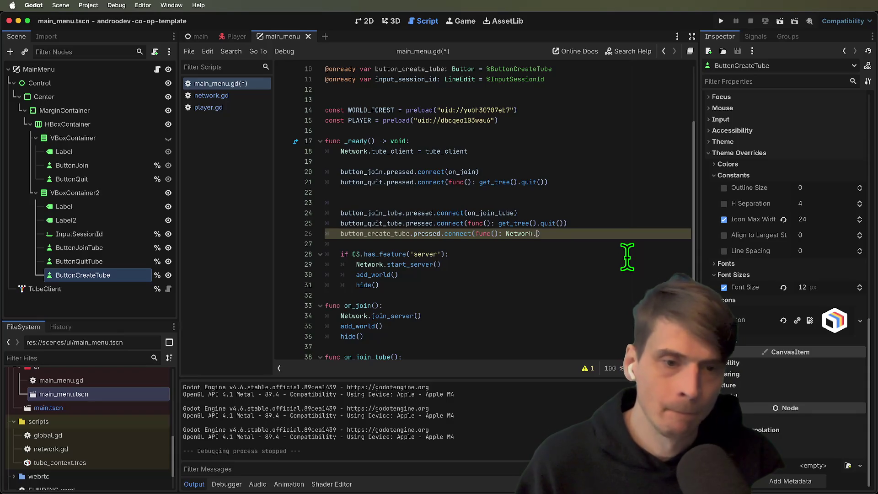
type("create")
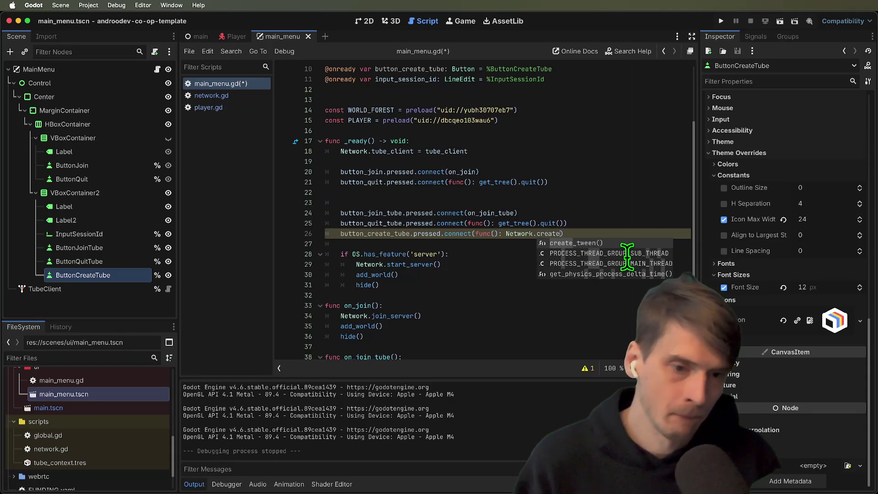
key("BackSpace")
key("BackSpace")
key("BackSpace")
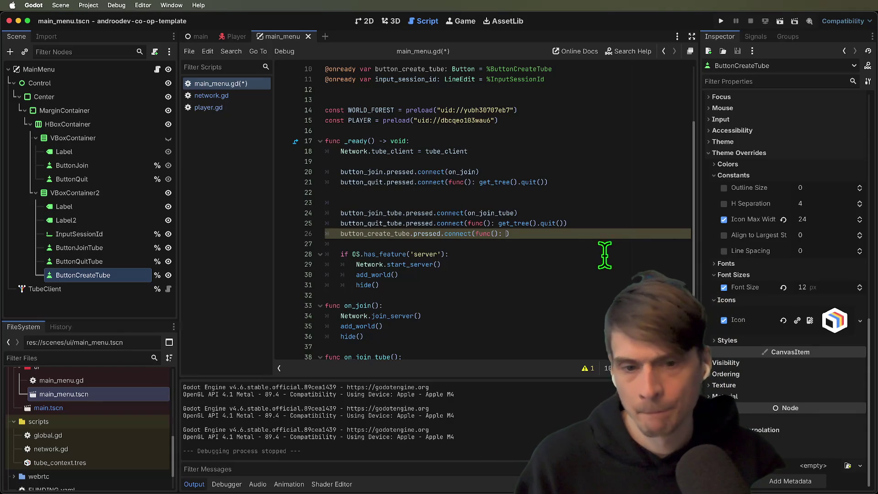
key("super+shift+k")
scroll(572, 251, "down", 3)
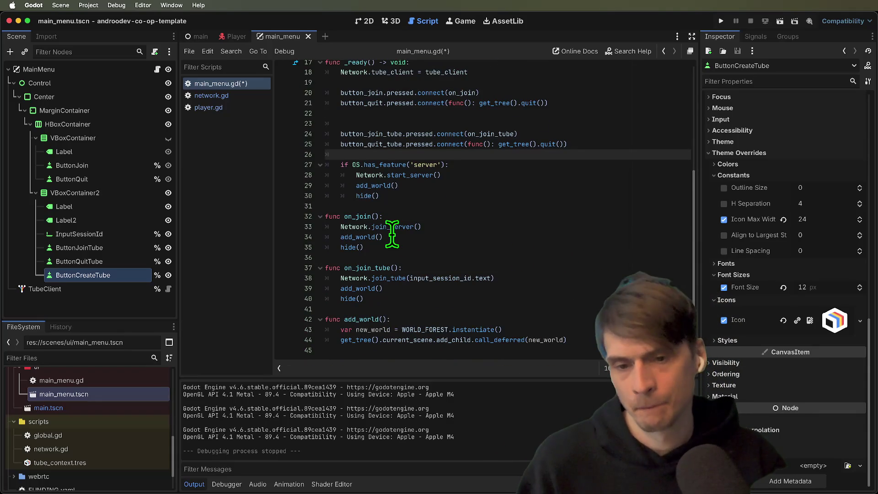
left_click(477, 308)
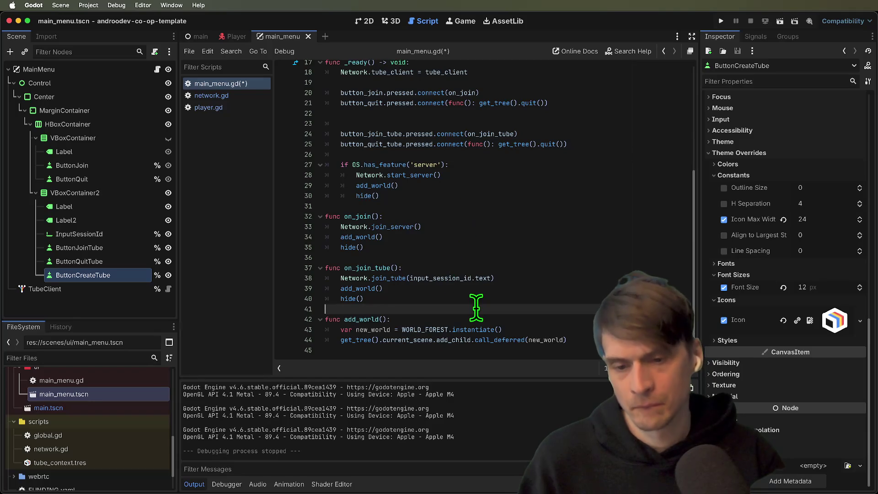
Start a new on_tube_create function in main_menu.gd.
key("Return")
key("Return")
key("Up")
type("fu")
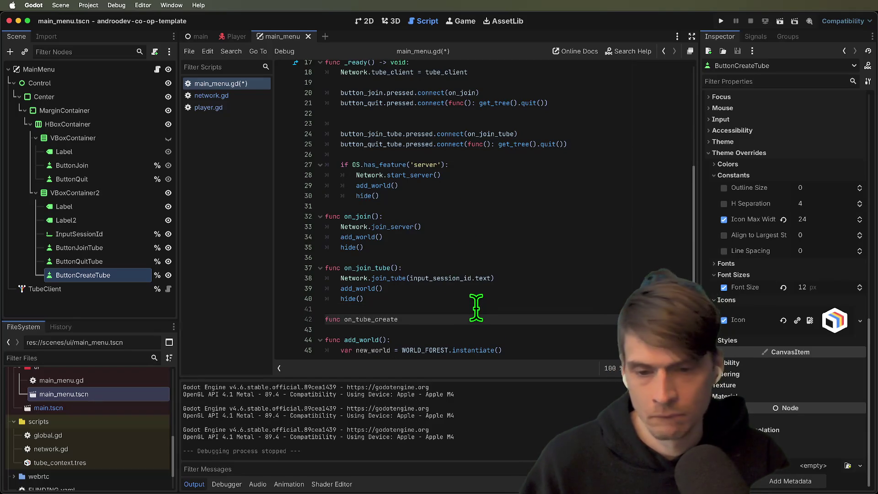
type(":")
key("Return")
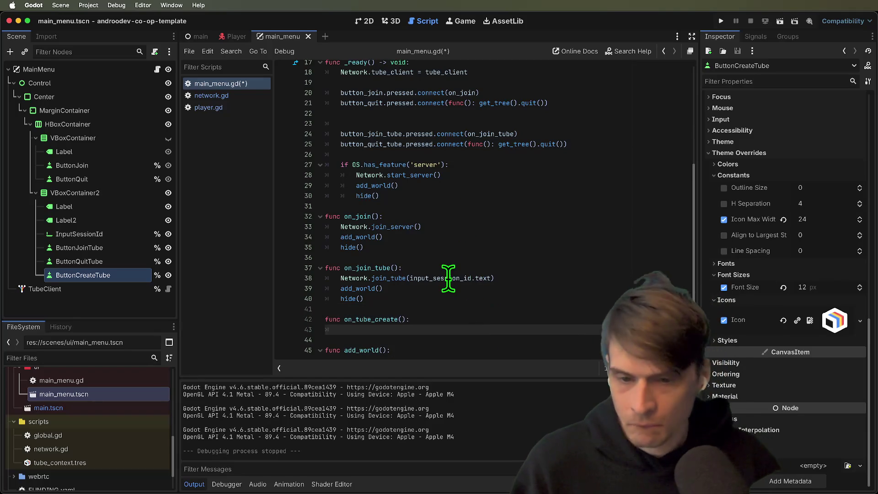
scroll(453, 298, "down", 1)
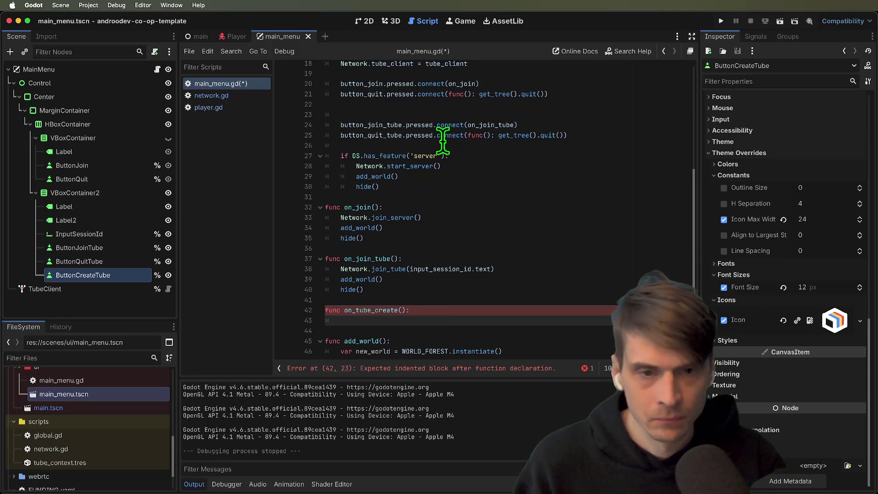
Connect button_create_tube.pressed to on_tube_create on line 26.
double_click(358, 313)
left_click_drag(468, 135, 562, 134)
key("super+v")
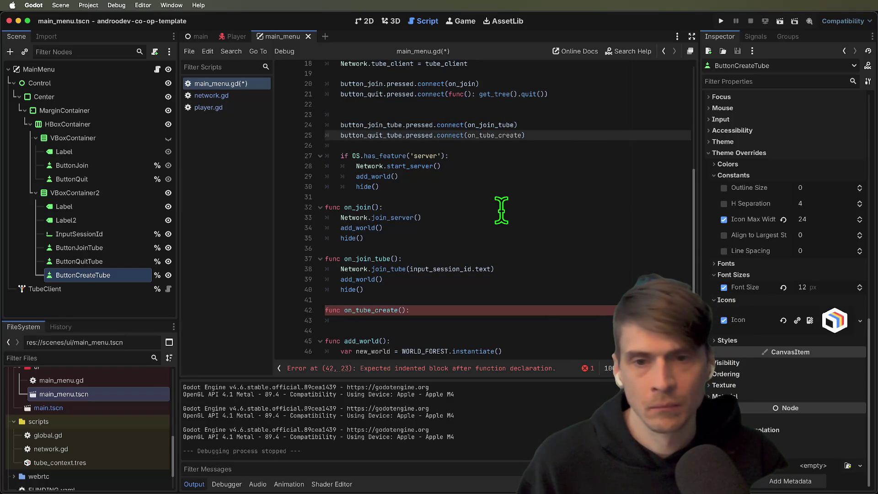
key("super+z")
key("super+z")
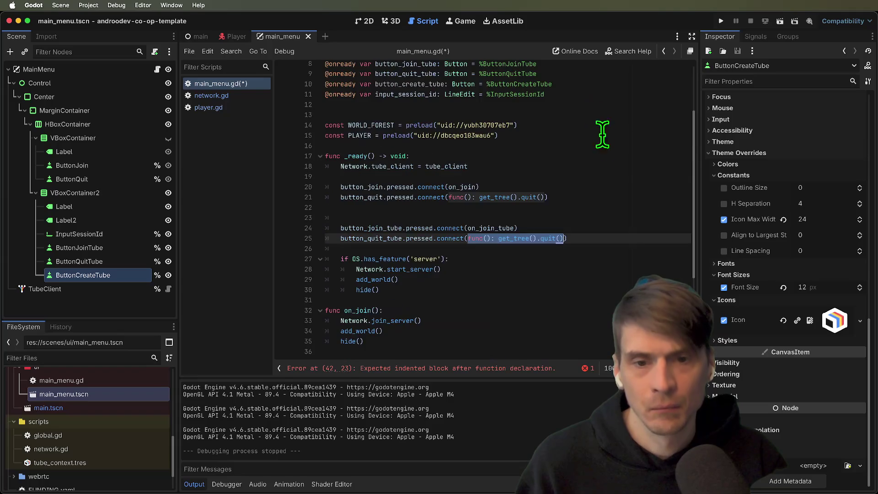
scroll(616, 158, "up", 3)
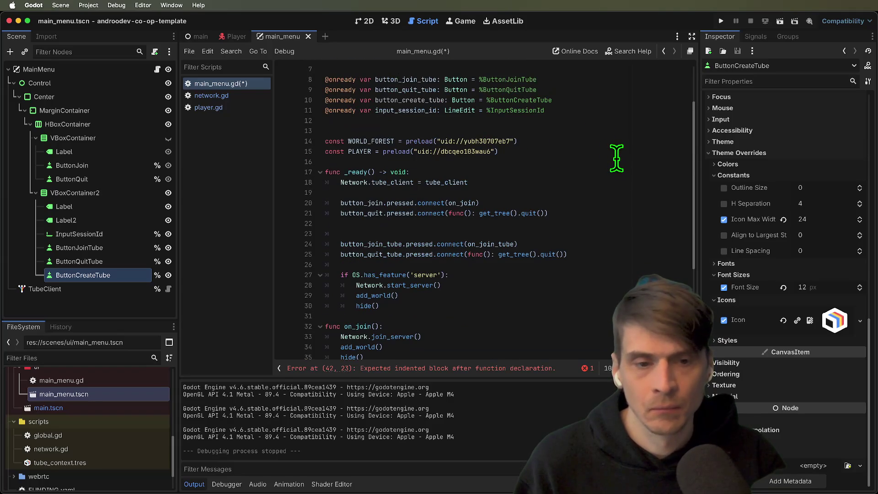
left_click(604, 243)
double_click(374, 254)
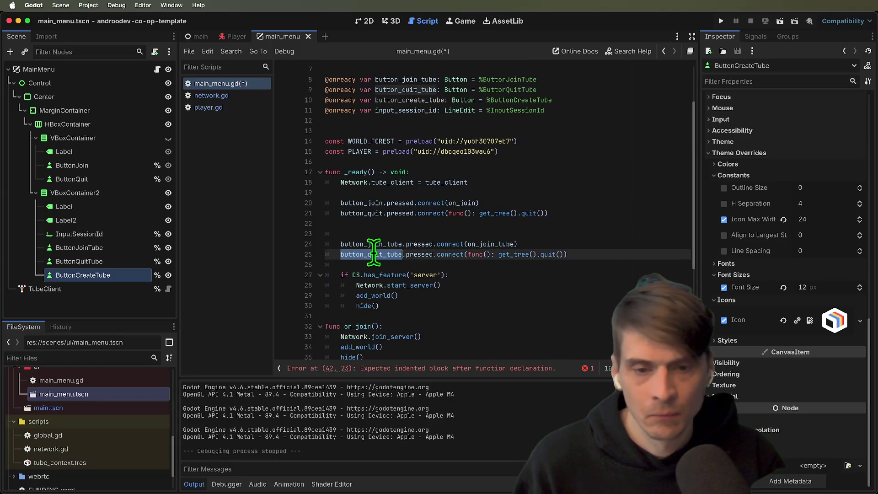
left_click(614, 248)
key("super+Down")
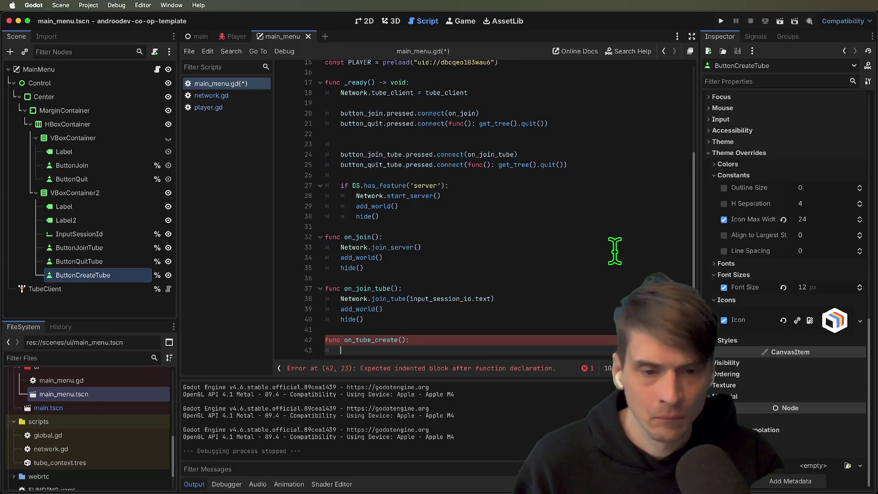
key("BackSpace")
key("BackSpace")
key("BackSpace")
key("cmd+z")
key("cmd+z")
key("cmd+z")
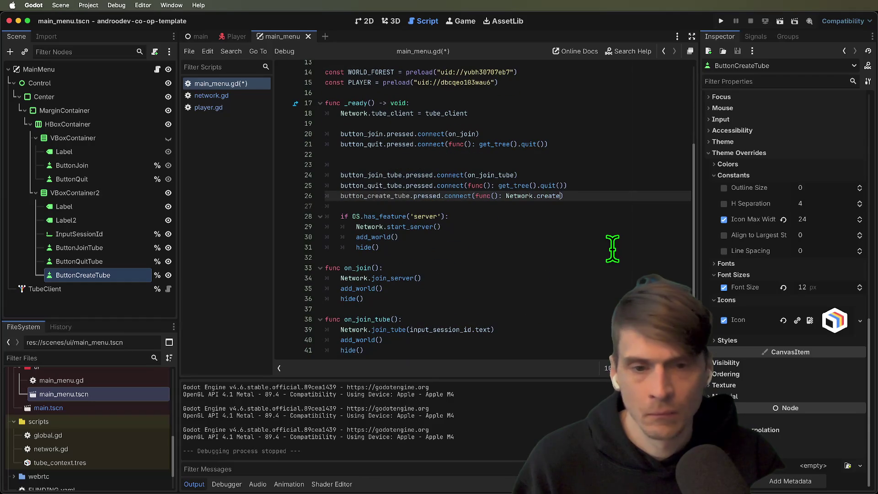
key("Left")
key("Left")
key("Left")
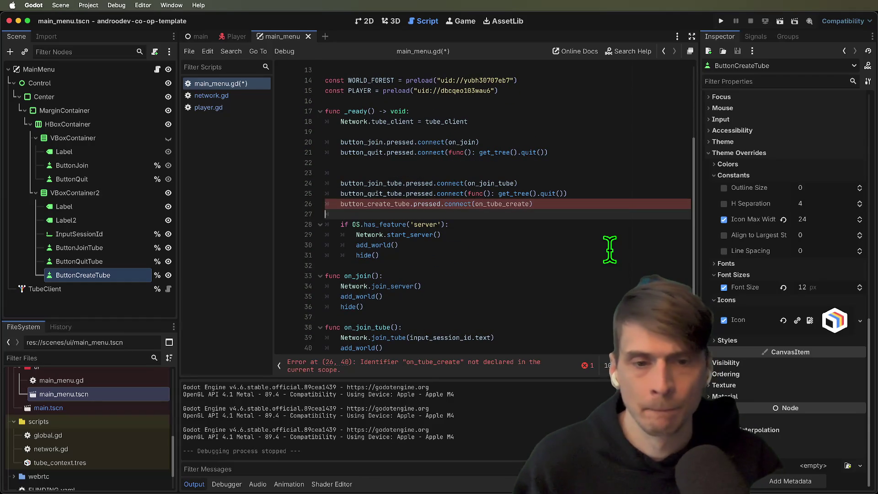
triple_click(510, 204)
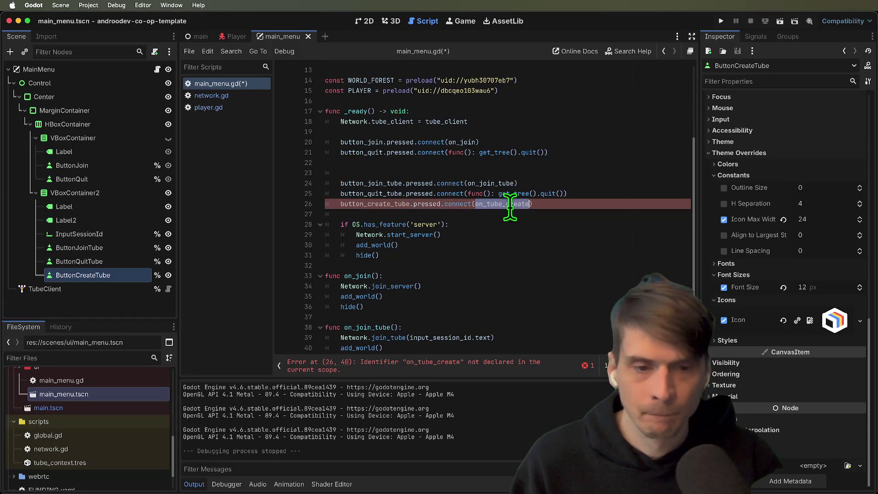
Write the on_tube_create function after on_join_tube so it calls Network.start_tube.
scroll(508, 245, "down", 2)
left_click(489, 296)
key("Return")
key("Return")
key("BackSpace")
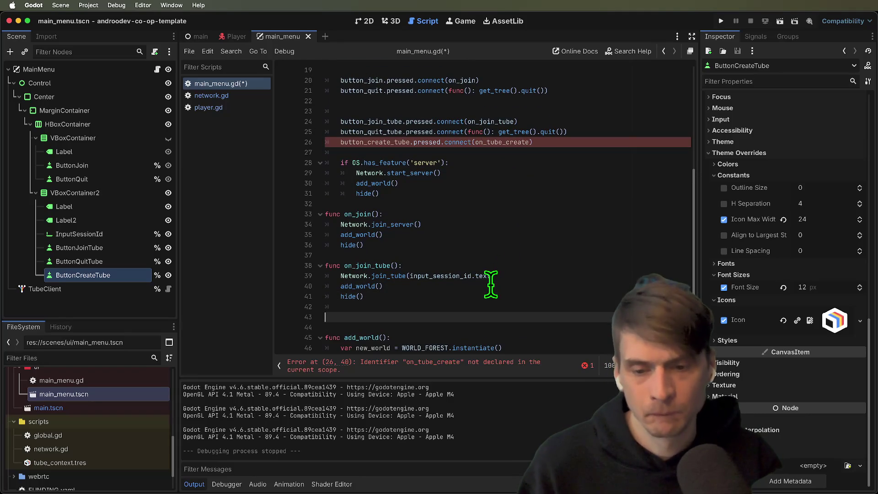
type("func on_tube_create(:")
key("Return")
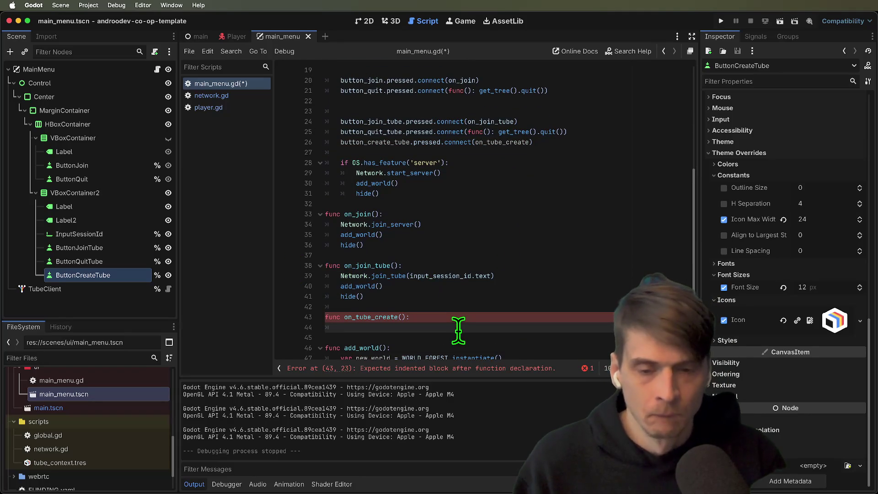
type("Network.tu")
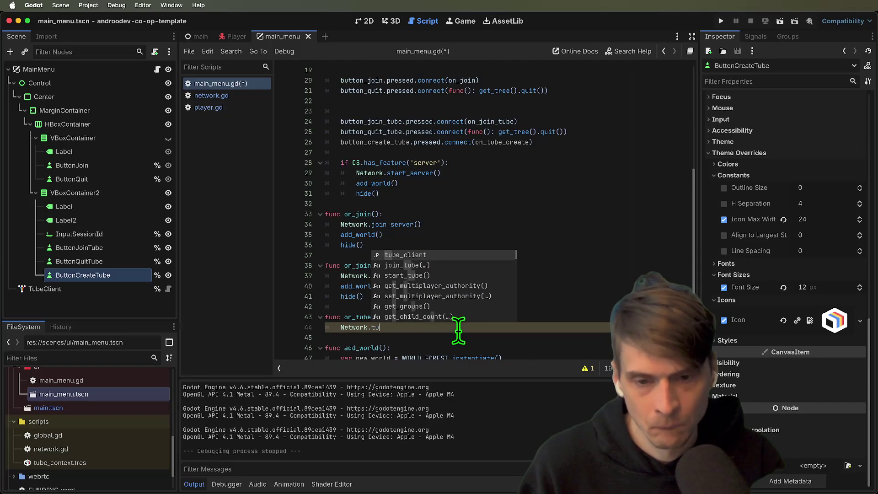
key("Down")
key("Down")
key("Return")
Rename the ButtonCreateTube node in the Scene dock to ButtonStartTube.
double_click(378, 317)
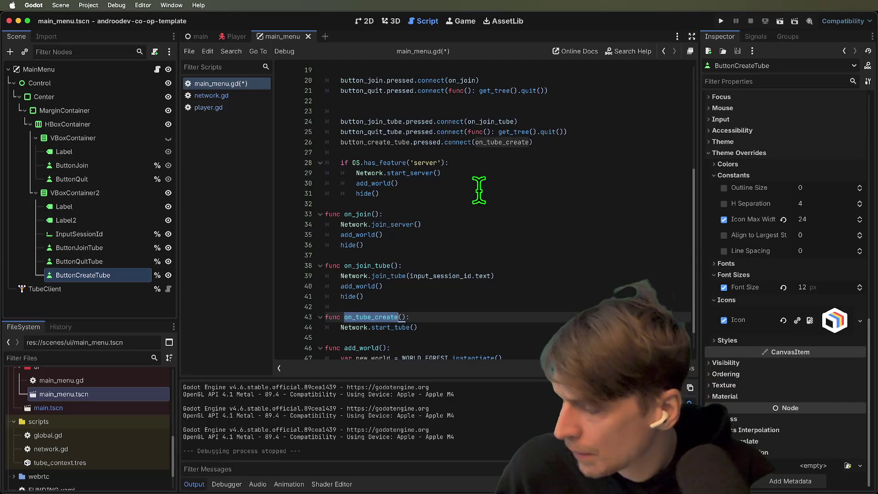
left_click(73, 287)
double_click(88, 275)
left_click(91, 276)
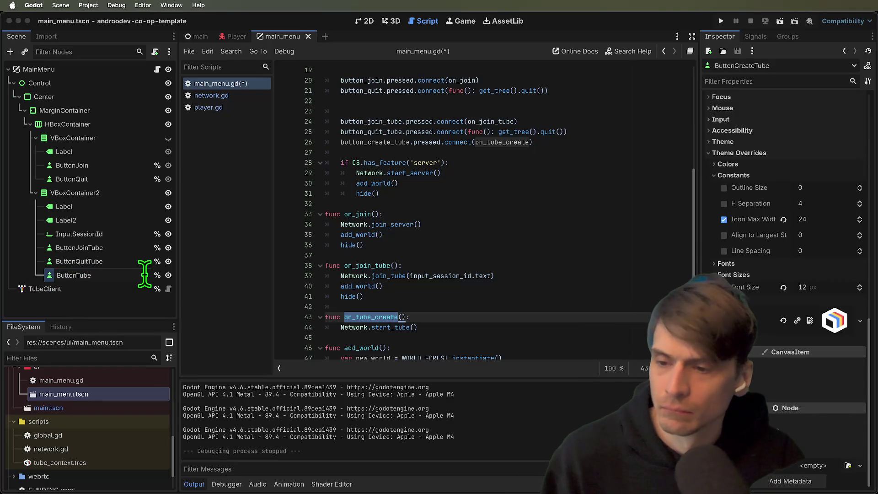
type("Start")
key("Return")
Try setting the button text to Start Tube, then revert it to Create Tube.
left_click(114, 259)
left_click(135, 277)
left_click(366, 21)
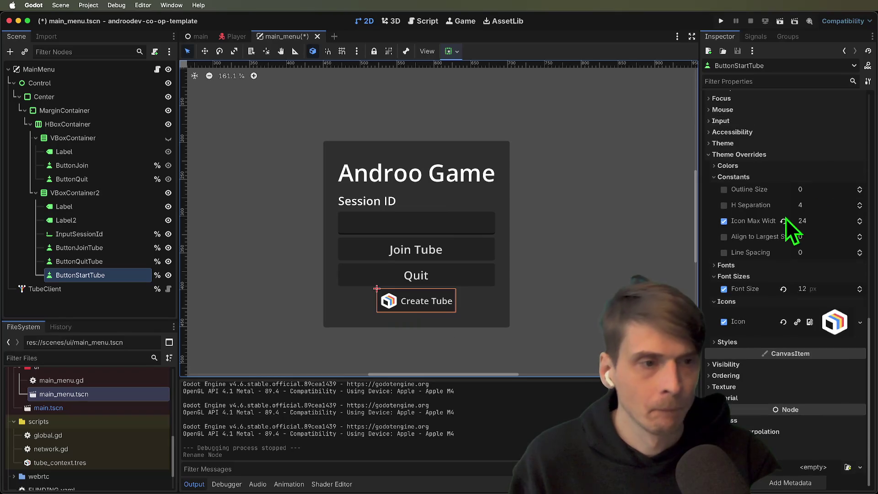
scroll(786, 225, "up", 10)
double_click(769, 127)
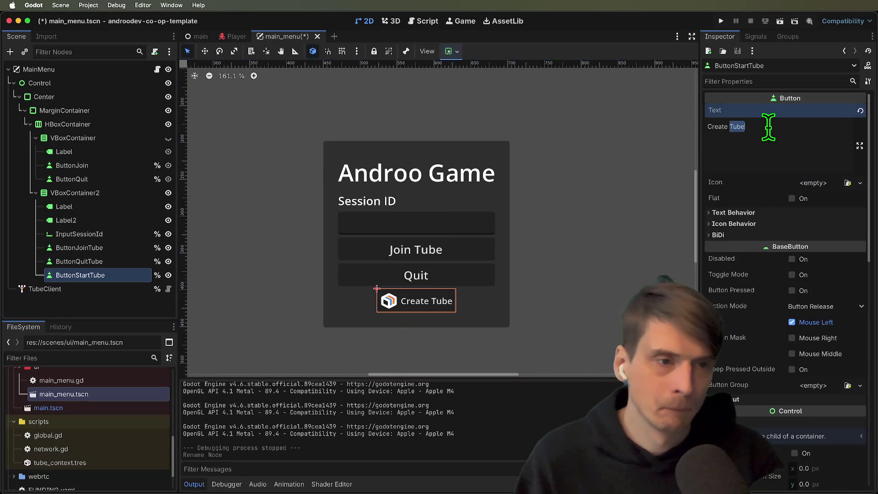
type("Start Tube")
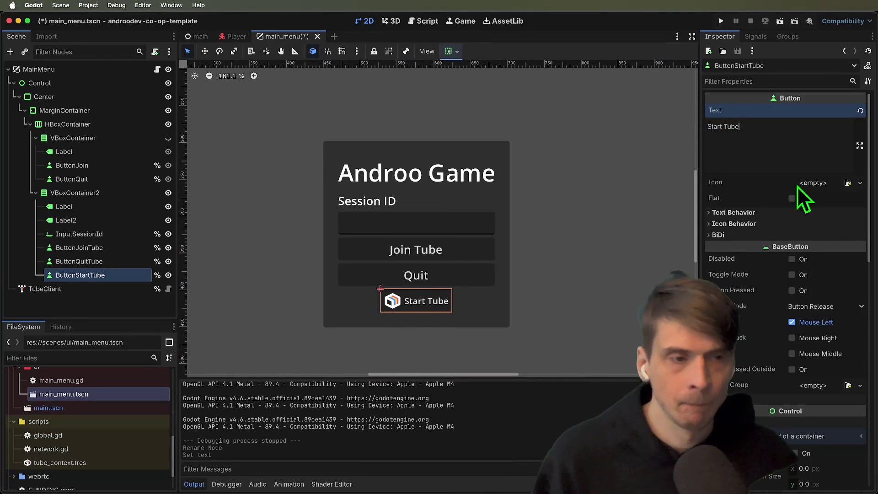
key("ctrl+z")
Rename the ButtonStartTube node back to ButtonCreateTube.
left_click(595, 218)
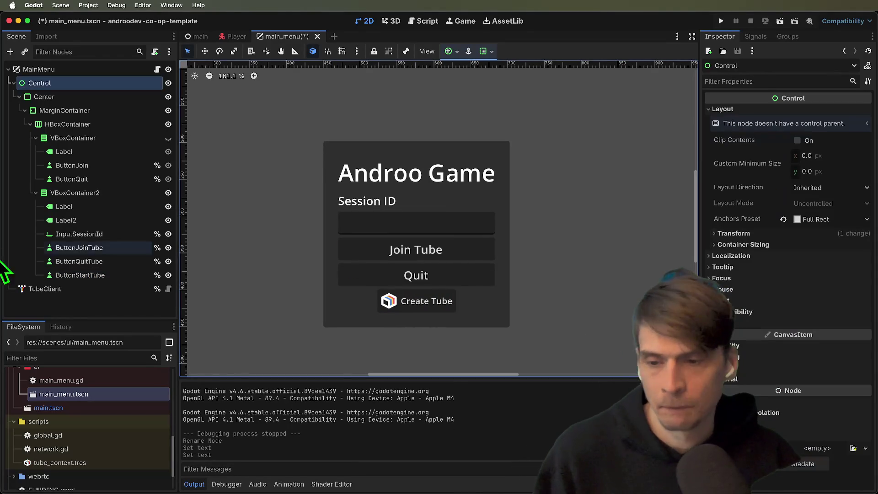
left_click(90, 277)
left_click(89, 276)
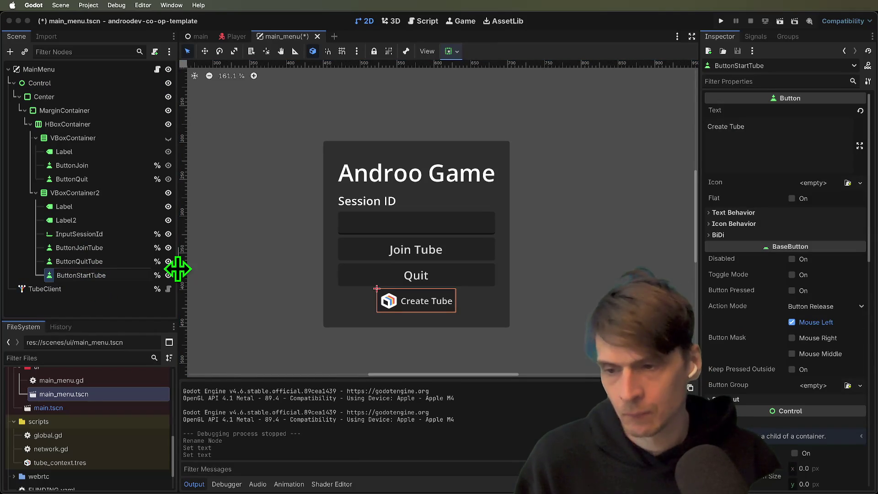
type("Create")
key("Return")
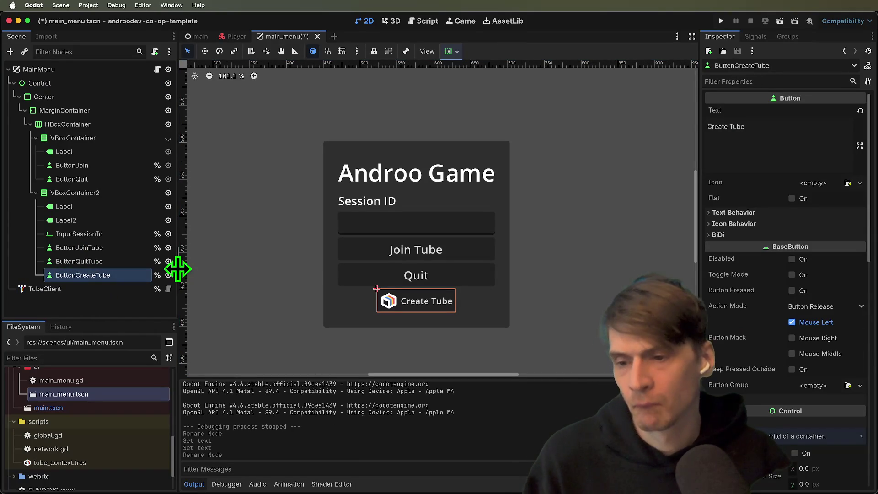
Change the Join Tube button's text to Join Session.
left_click(112, 250)
left_click(114, 275)
left_click(366, 201)
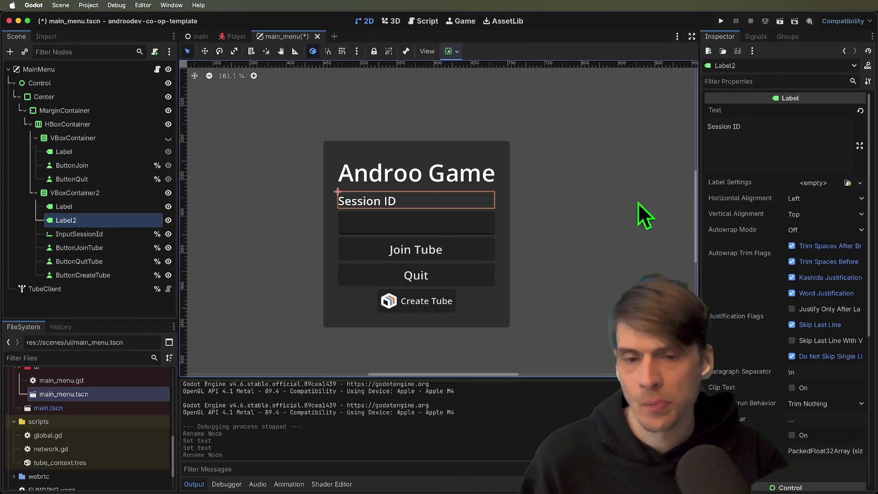
left_click(429, 303)
scroll(551, 215, "down", 2)
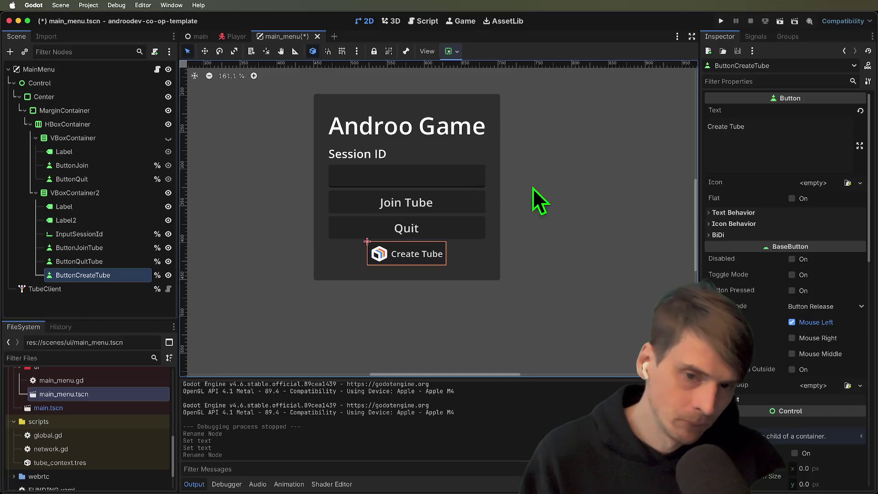
left_click(443, 198)
left_click(786, 146)
key("shift+alt+Left")
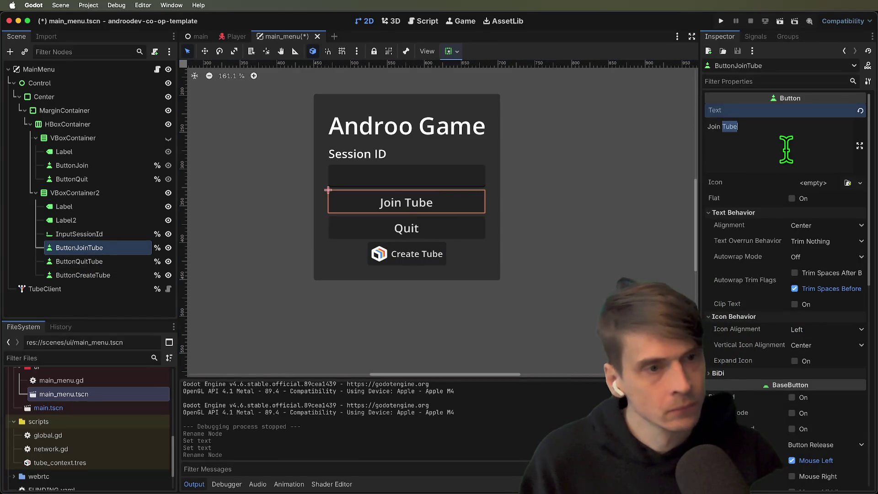
type("Session")
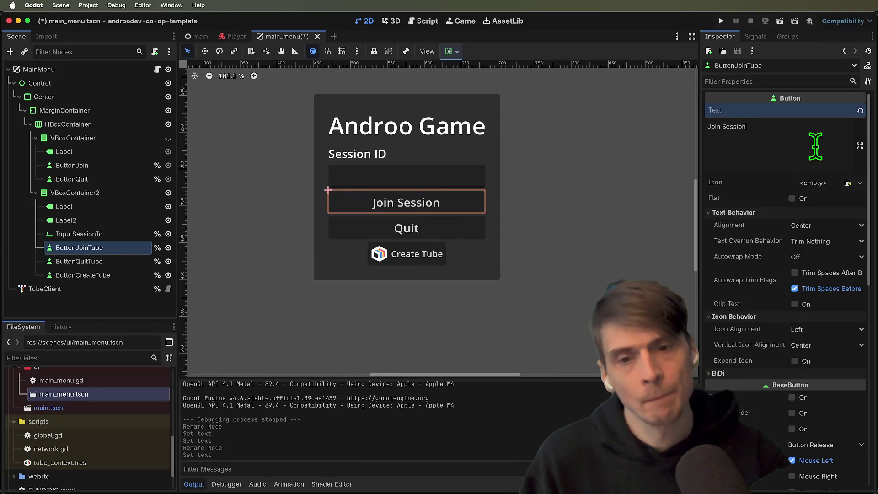
left_click(635, 212)
Change the Create Tube button's text to Create Session.
left_click(472, 207)
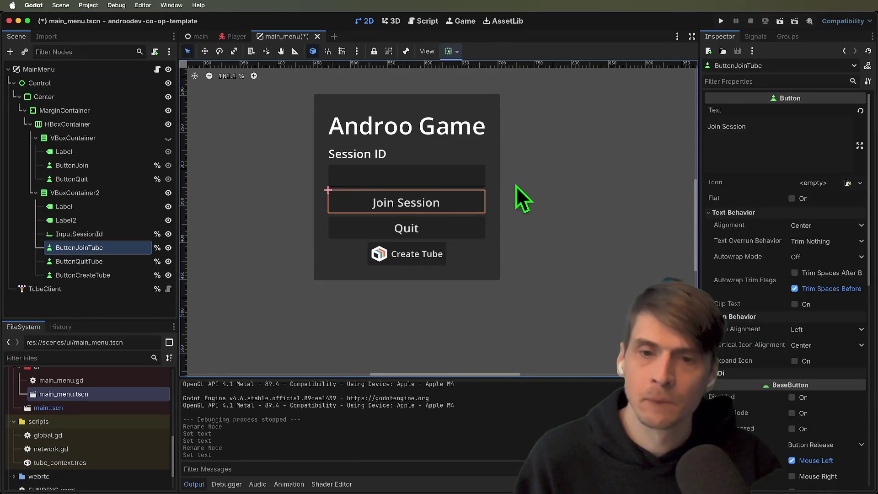
scroll(515, 208, "up", 1)
left_click(437, 266)
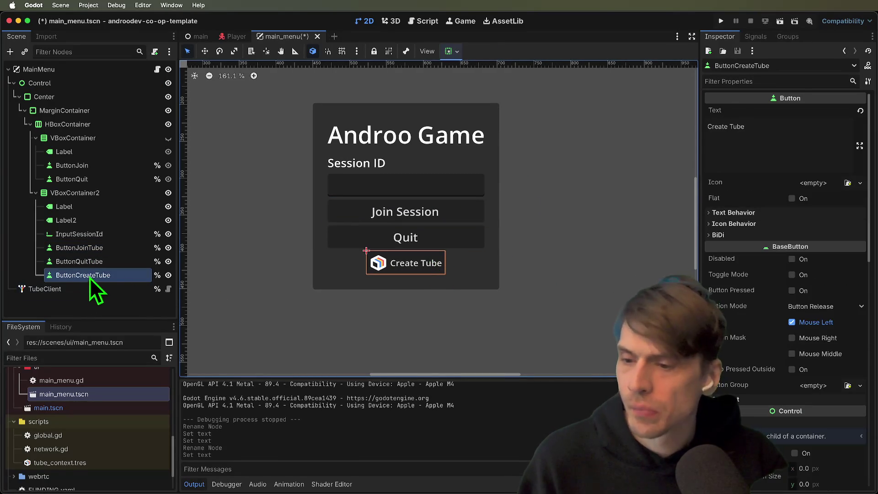
left_click(781, 137)
key("shift+alt+Left")
type("Session")
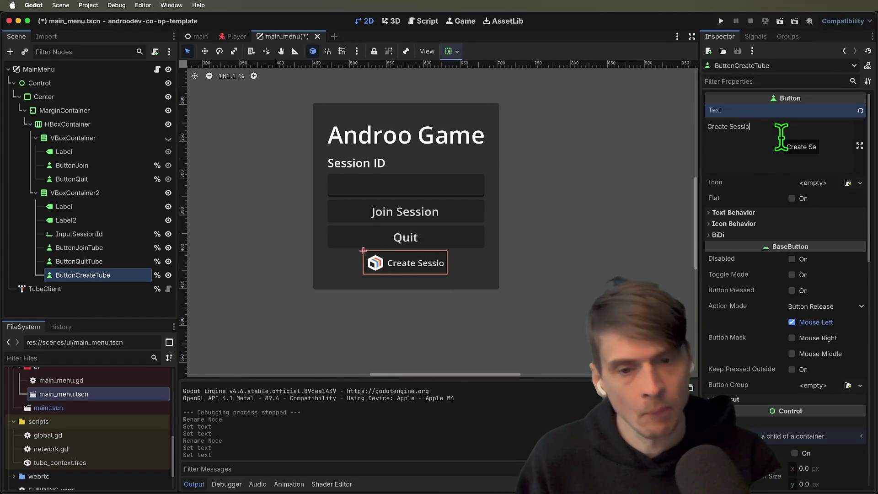
left_click(539, 254)
Save the main menu scene with the relabelled buttons.
scroll(539, 253, "down", 4)
left_click(412, 187)
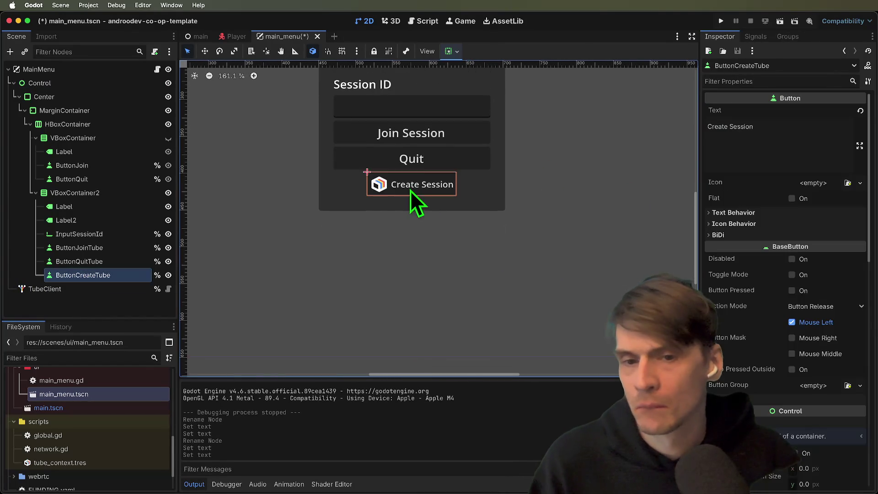
scroll(573, 229, "up", 5)
mouse_move(572, 229)
left_mouse_down()
mouse_move(564, 255)
mouse_move(601, 201)
left_mouse_up()
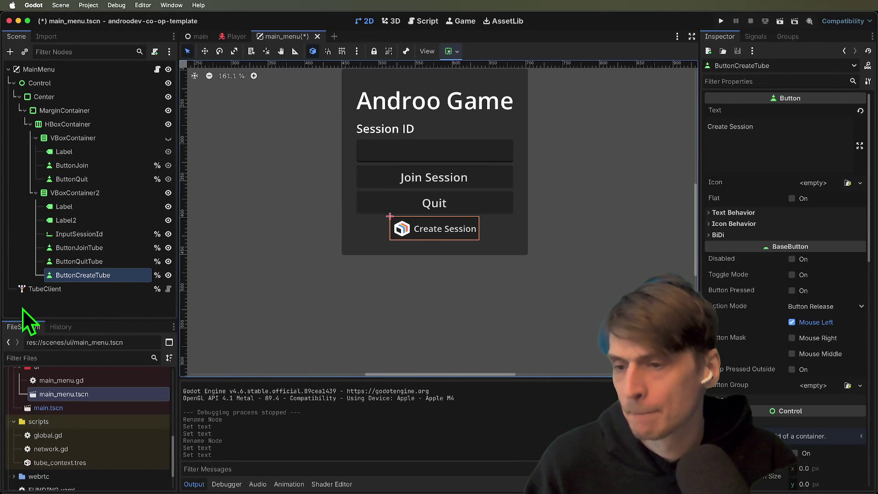
left_click(137, 290)
left_click(444, 295)
left_click(422, 225)
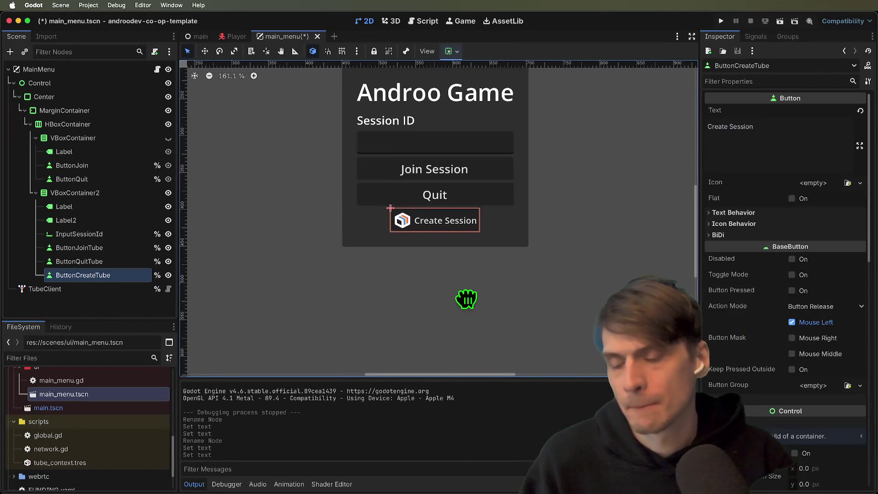
key("super+s")
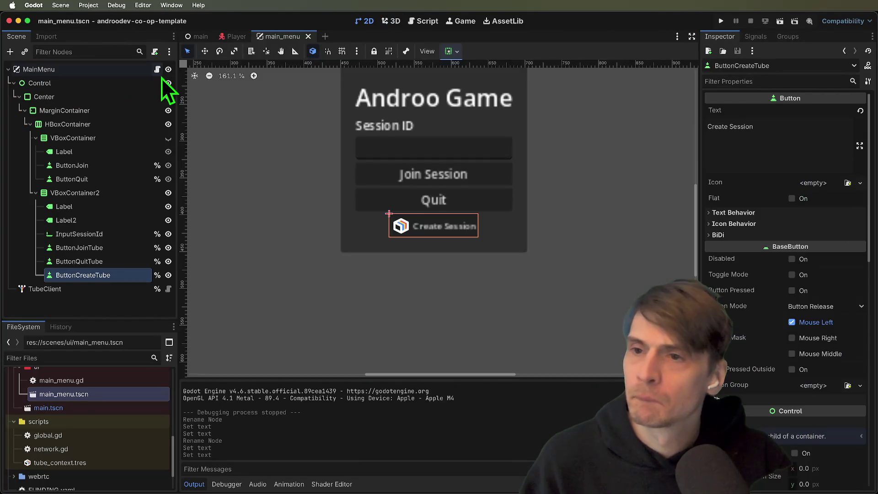
Review the on_tube_create and button_create_tube code in main_menu.gd.
left_click(158, 70)
scroll(474, 309, "down", 3)
left_click(474, 309)
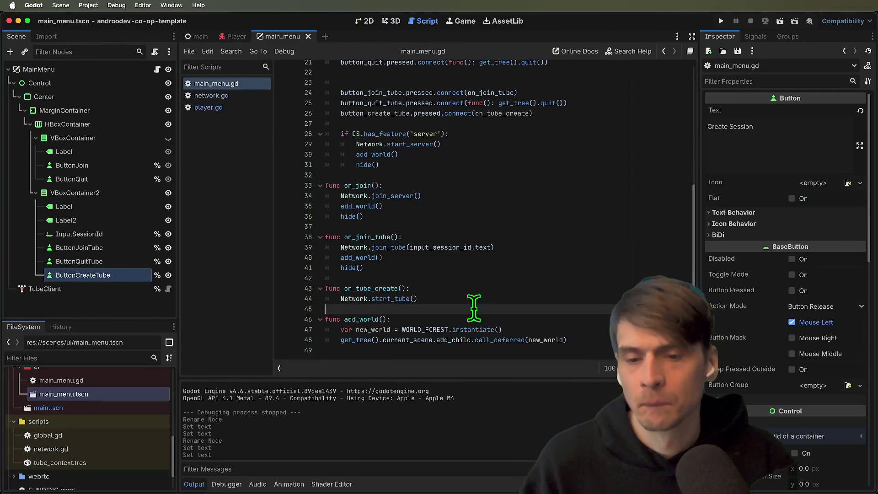
double_click(378, 288)
scroll(405, 147, "up", 2)
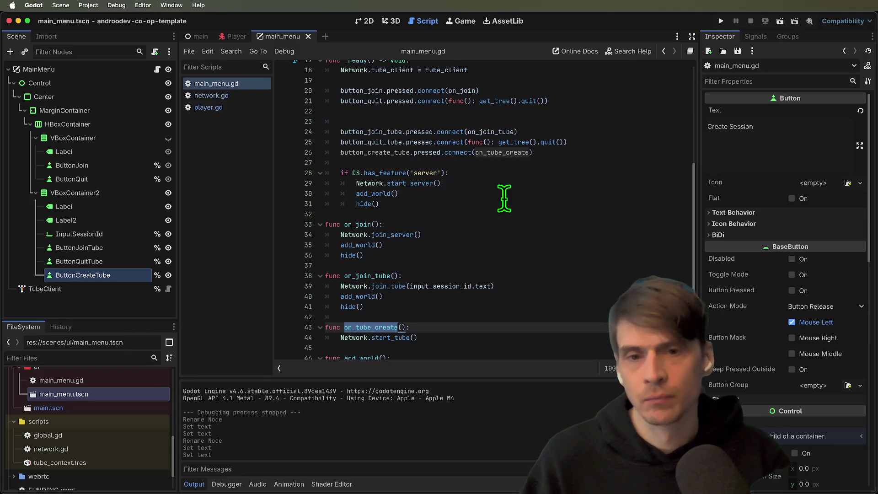
double_click(400, 152)
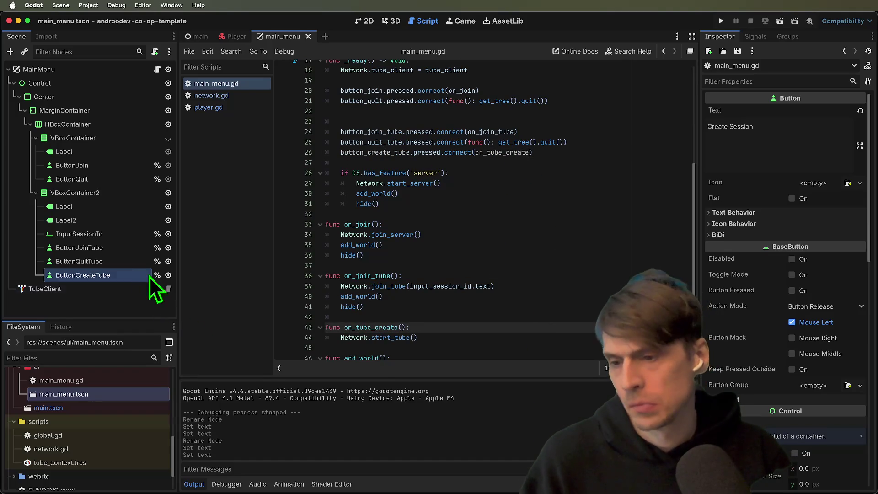
left_click(100, 261)
left_click(96, 247)
scroll(524, 272, "down", 3)
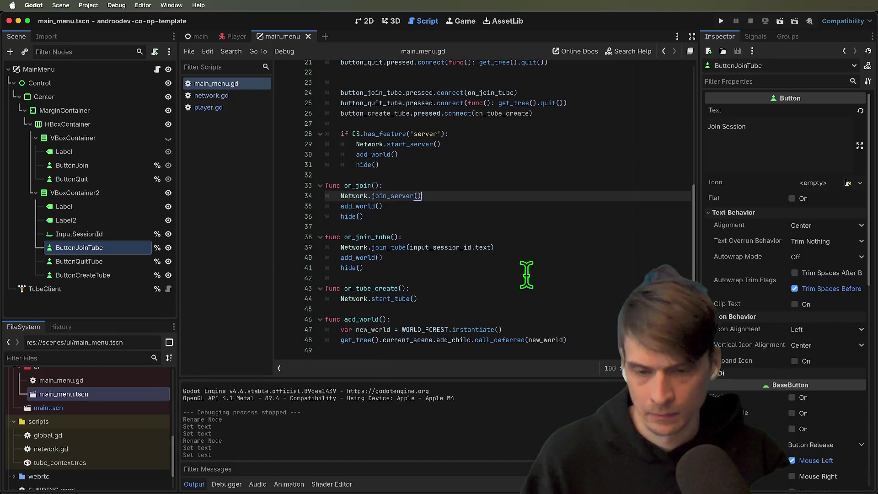
left_click(532, 331)
Rename the start_tube function in network.gd to tube_create.
left_click(402, 311, "ctrl")
double_click(361, 214)
type("create_tube")
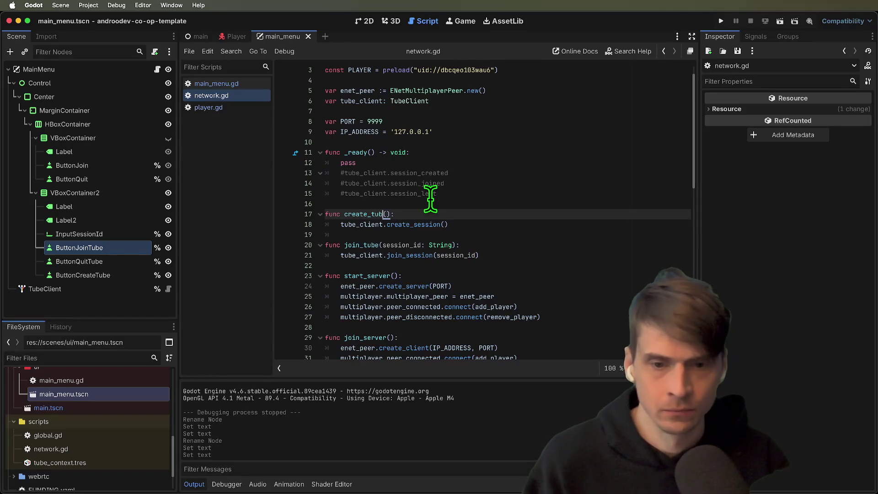
key("Down")
key("Down")
key("Down")
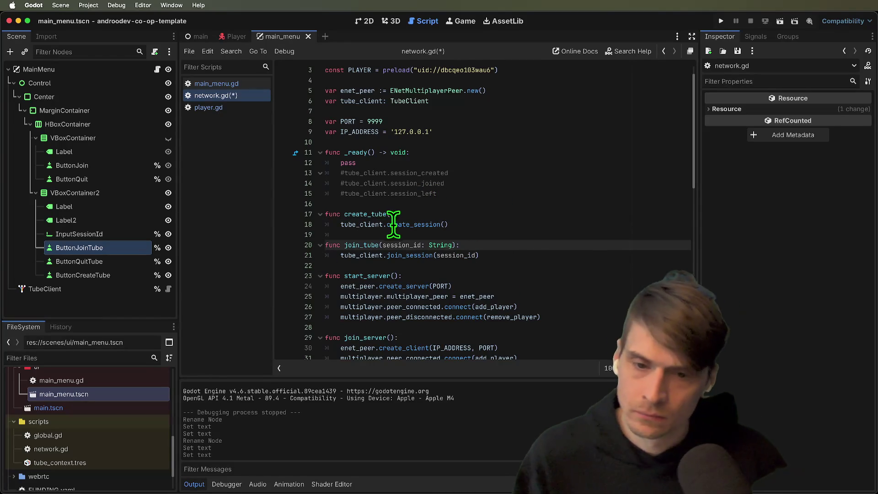
double_click(373, 214)
type("tube_create")
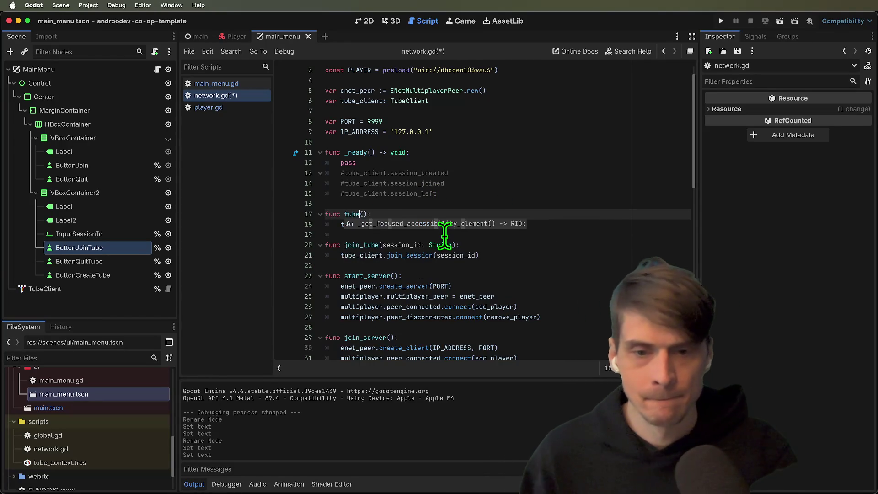
Rename the join_tube function on line 20 to tube_join.
left_click(370, 255)
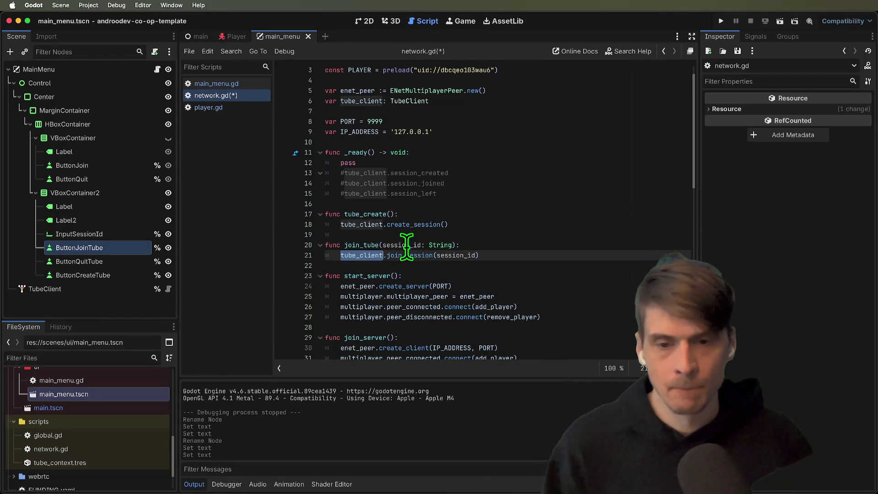
double_click(361, 245)
type("tube_join")
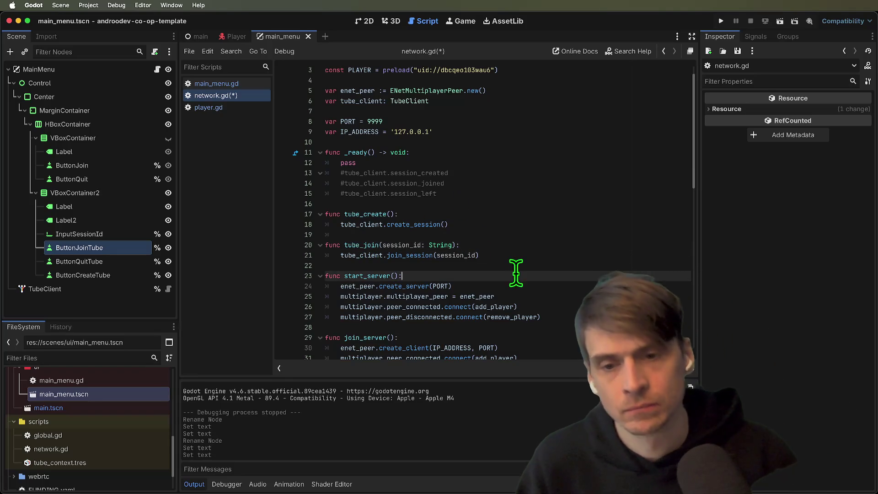
left_click(402, 214)
scroll(529, 241, "up", 1)
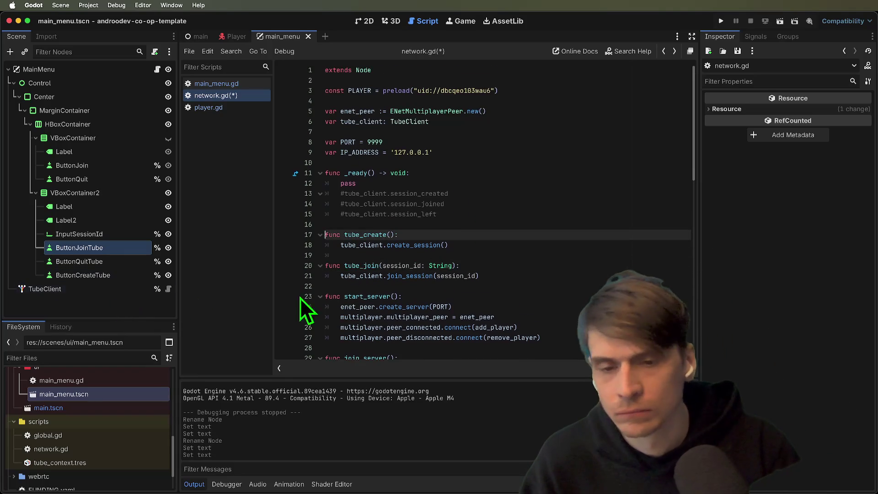
key("Down")
key("Down")
key("Down")
left_click(221, 86)
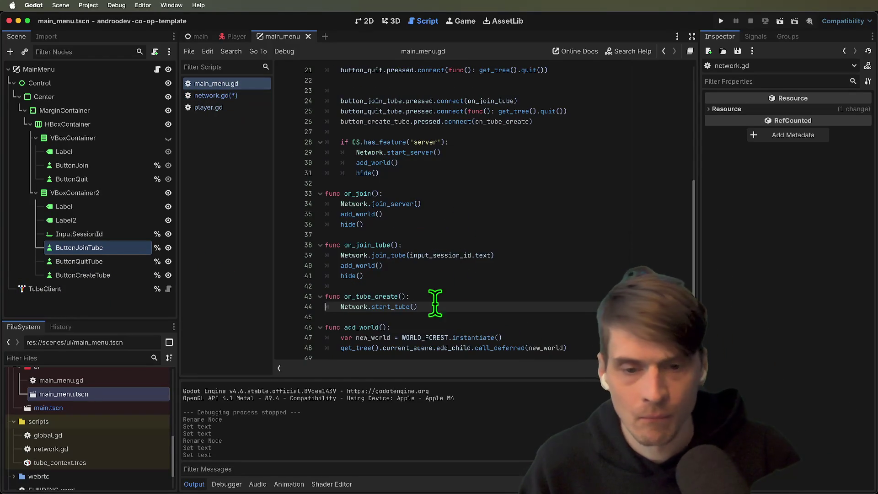
Rename the handler to on_tube_create and make it call Network.tube_create instead of start_tube.
left_click(385, 298)
type("on_")
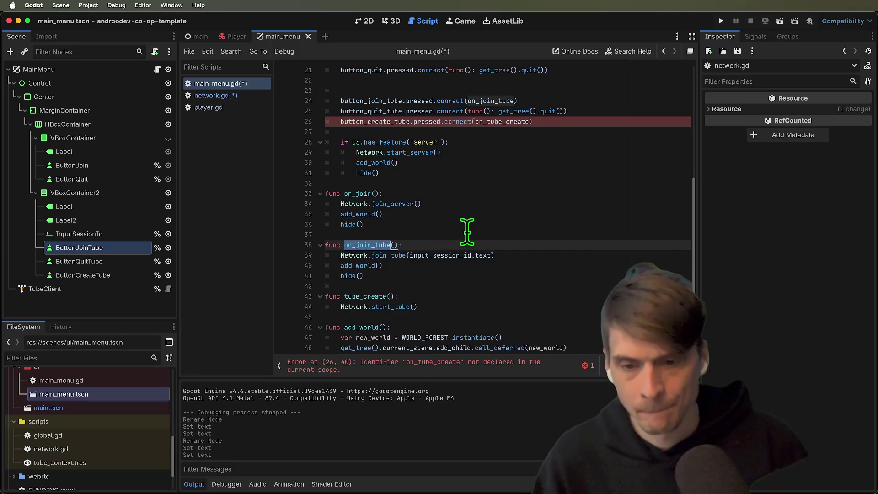
double_click(388, 307)
type("tube_create")
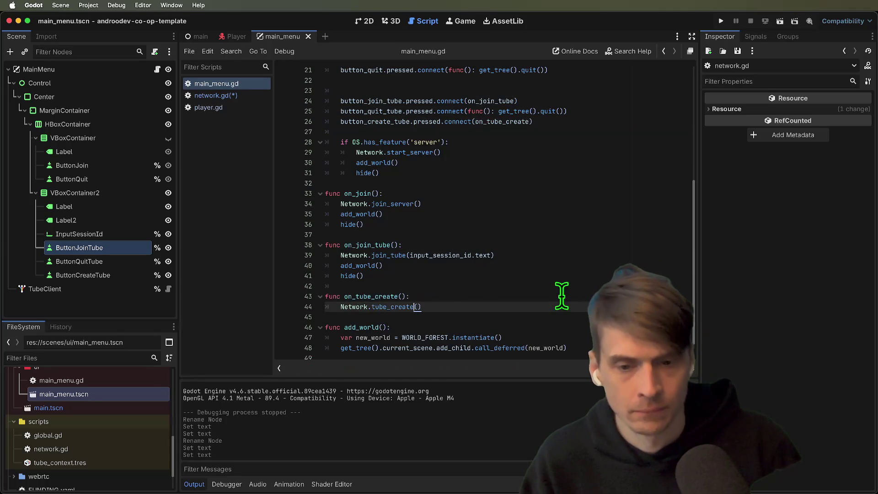
left_click(561, 296)
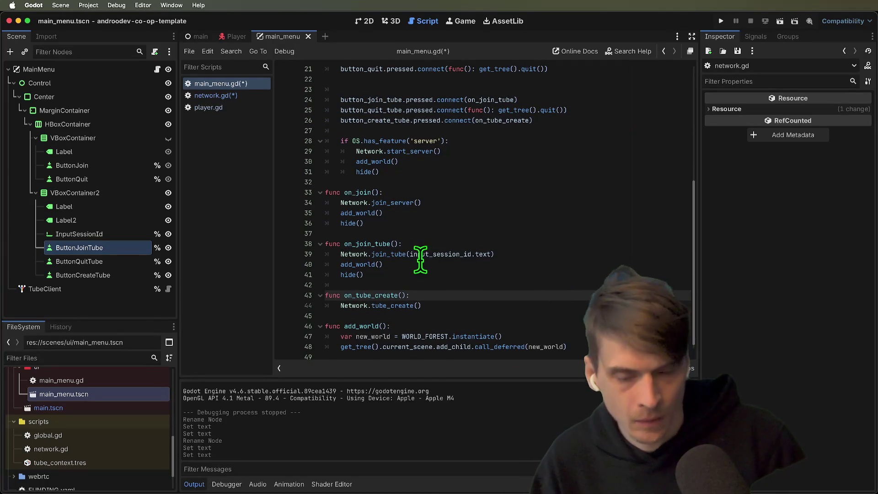
Change the join handler's join_tube call to Network.tube_join.
double_click(382, 245)
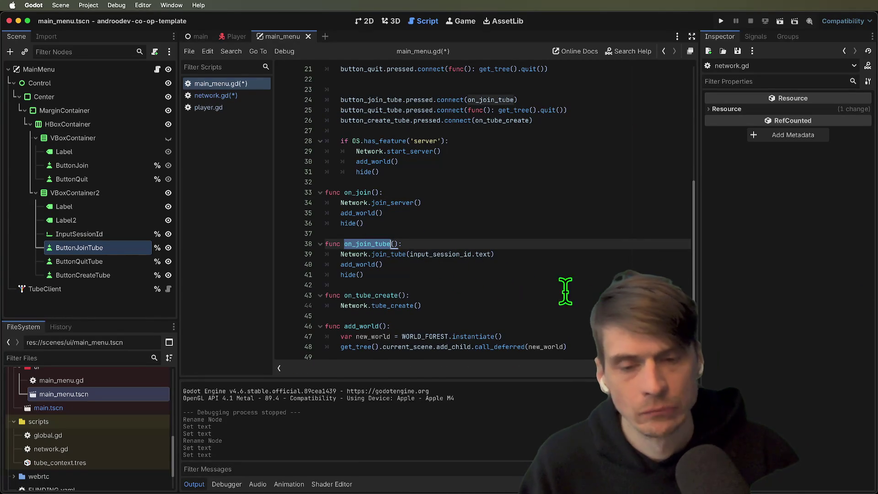
left_click(402, 254)
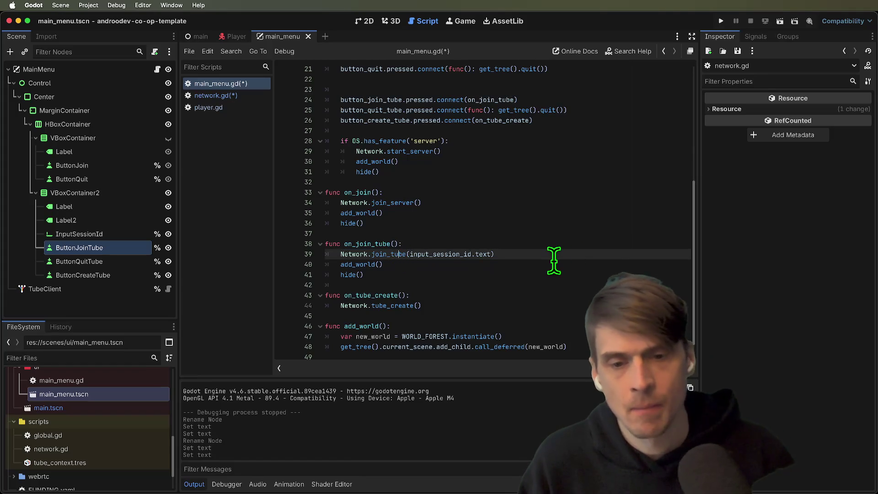
key("BackSpace")
key("BackSpace")
key("BackSpace")
key("Delete")
key("Delete")
type("tube_jo")
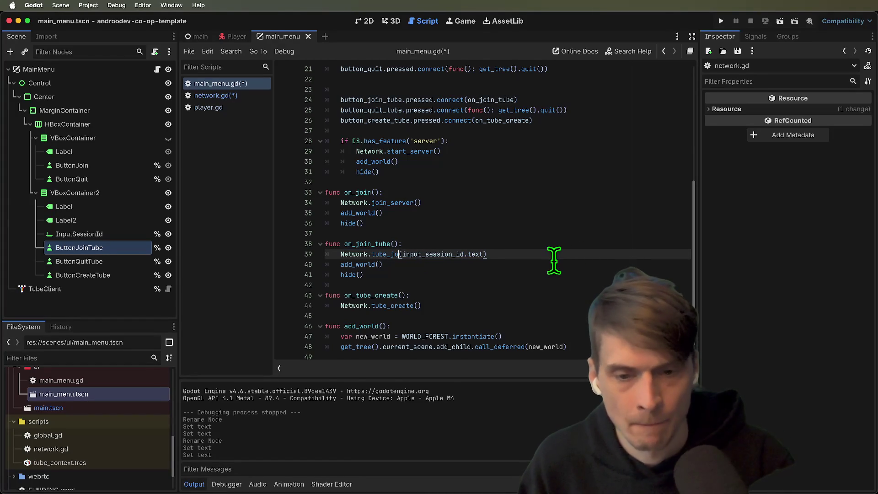
type("in")
Copy add_world() and hide() and paste them under Network.tube_create() in on_tube_create.
left_click(567, 280)
left_click(572, 274)
scroll(577, 270, "down", 1)
mouse_move(576, 272)
left_mouse_down()
mouse_move(543, 312)
mouse_move(545, 295)
mouse_move(388, 259)
mouse_move(301, 260)
left_mouse_up()
key("cmd+c")
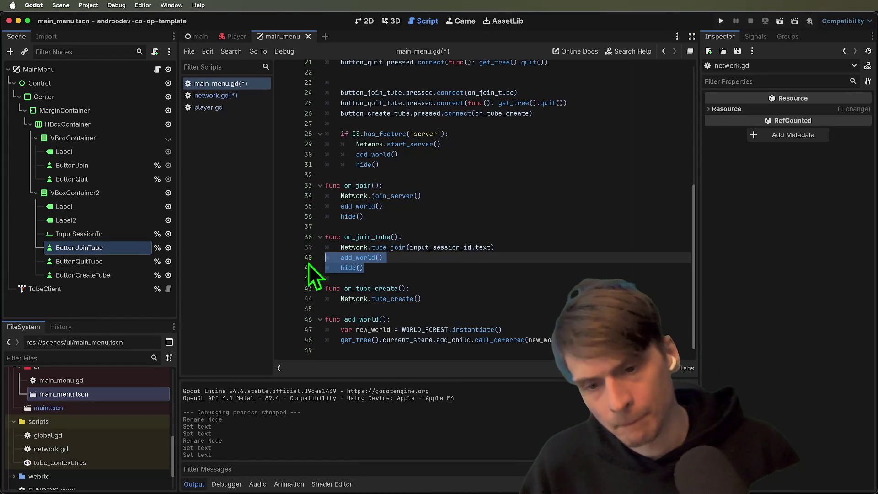
left_click(465, 300)
key("Return")
key("Return")
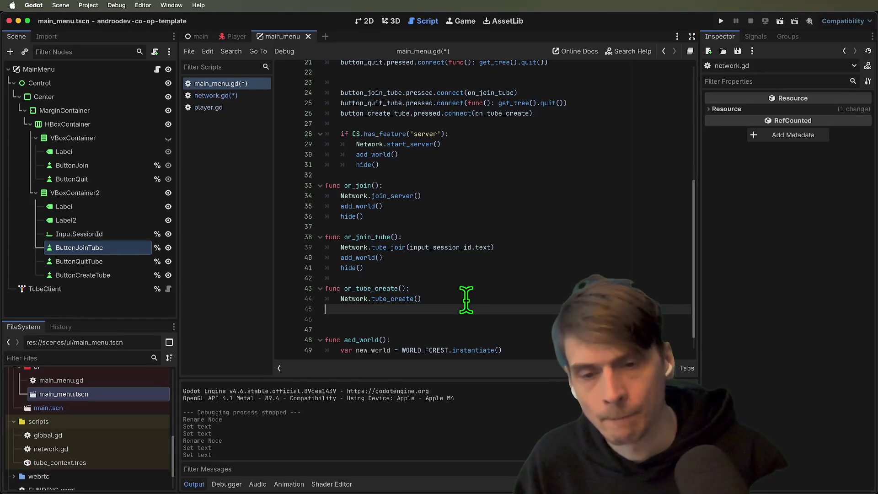
key("cmd+v")
scroll(494, 320, "down", 1)
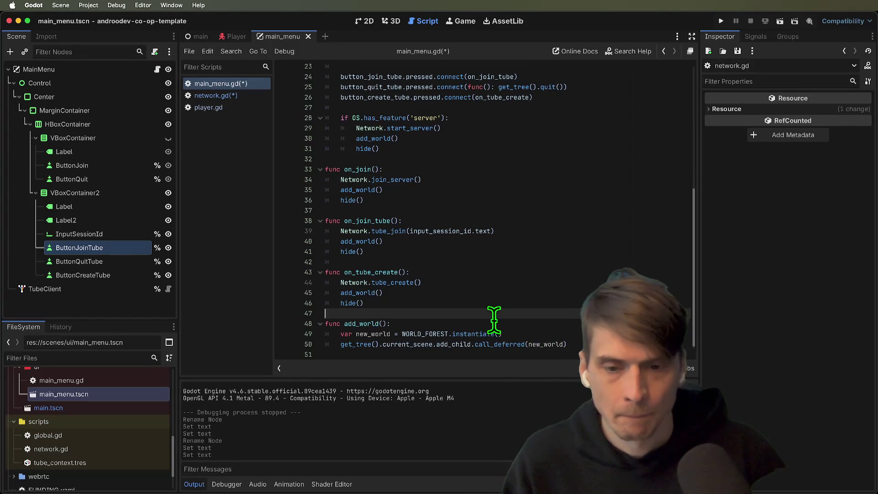
scroll(495, 302, "up", 1)
scroll(498, 298, "up", 1)
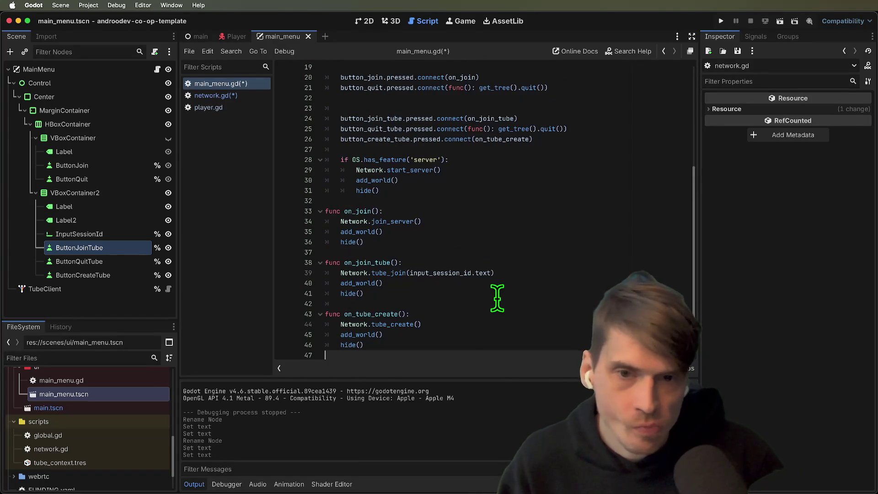
type("func add_world(): \tvar new_world = WORLD_FOREST.instantiate() \tget_tree().current_scene.add_child.call_deferred(new_world)")
Check the Network and add_world references throughout main_menu.gd.
double_click(347, 226)
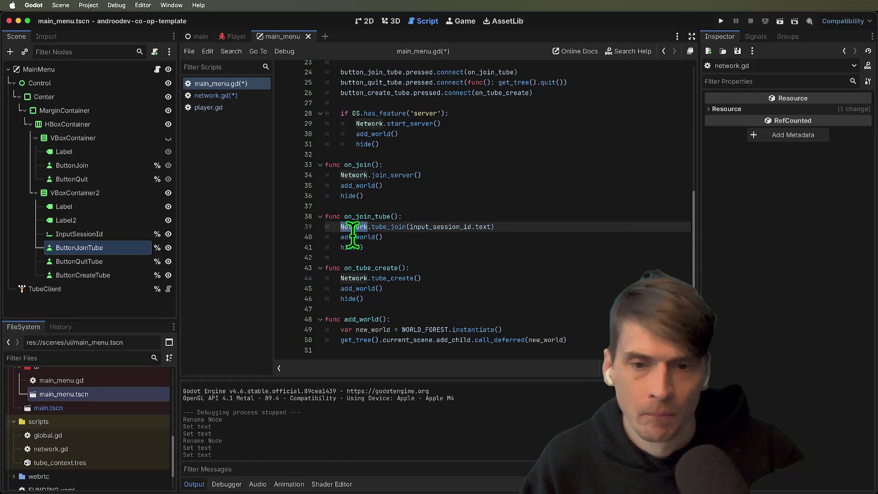
double_click(353, 237)
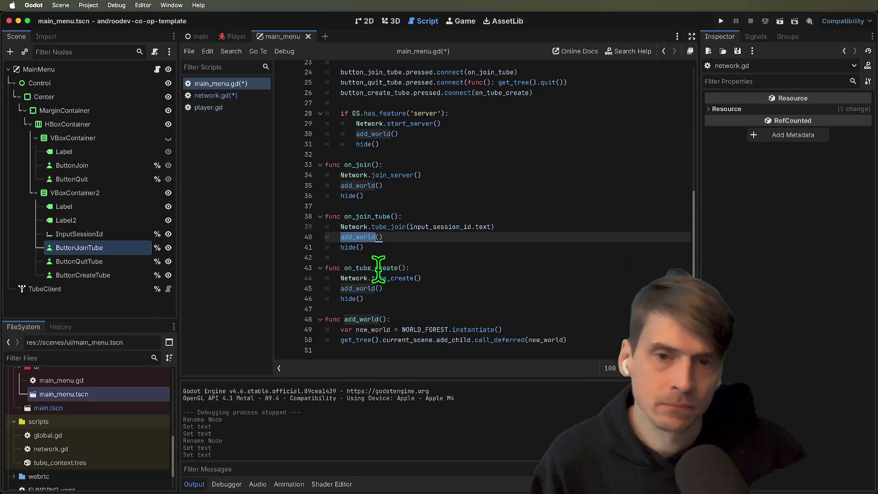
scroll(366, 272, "up", 5)
scroll(387, 270, "down", 1)
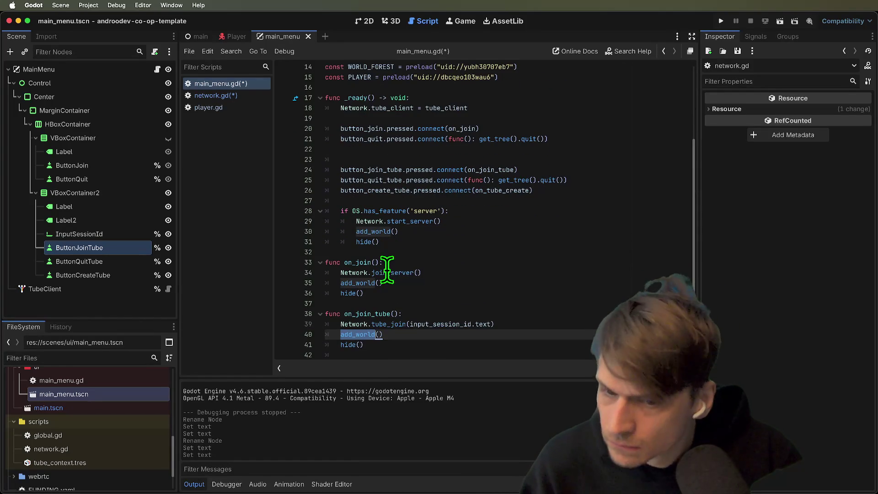
scroll(395, 290, "down", 1)
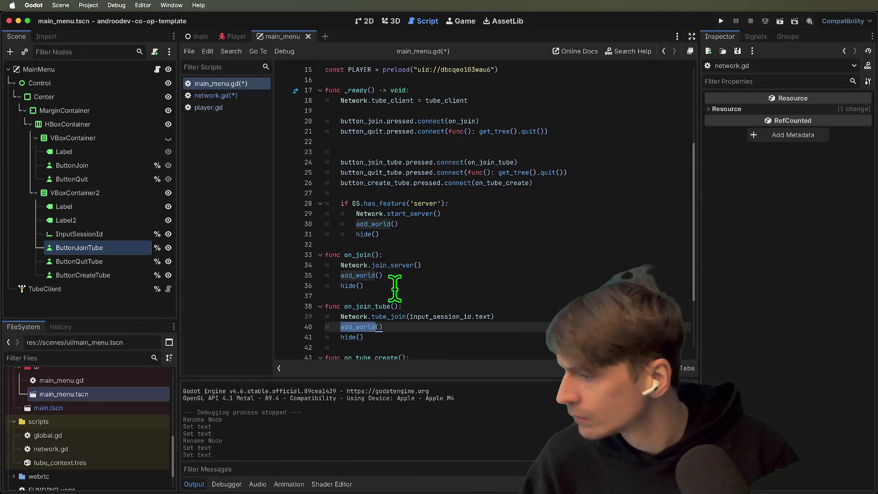
scroll(396, 277, "down", 3)
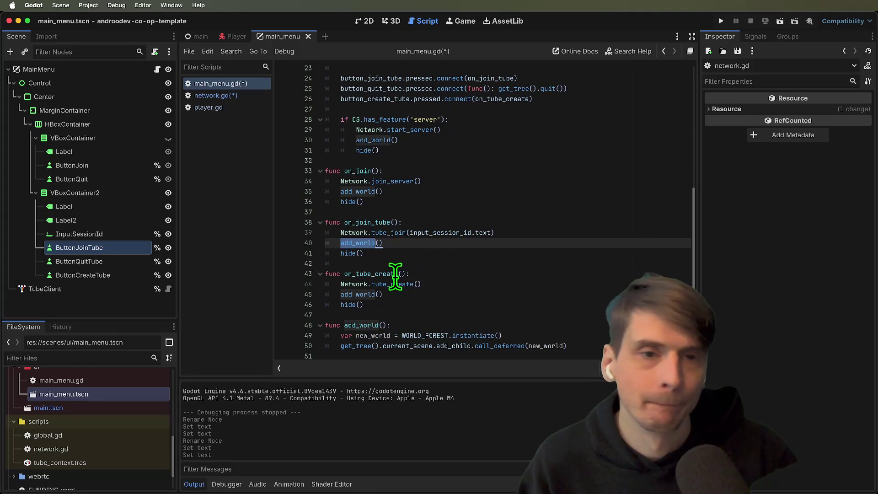
scroll(396, 277, "up", 3)
scroll(394, 274, "down", 3)
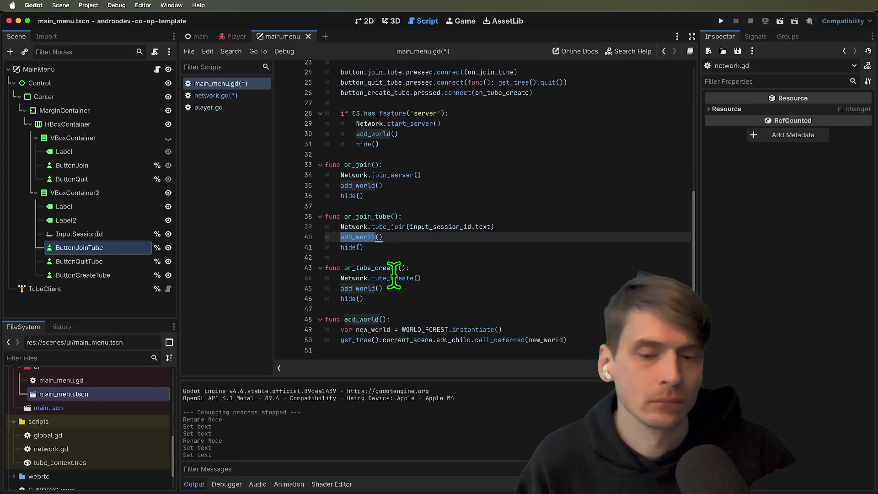
mouse_move(422, 341)
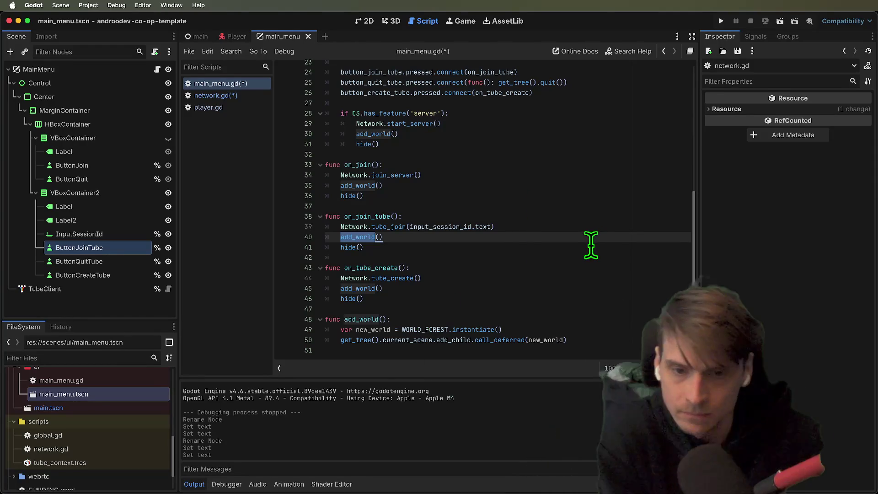
Delete the stray empty line 23 in main_menu.gd.
scroll(586, 245, "up", 6)
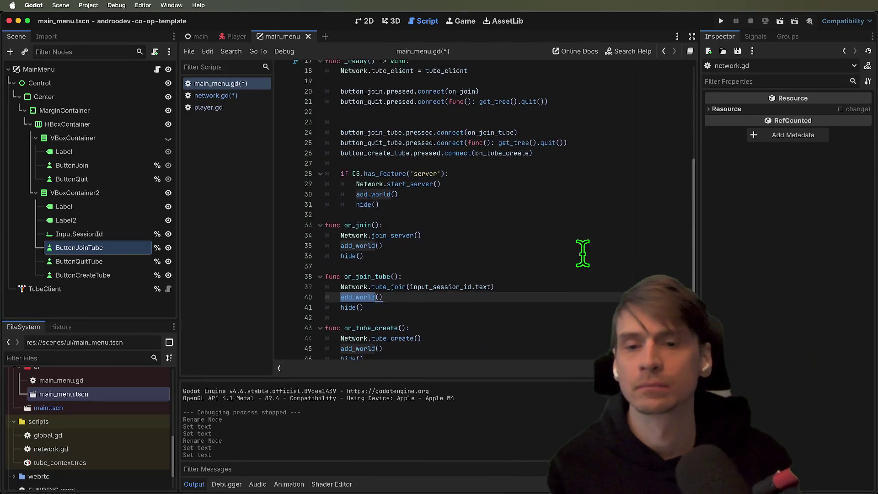
scroll(582, 252, "up", 2)
left_click(526, 297)
key("super+shift+k")
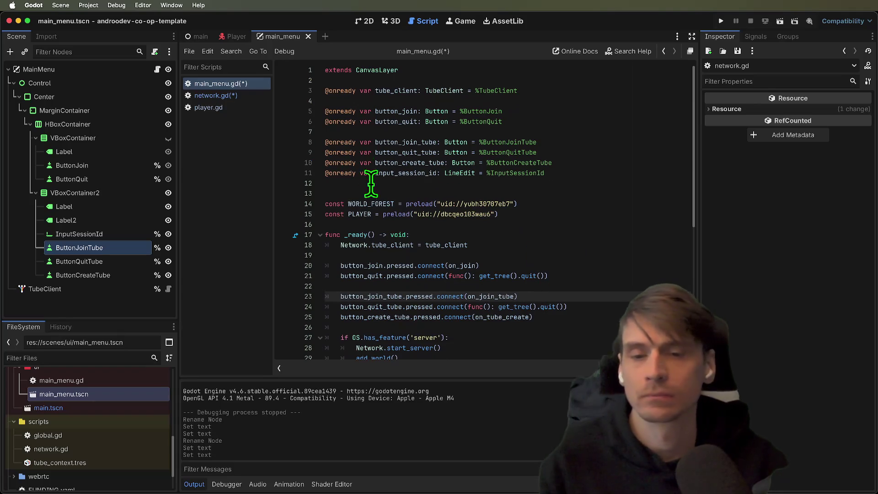
double_click(399, 245)
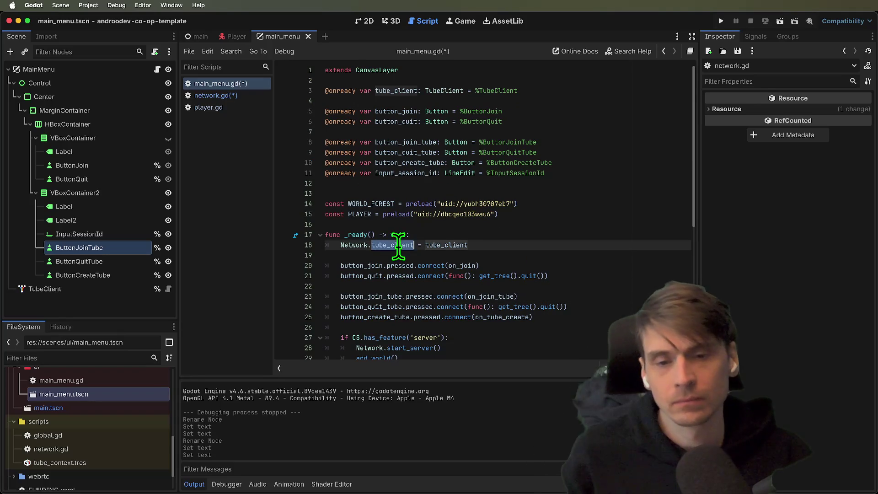
In network.gd's _ready, uncomment the session_created and session_joined lines.
left_click(212, 96)
left_click(426, 173)
triple_click(426, 173)
key("super+k")
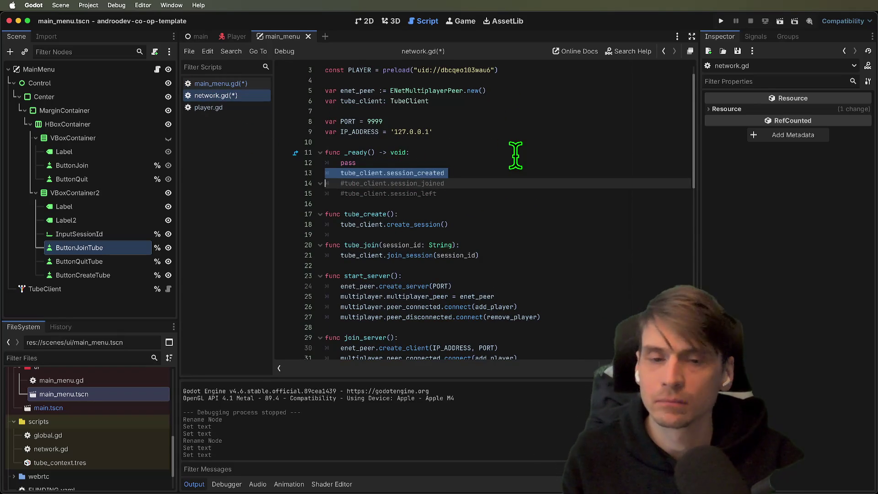
key("Down")
key("Up")
key("super+k")
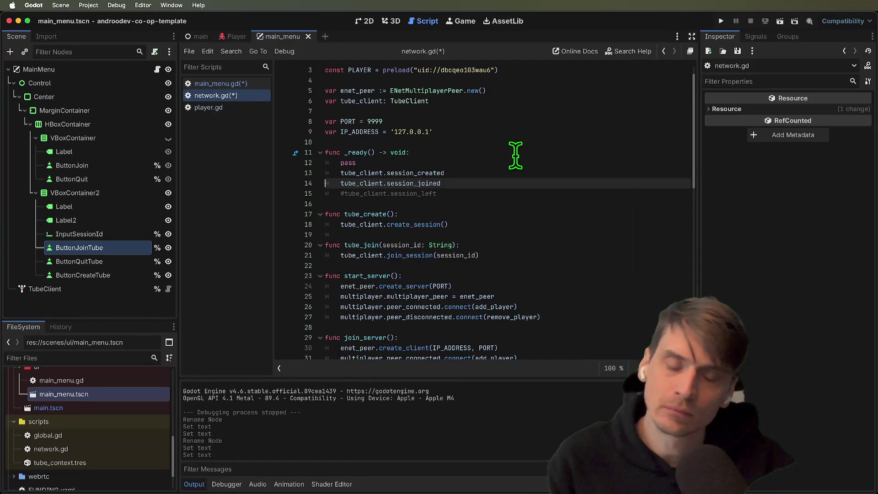
Add blank lines after the tube_join function.
left_click(490, 254)
left_click(582, 268)
key("Return")
key("Return")
key("Return")
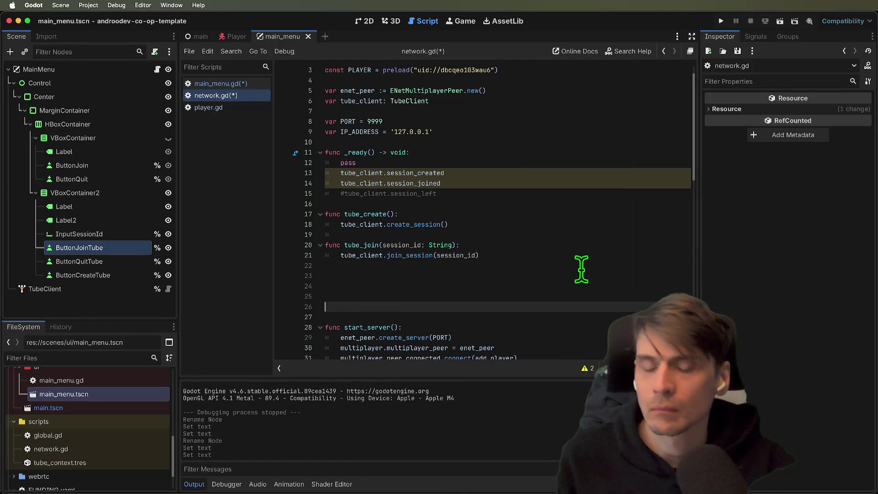
key("Up")
key("Up")
key("Up")
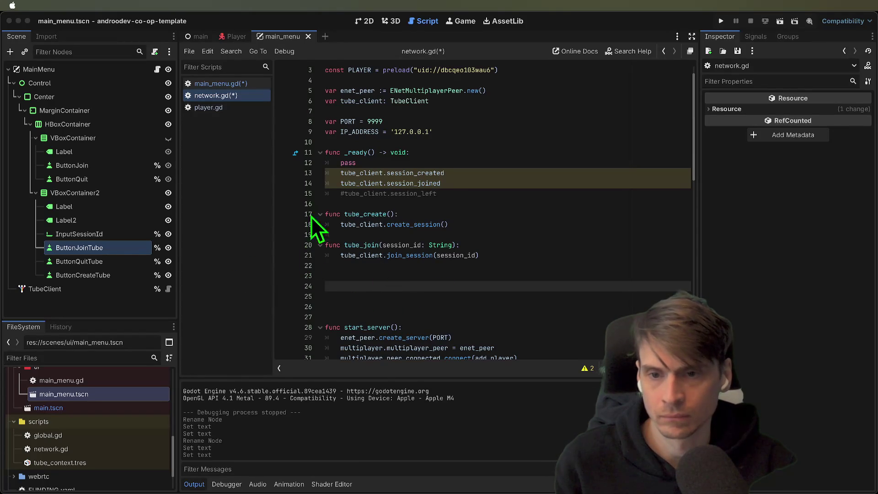
Look up the session_created signal in TubeClient, then return to network.gd.
left_click(425, 173, "super")
double_click(403, 70)
key("super+g")
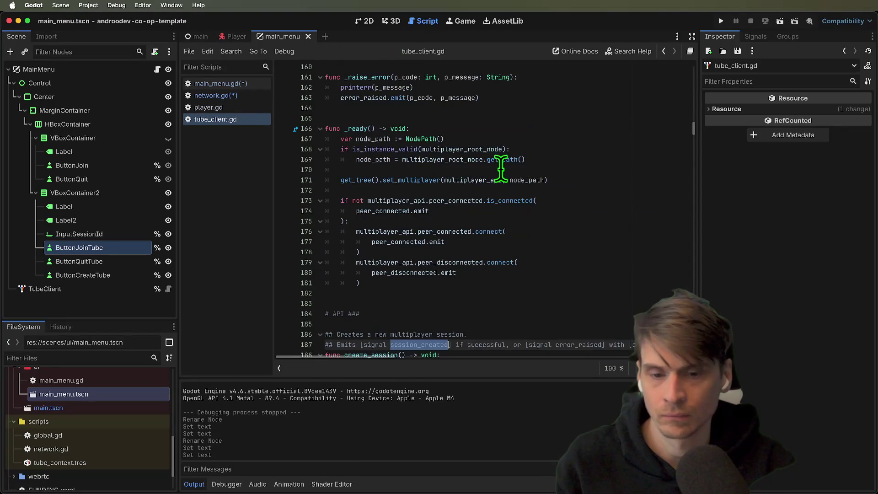
scroll(501, 169, "down", 2)
key("super+alt+Left")
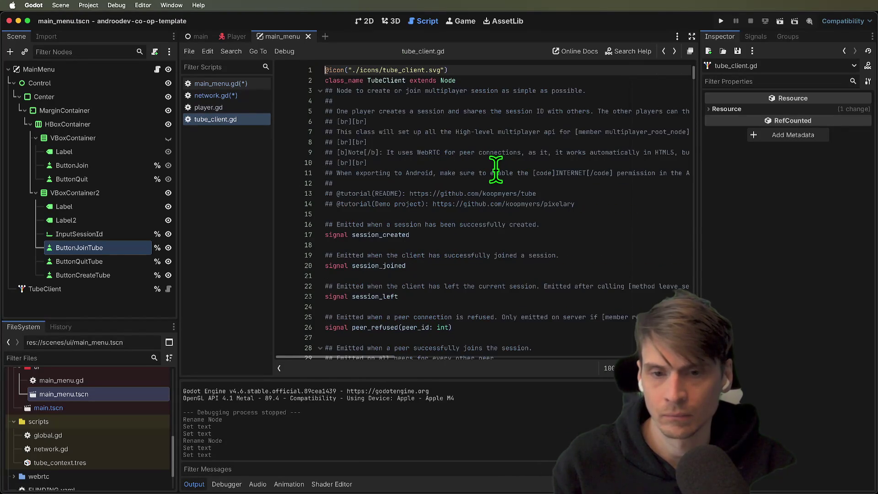
key("super+alt+Left")
Append connect(add_player) to the tube_client.session_created line on line 13.
left_click(477, 255)
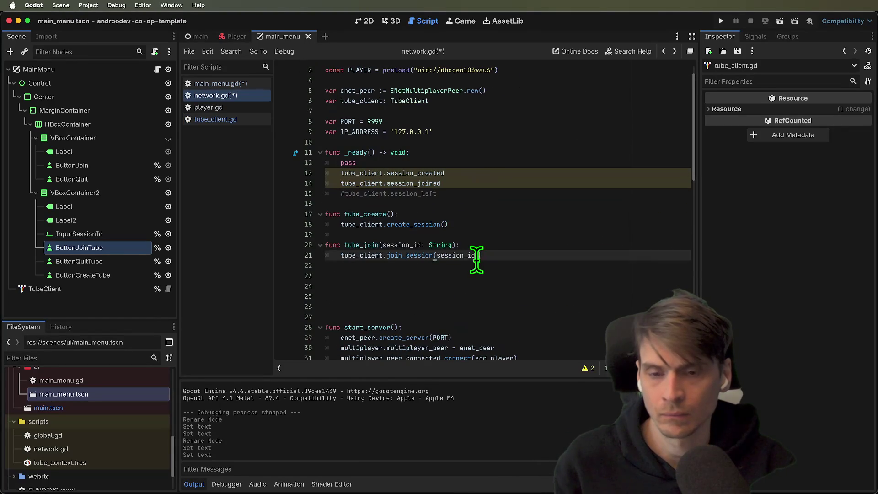
left_click(559, 213)
left_click(562, 174)
type(".con")
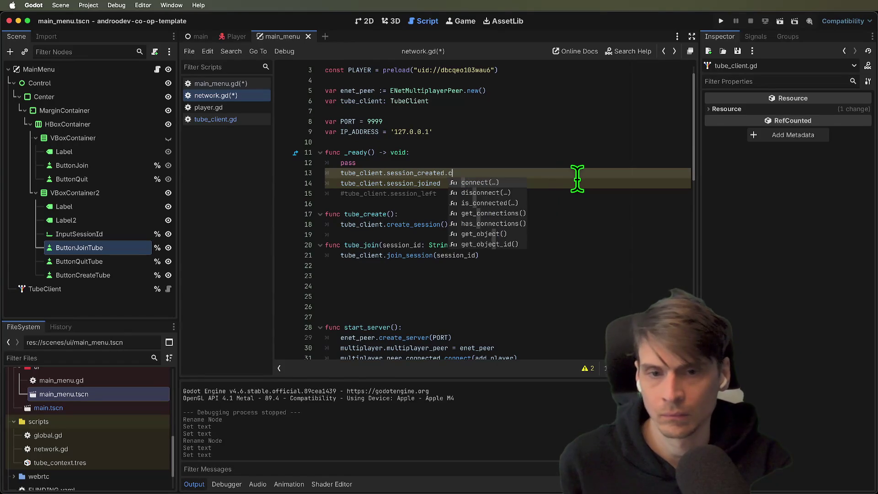
key("Return")
type("add")
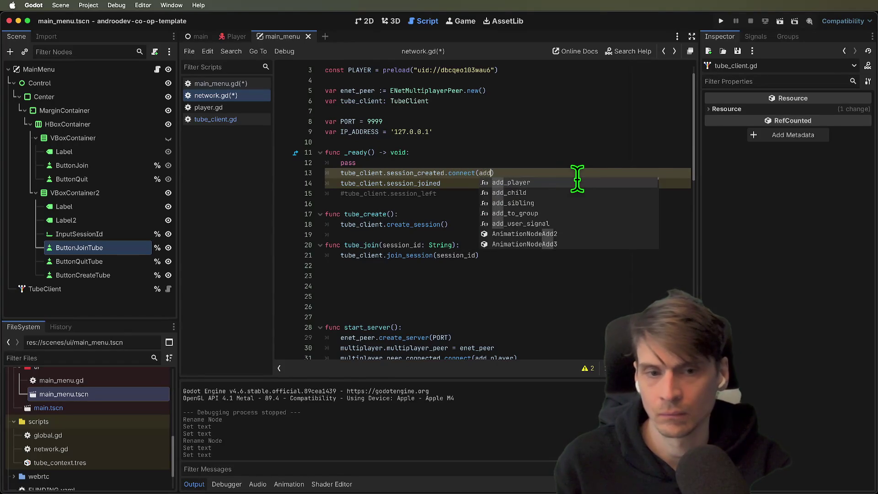
key("Return")
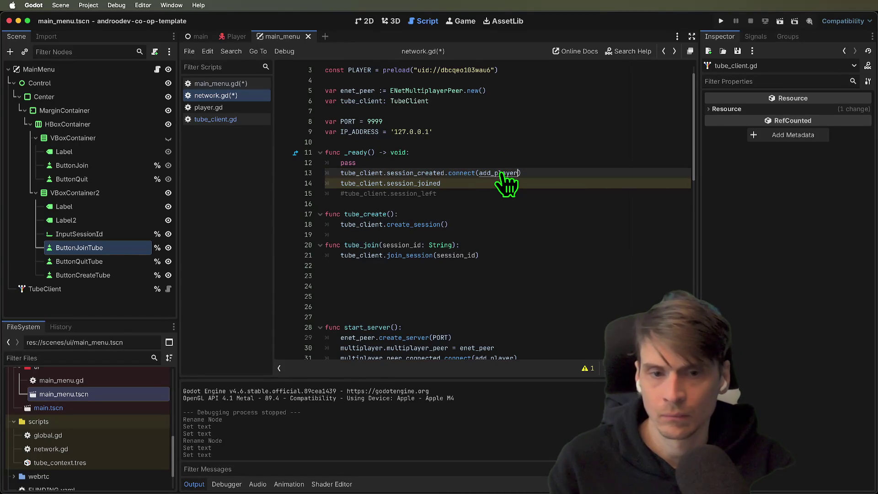
double_click(501, 173)
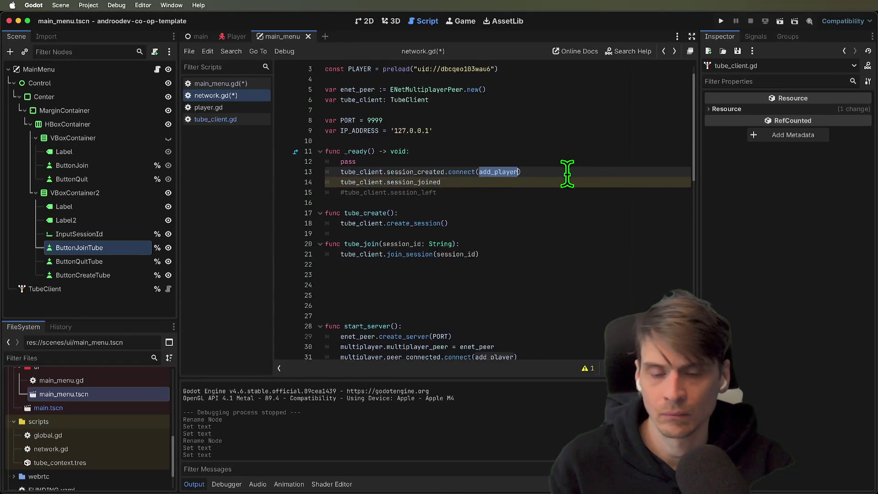
scroll(567, 174, "down", 3)
scroll(567, 174, "up", 3)
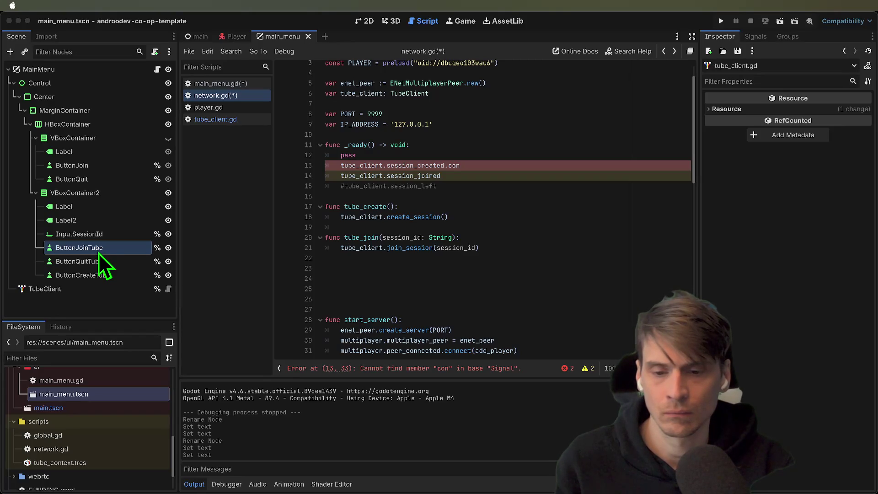
left_click(98, 254)
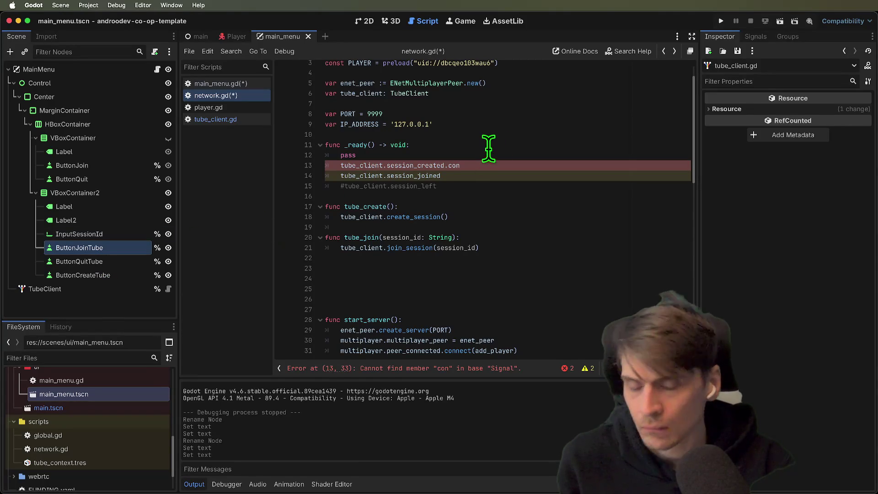
Remove the leftover .con and comment out the session_created and session_joined lines.
key("BackSpace")
key("BackSpace")
key("BackSpace")
scroll(516, 155, "up", 1)
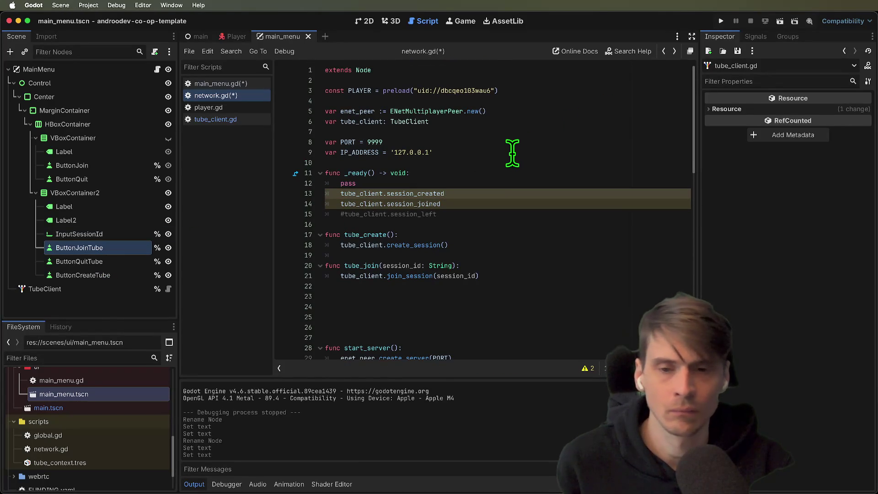
left_click_drag(412, 286, 404, 305)
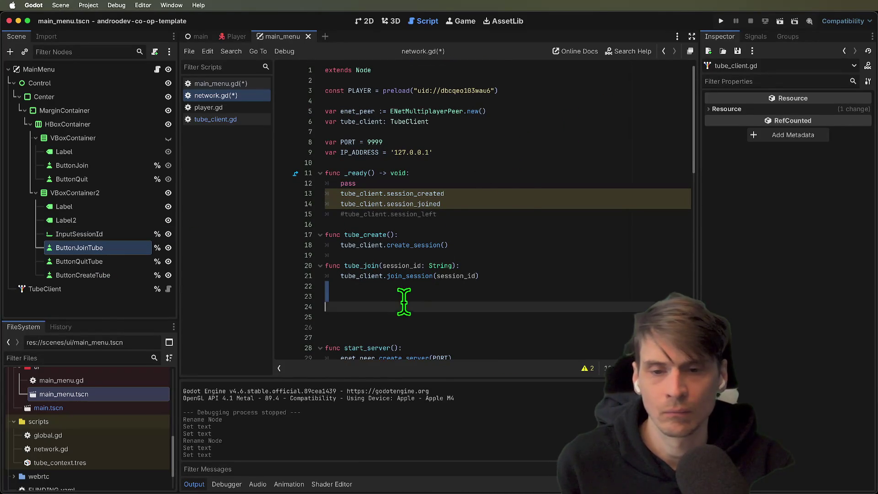
left_click(526, 196)
key("ctrl+k")
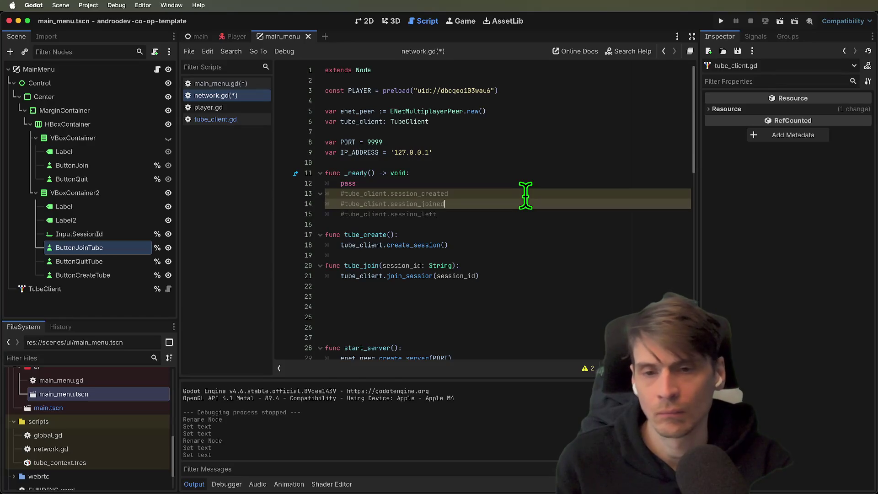
key("ctrl+k")
Delete an extra blank line after tube_join.
key("Down")
key("Down")
key("Down")
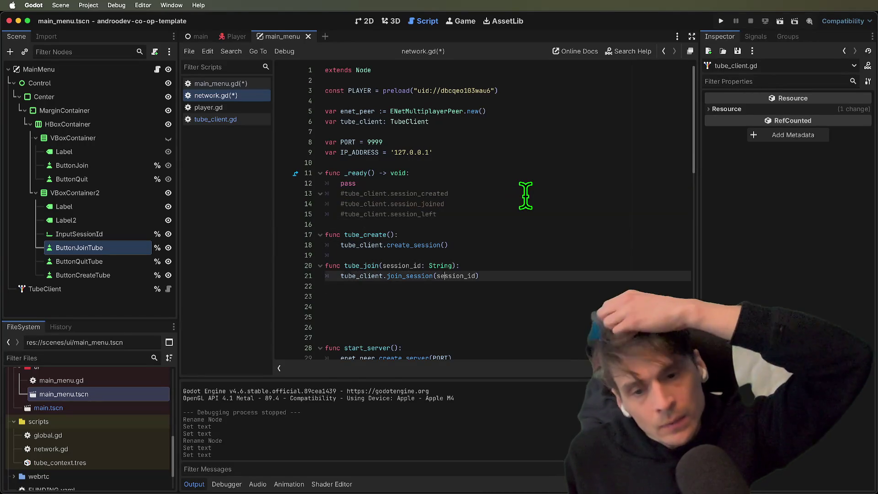
key("Down")
key("Down")
key("Down")
key("Delete")
key("Up")
key("Up")
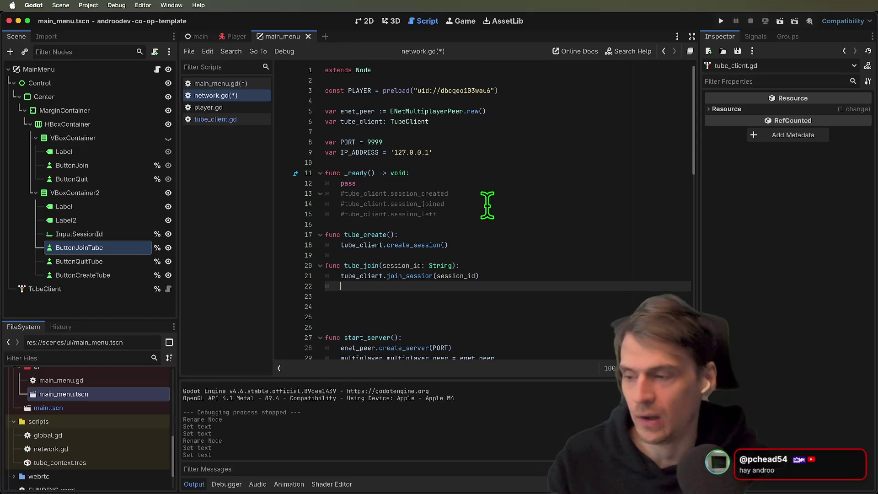
Open the TubeClient script from its type name on line 6.
key("super+Tab")
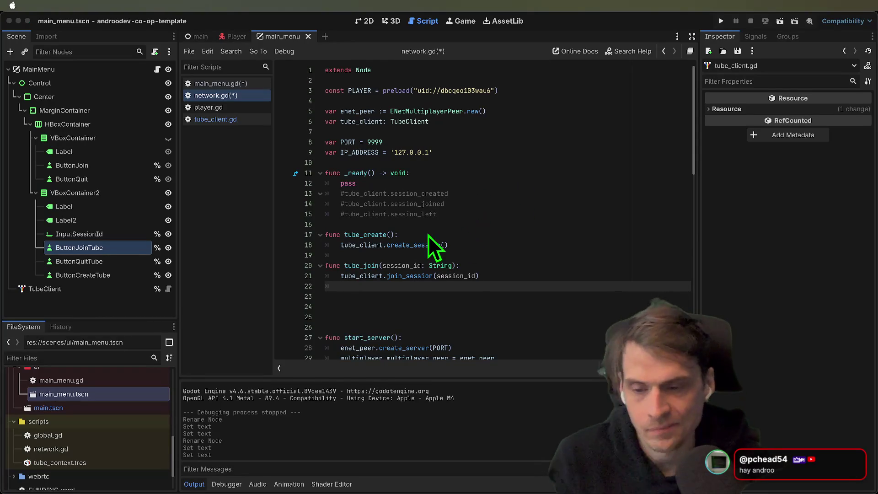
key("super+Tab")
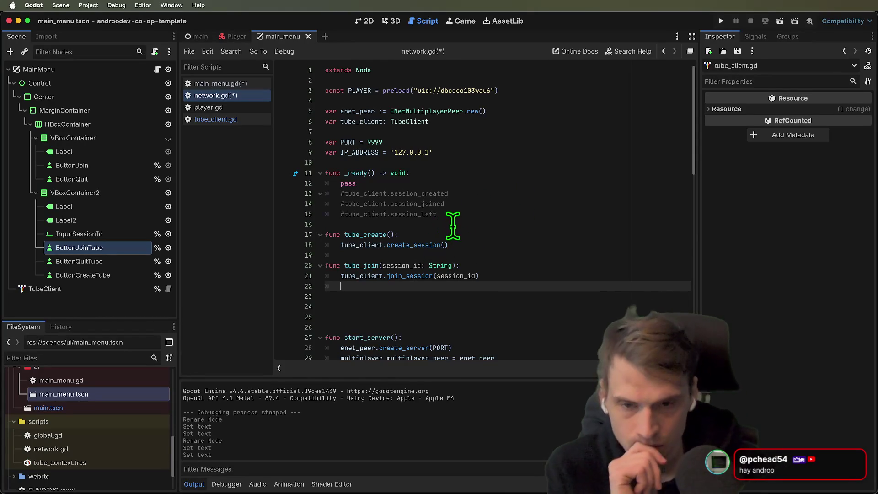
double_click(370, 111)
double_click(430, 121)
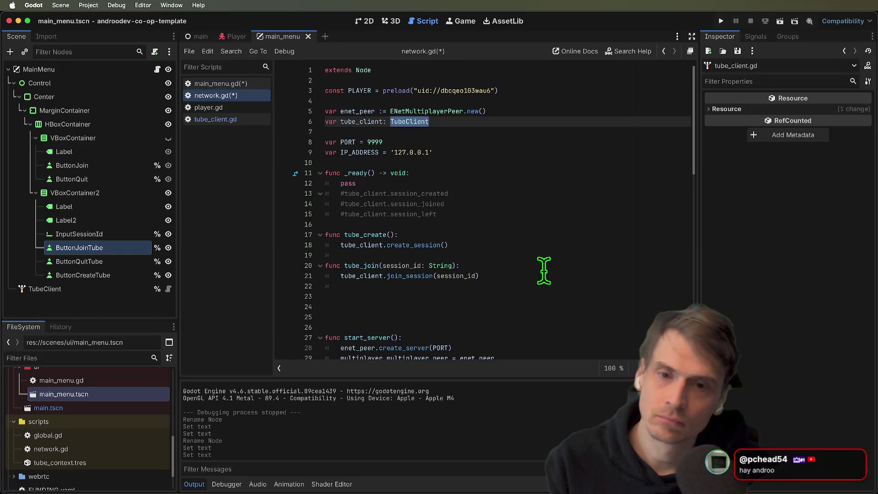
left_click(421, 121, "super")
Read through tube_client.gd's signals and session states.
scroll(603, 206, "down", 9)
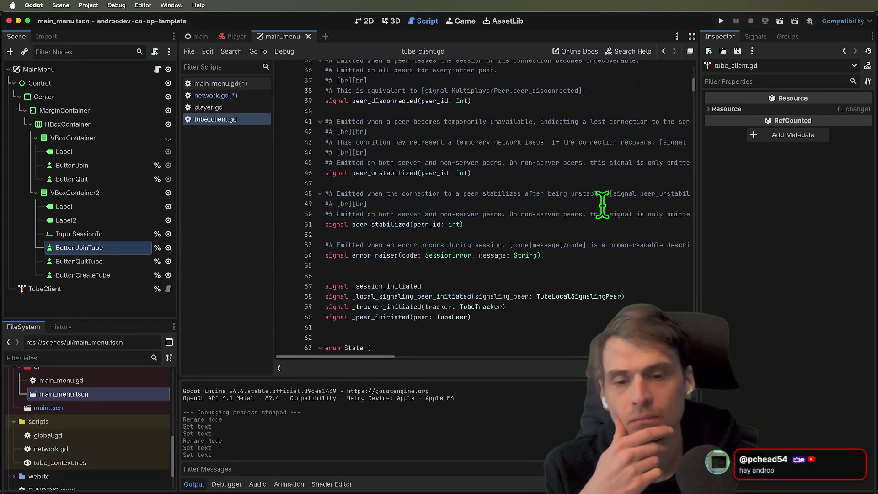
scroll(603, 205, "up", 7)
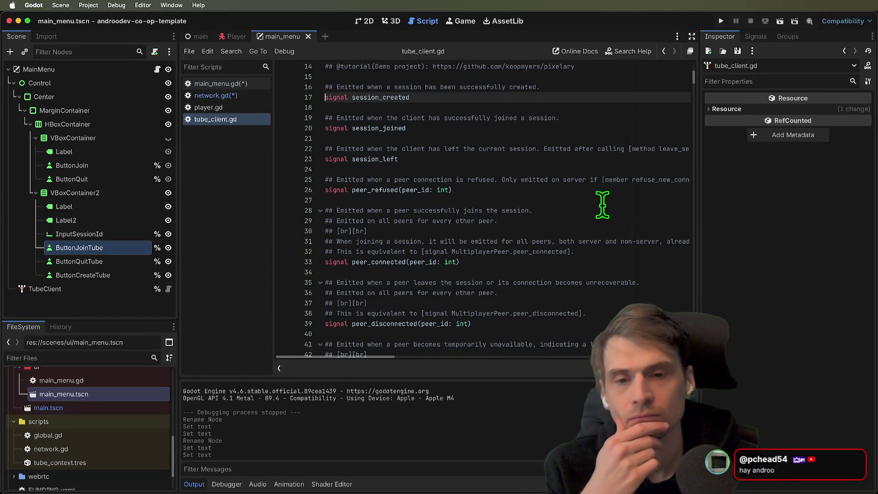
double_click(387, 261)
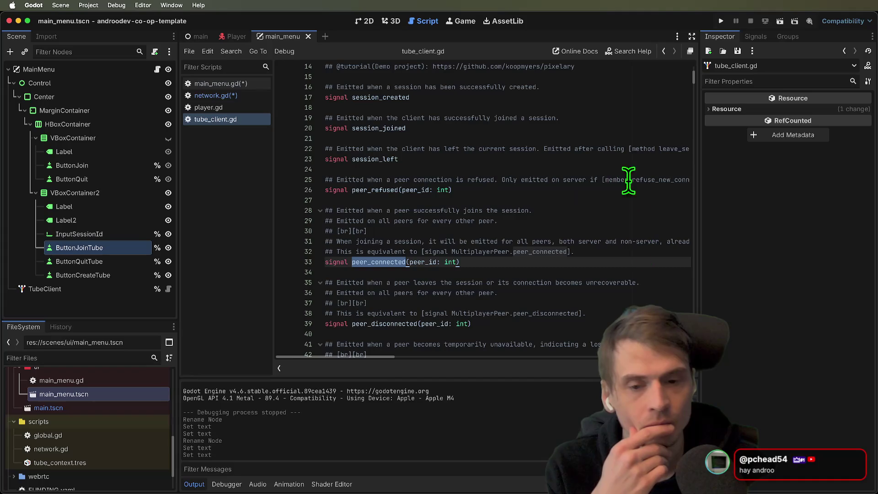
scroll(615, 290, "down", 4)
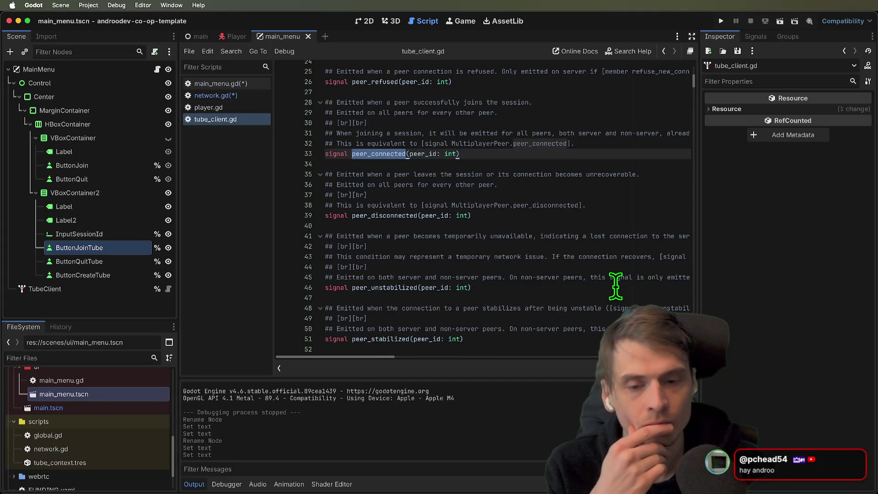
scroll(613, 283, "down", 1)
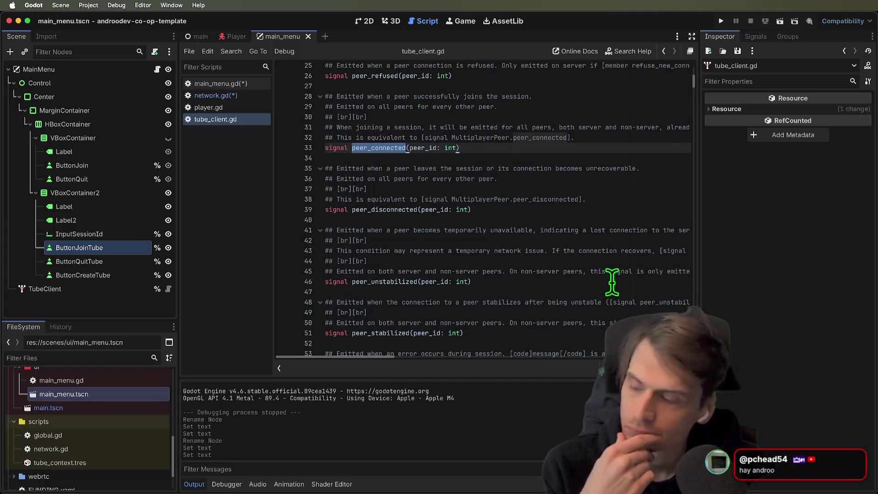
scroll(613, 282, "down", 1)
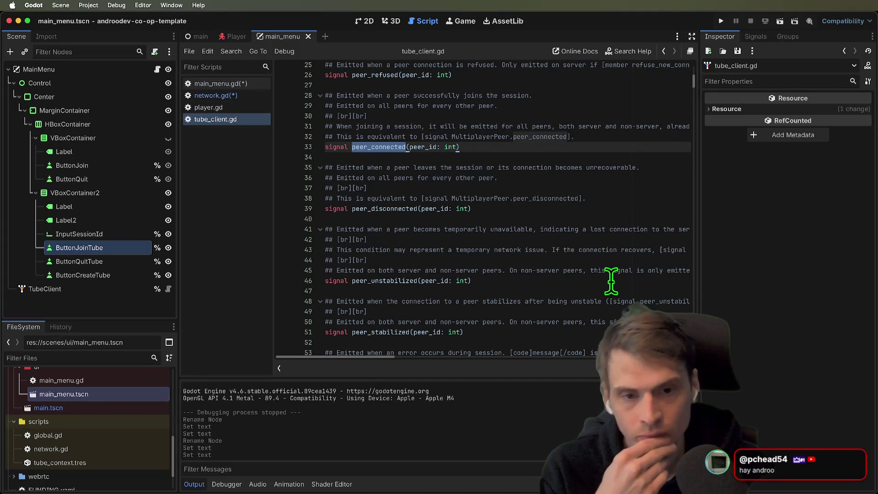
scroll(611, 282, "down", 5)
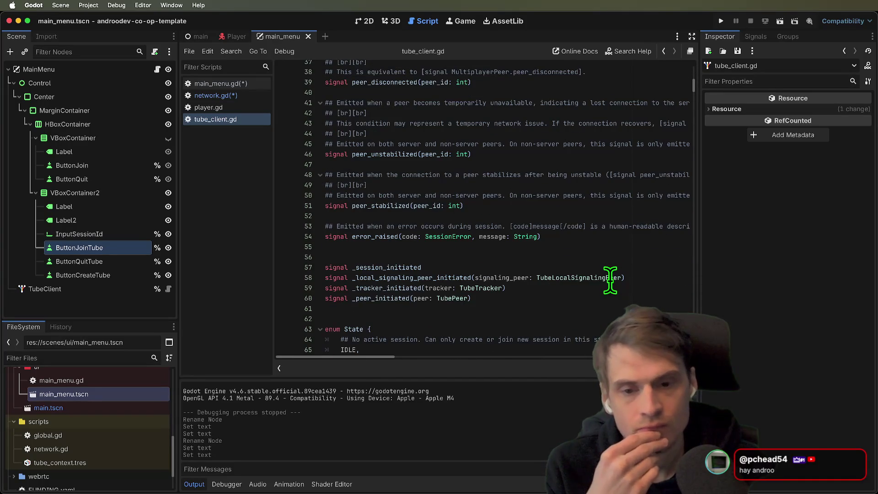
scroll(610, 280, "down", 2)
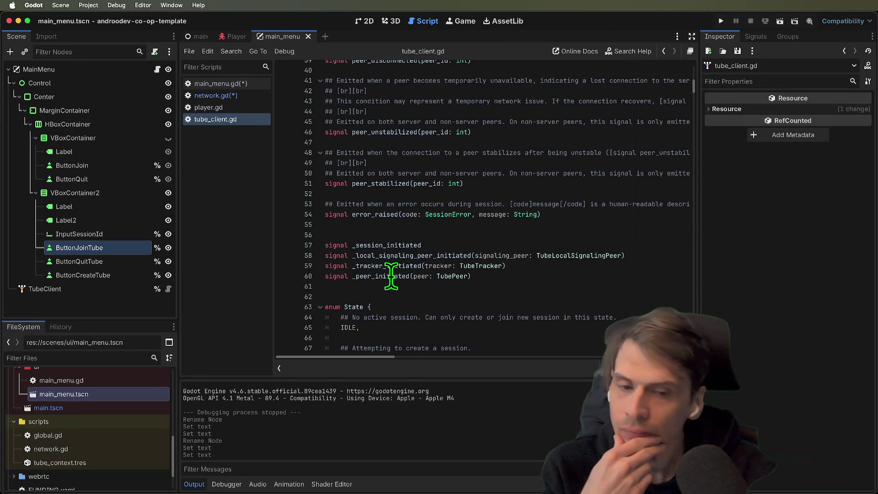
scroll(571, 278, "up", 6)
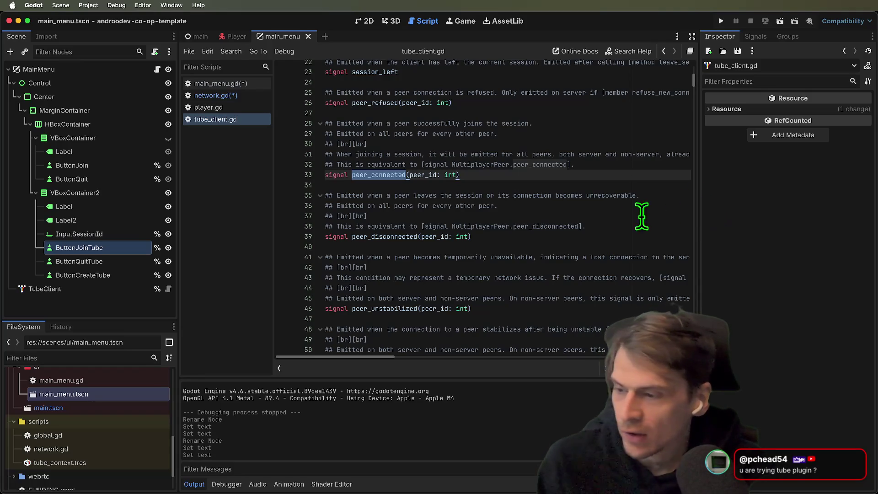
scroll(633, 229, "up", 2)
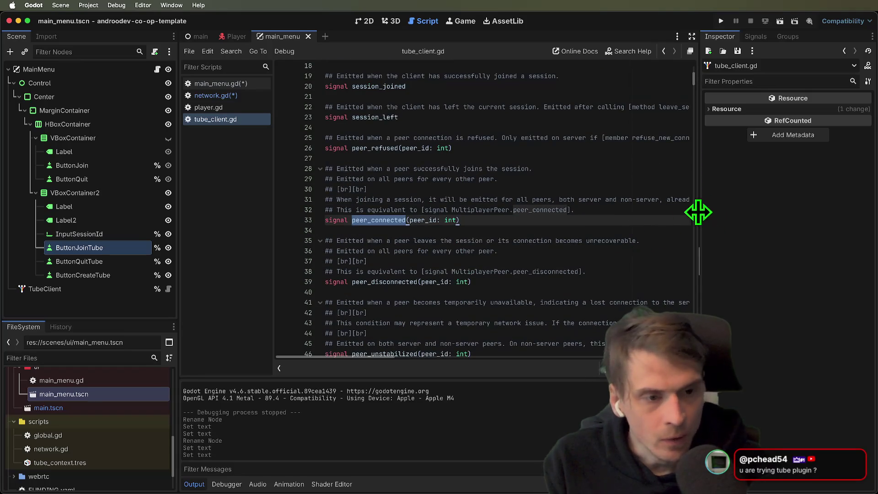
left_click_drag(698, 211, 774, 212)
scroll(600, 238, "up", 1)
scroll(600, 238, "down", 1)
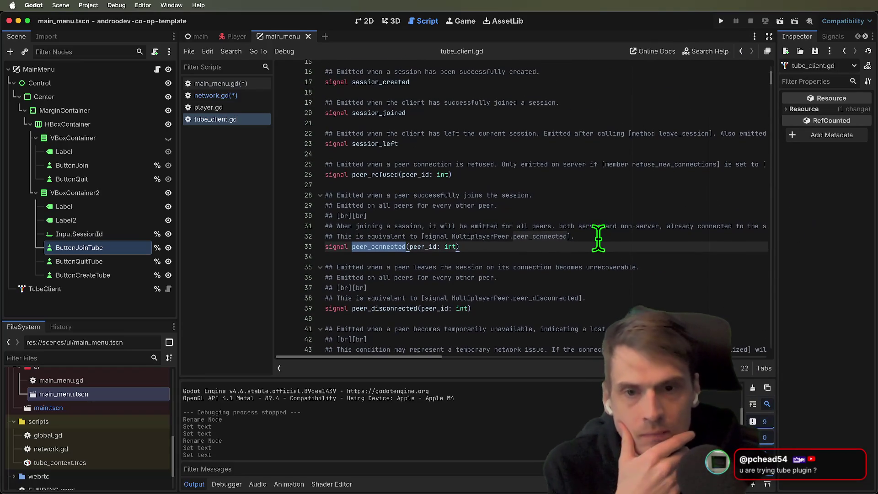
scroll(526, 247, "down", 6)
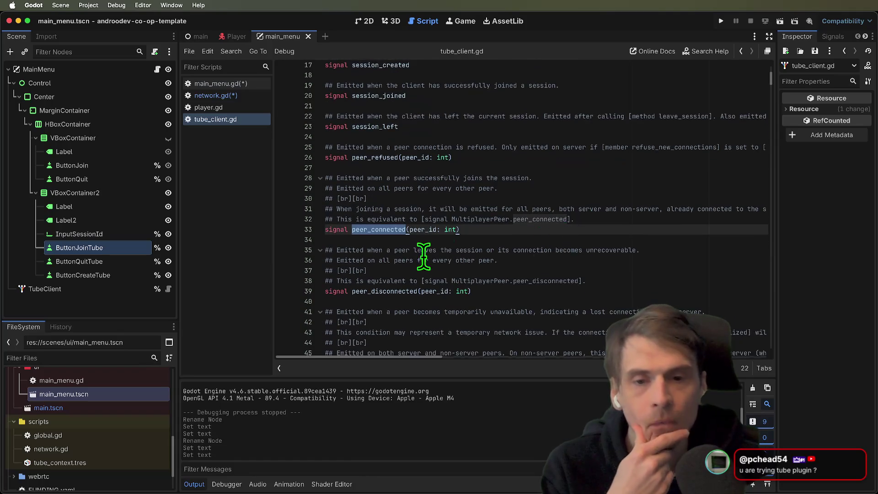
scroll(522, 253, "down", 1)
scroll(522, 254, "up", 2)
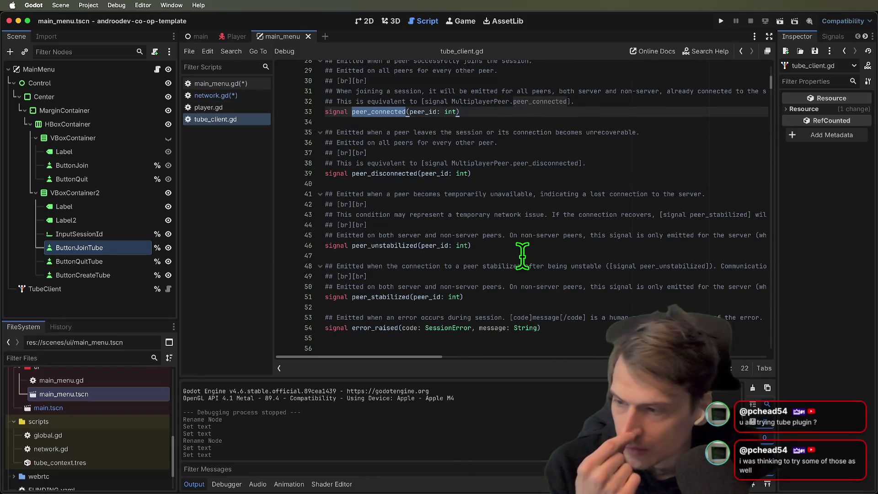
scroll(522, 257, "down", 1)
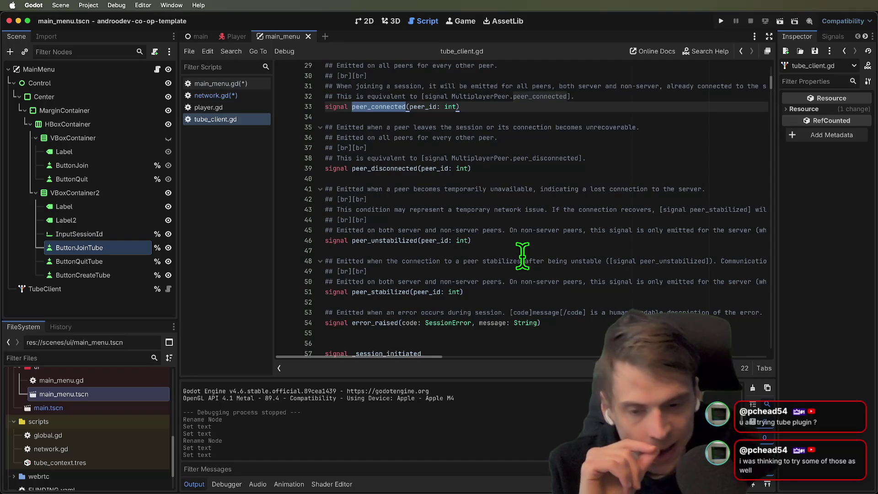
scroll(523, 256, "up", 7)
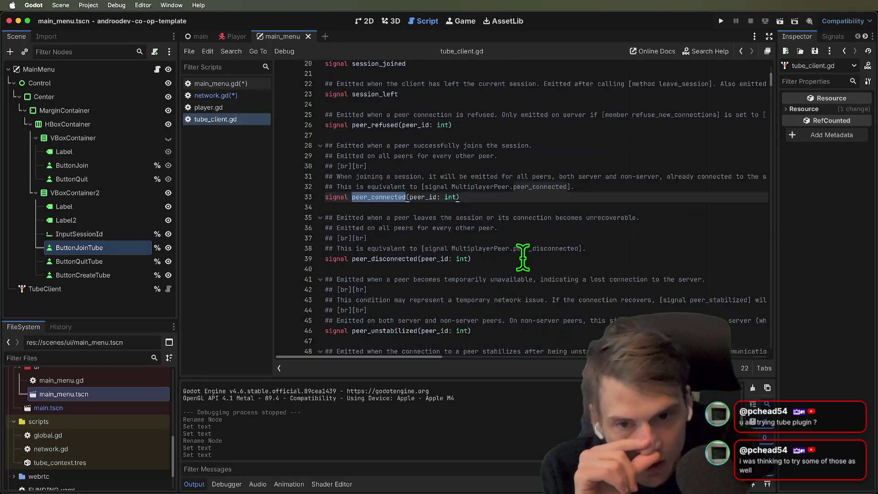
scroll(523, 258, "up", 5)
scroll(523, 259, "down", 10)
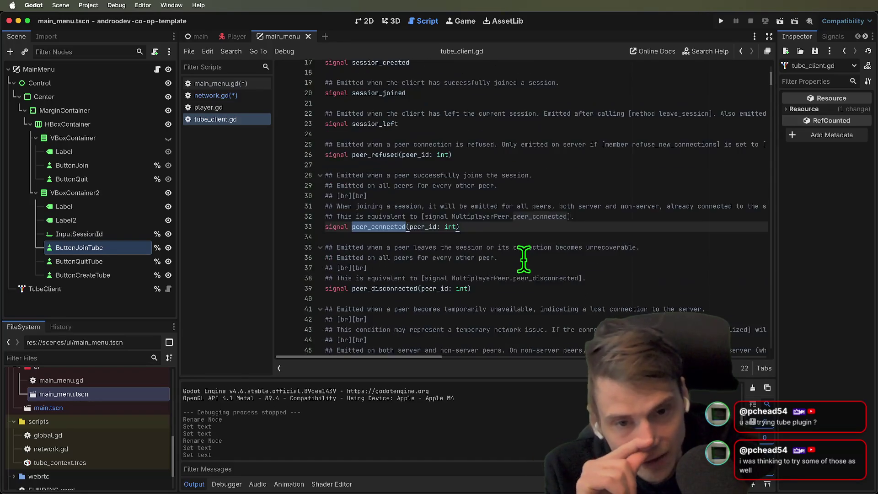
scroll(524, 260, "down", 20)
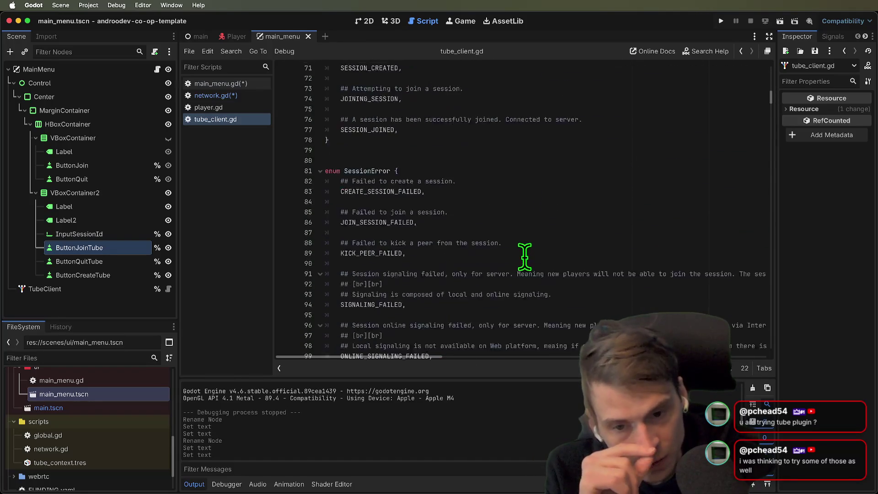
scroll(525, 257, "down", 1)
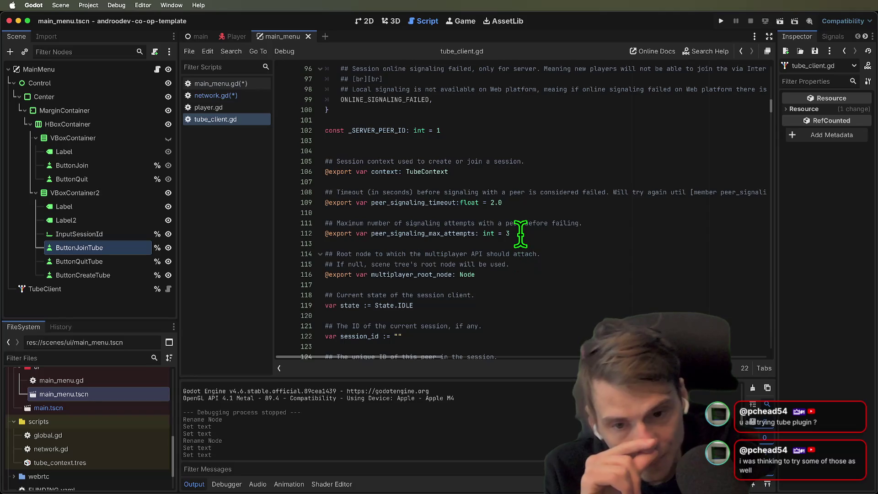
scroll(429, 277, "down", 1)
scroll(428, 276, "down", 2)
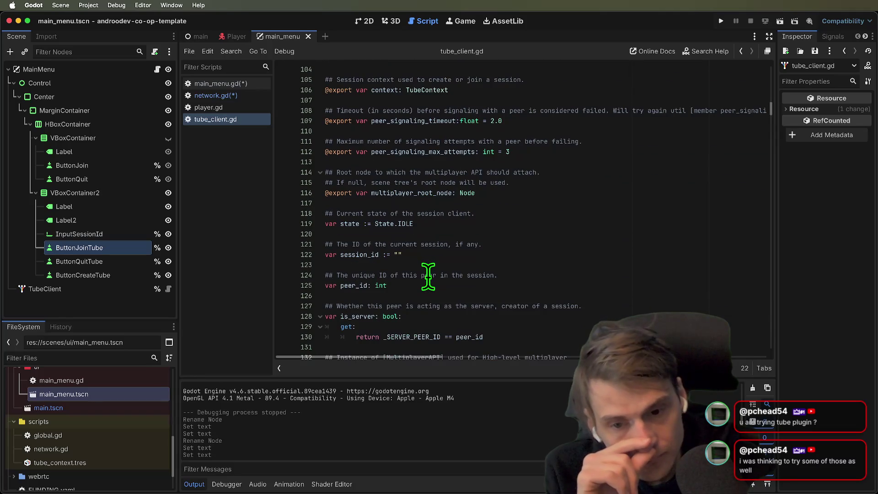
scroll(428, 277, "down", 3)
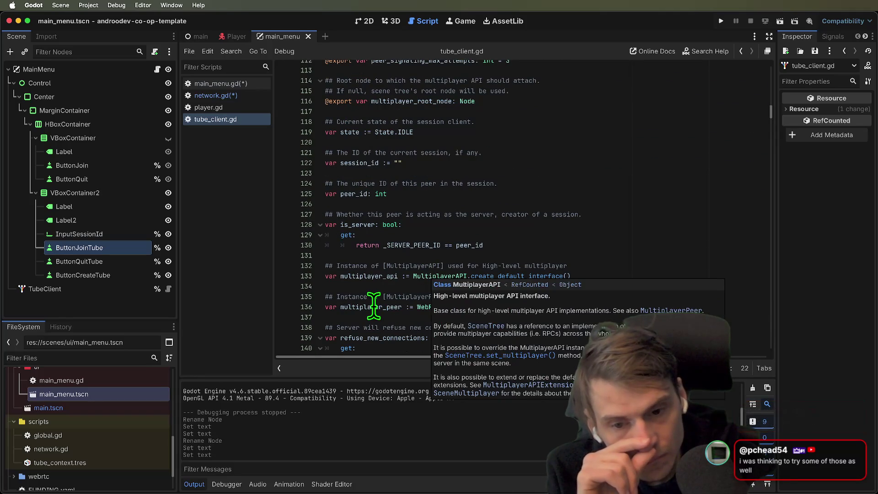
Trace where multiplayer_peer is used in the create_session code.
double_click(374, 307)
scroll(699, 235, "down", 3)
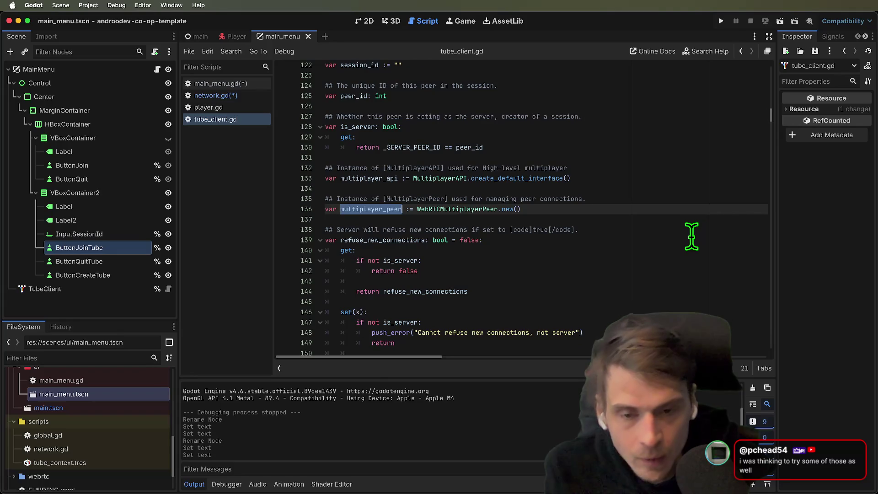
scroll(691, 236, "down", 3)
scroll(690, 237, "down", 20)
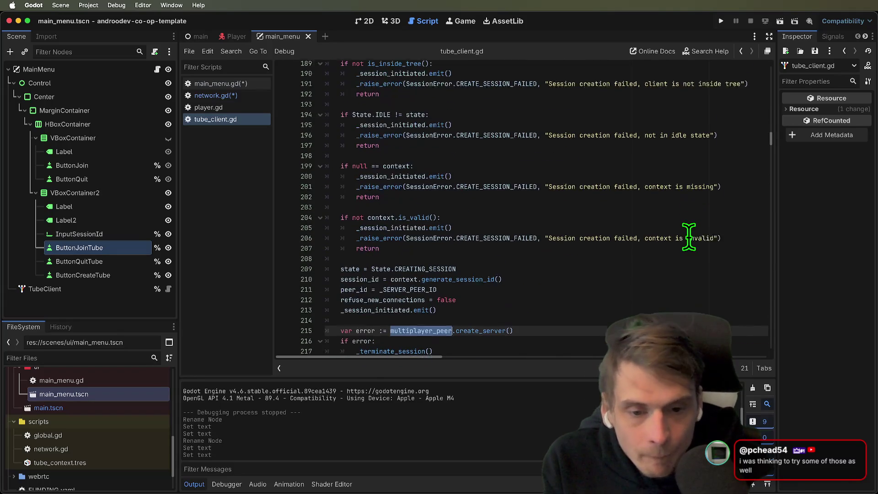
scroll(689, 237, "down", 2)
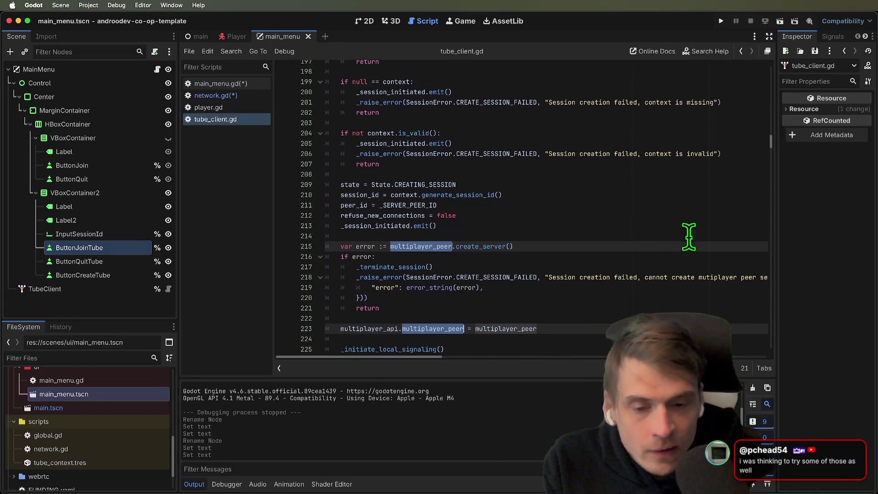
scroll(602, 280, "down", 10)
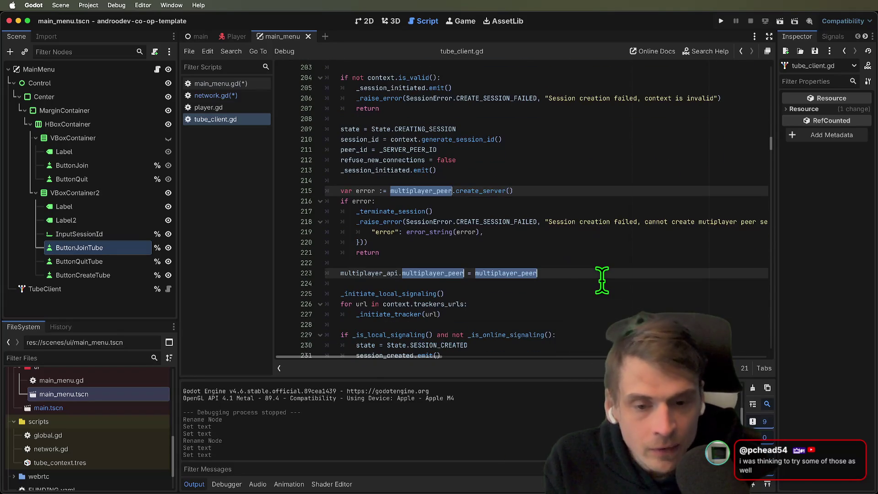
scroll(590, 264, "down", 8)
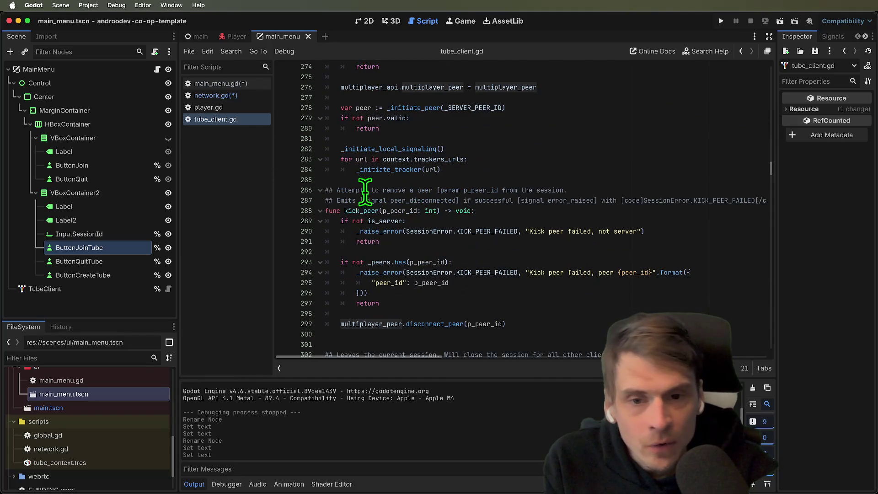
Revisit the peer_connected and peer_disconnected signals, then return to network.gd's tube_join.
key("alt+Left")
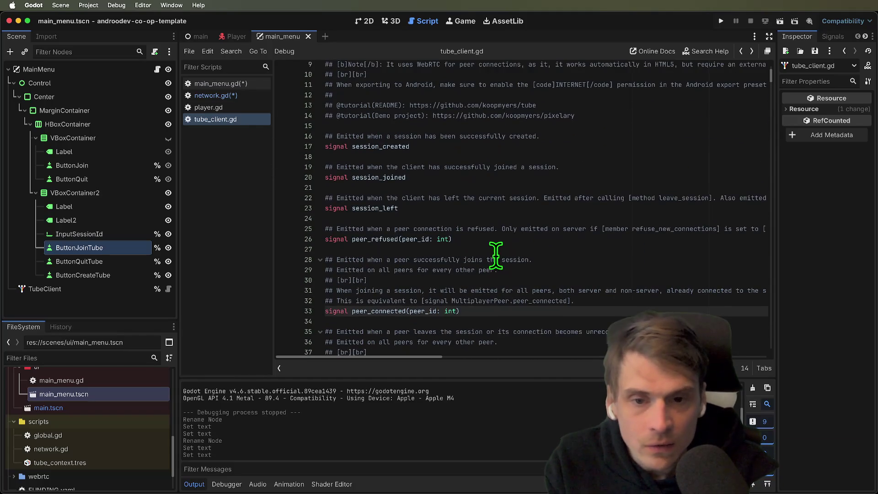
scroll(499, 263, "down", 2)
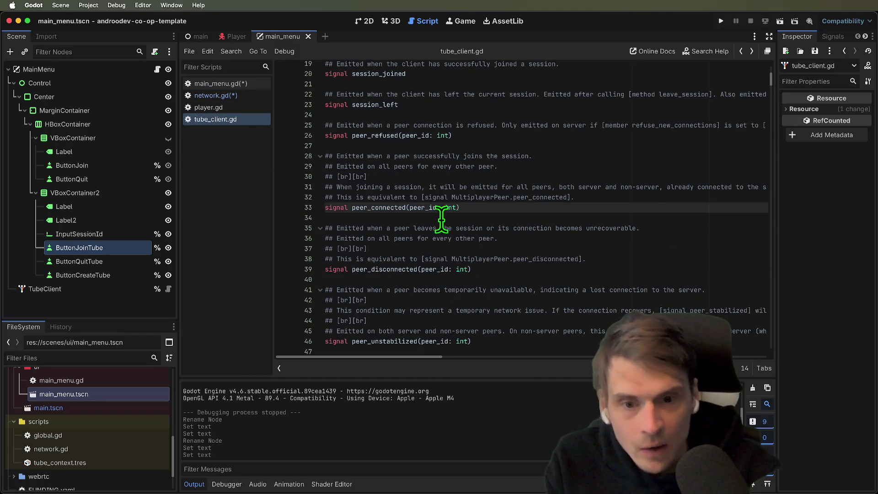
double_click(395, 209)
double_click(387, 269)
scroll(503, 261, "down", 4)
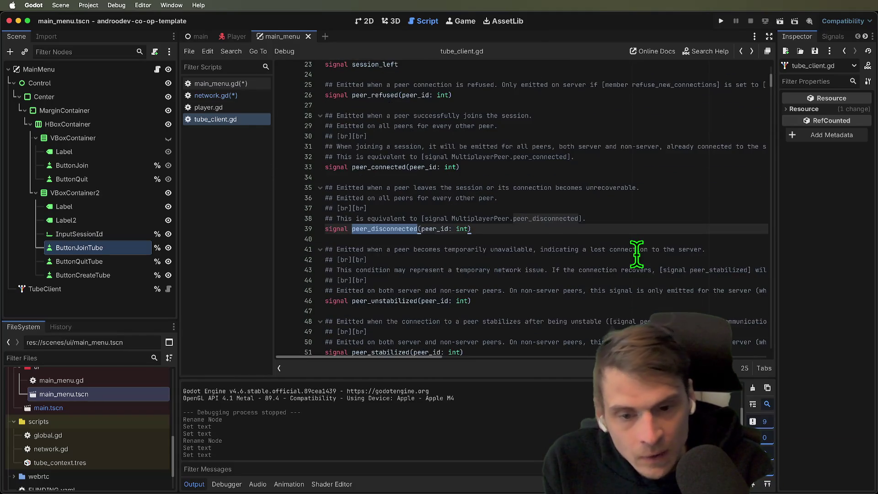
scroll(633, 252, "down", 1)
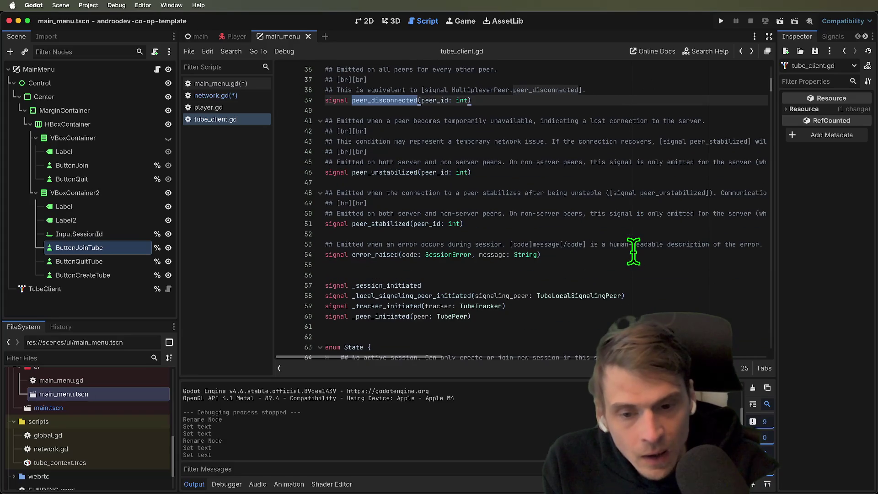
scroll(634, 249, "up", 8)
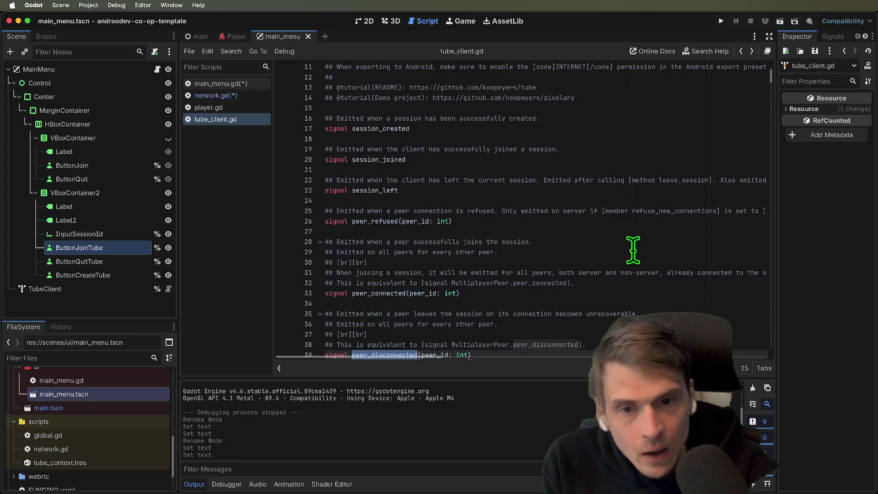
left_click(193, 95)
left_click(539, 277)
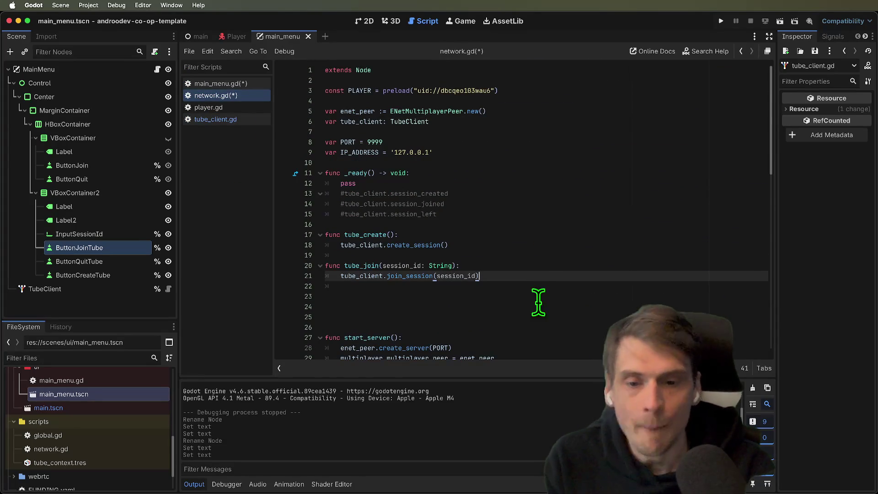
Add a tube_client.peer_connected line at the start of tube_join.
left_click(538, 265)
key("Down")
key("Down")
key("Up")
key("Return")
key("Return")
key("Return")
key("Up")
key("Up")
key("Up")
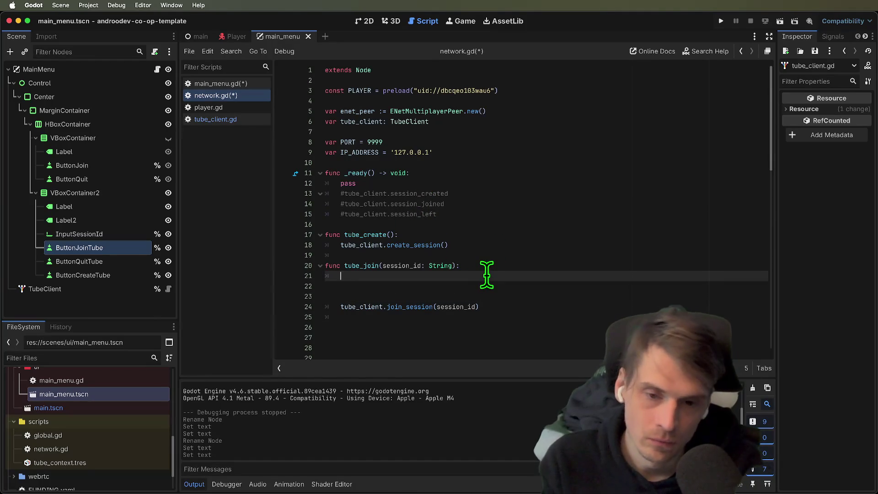
type("tube_client")
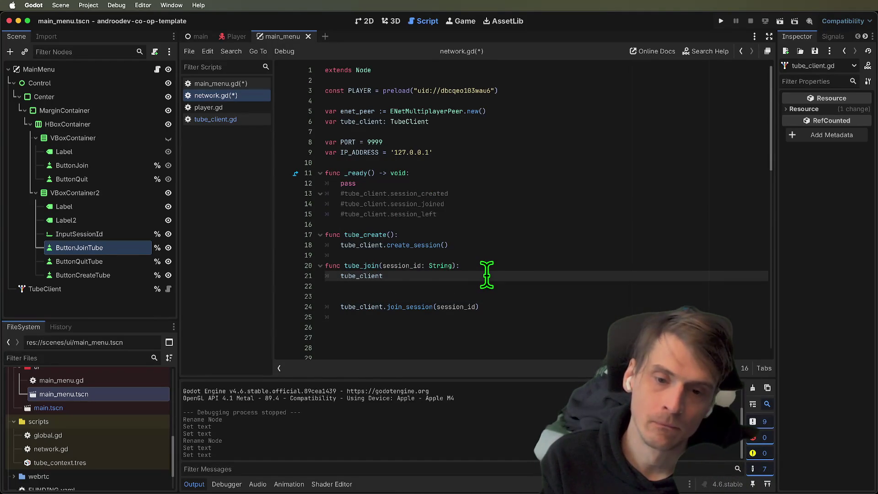
type(".pe")
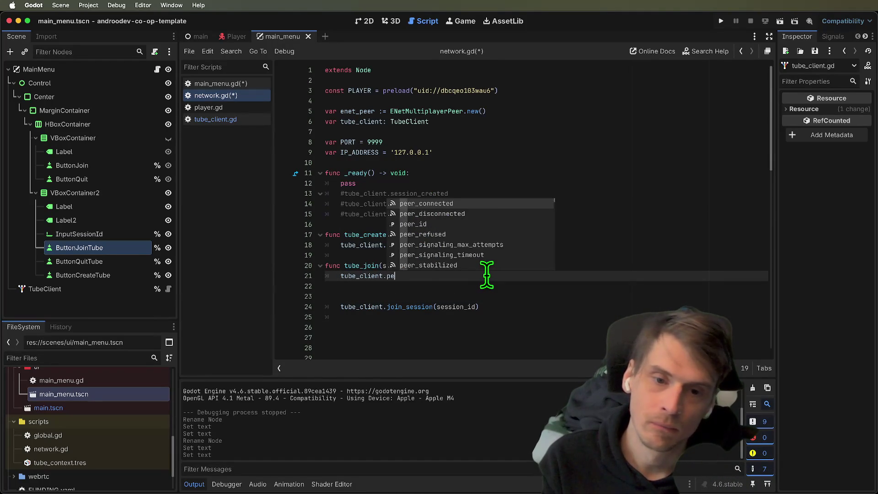
key("Return")
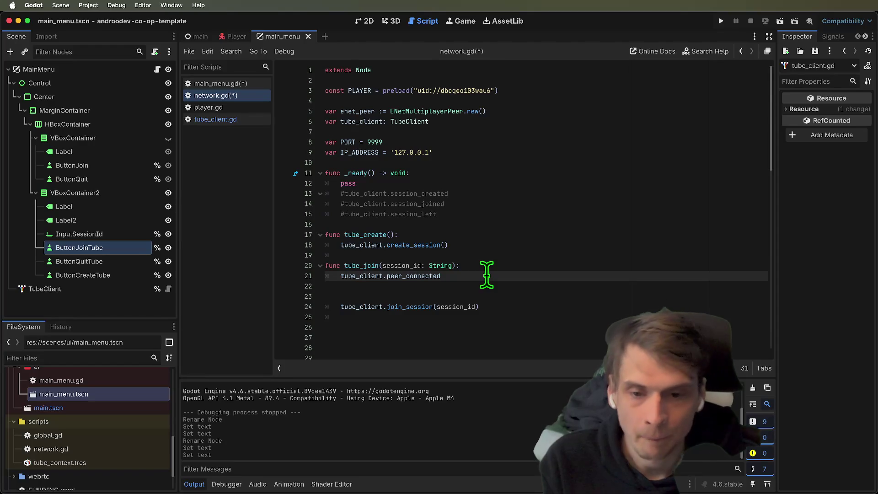
key("Delete")
scroll(490, 274, "down", 1)
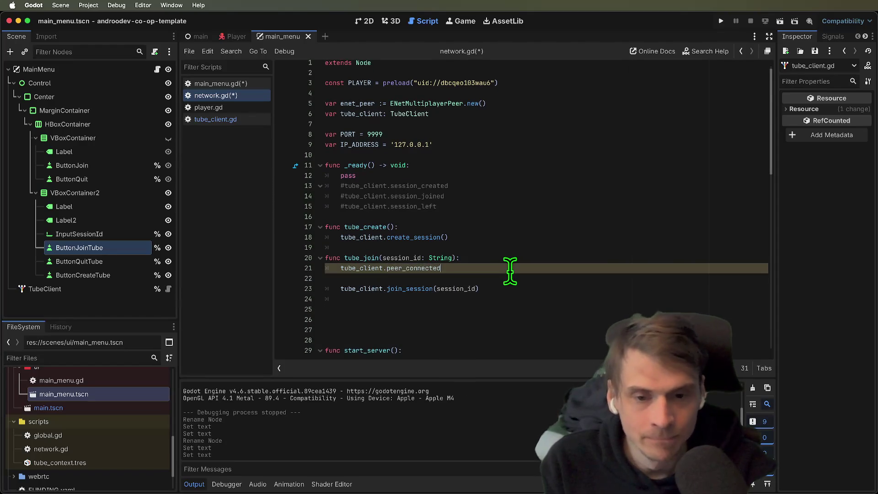
Copy the peer_connected line to the start of tube_create.
key("ctrl+c")
left_click(554, 238)
key("Return")
key("ctrl+v")
key("BackSpace")
scroll(562, 235, "down", 5)
Paste start_server's two connect lines into tube_create, rename them to tube_client, and remove the blank line.
left_click_drag(484, 241, 494, 252)
scroll(526, 192, "up", 3)
key("ctrl+c")
triple_click(510, 167)
key("ctrl+v")
double_click(361, 168)
key("ctrl+d")
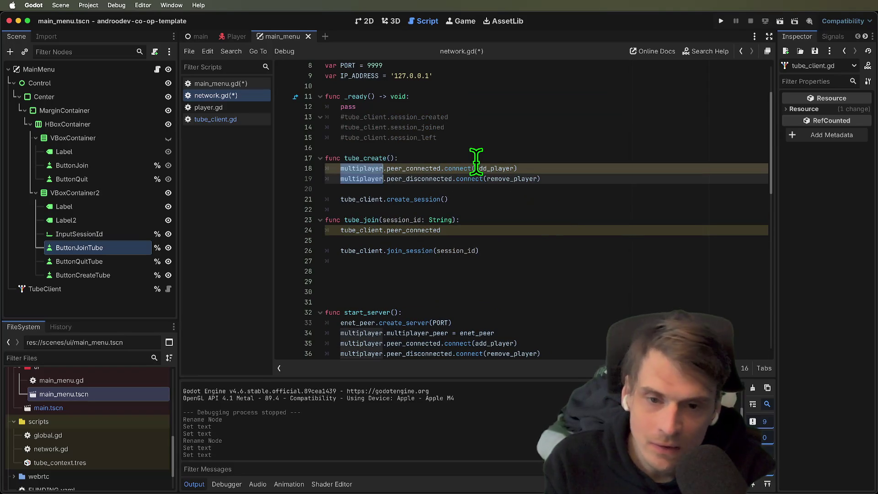
type("tube_client")
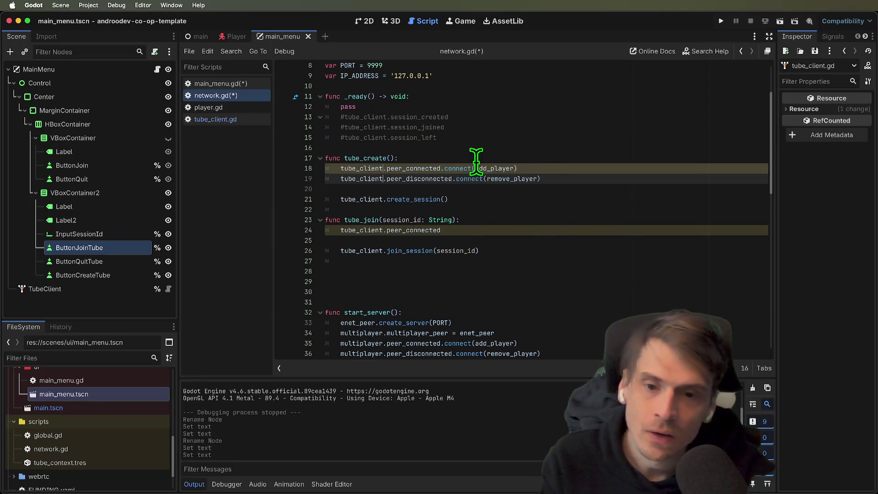
double_click(402, 177)
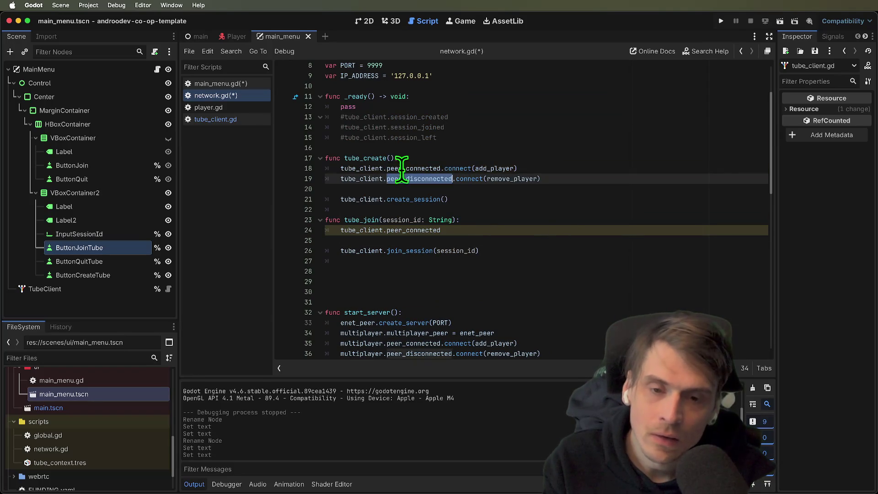
left_click(402, 189)
key("Delete")
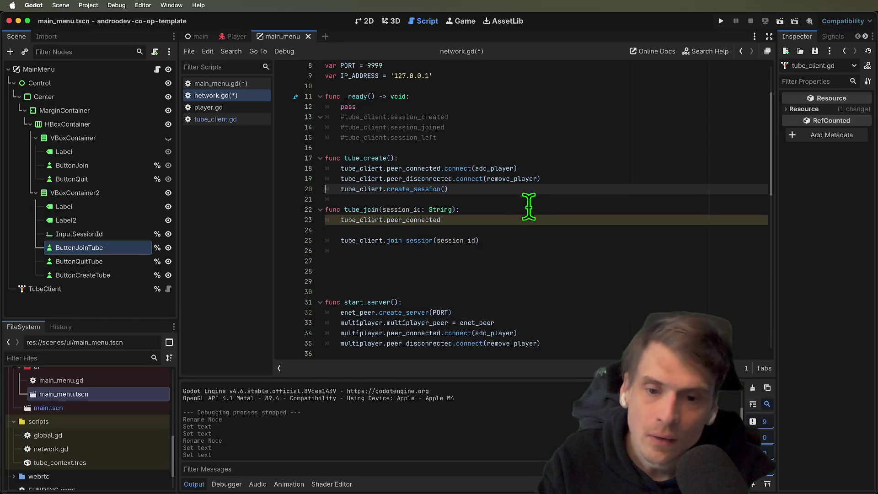
Replace tube_create's connect lines with start_server's multiplayer.peer_connected and peer_disconnected connections.
left_click(549, 257)
scroll(549, 256, "down", 1)
double_click(374, 315)
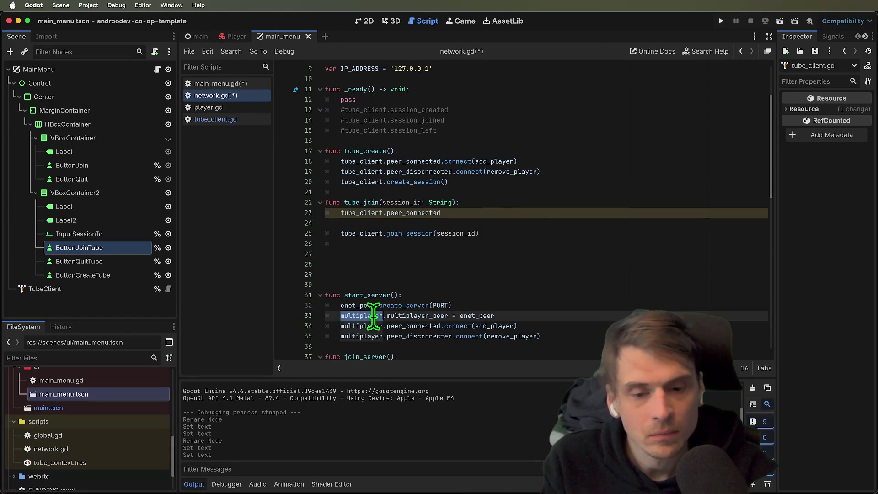
double_click(365, 326)
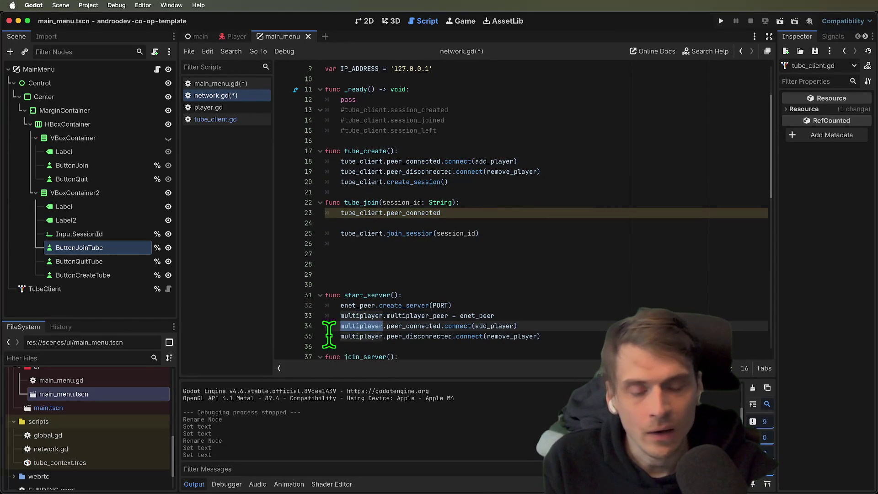
left_click_drag(541, 336, 296, 331)
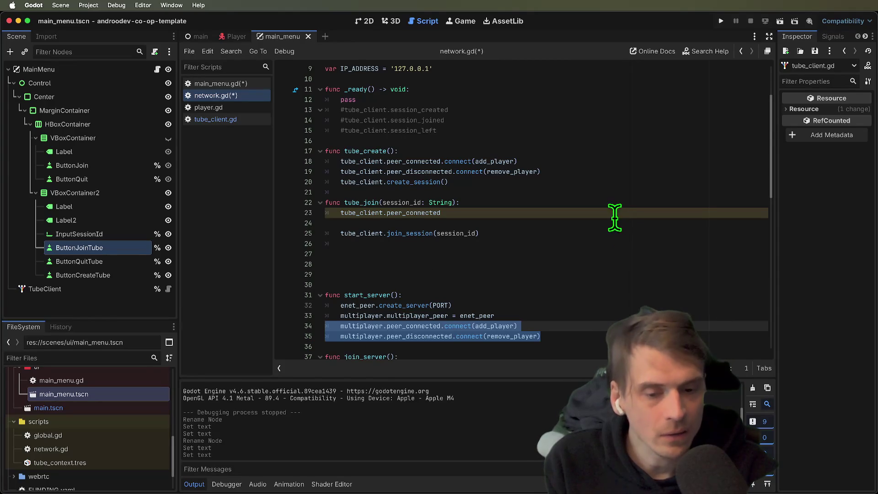
left_click_drag(617, 176, 623, 162)
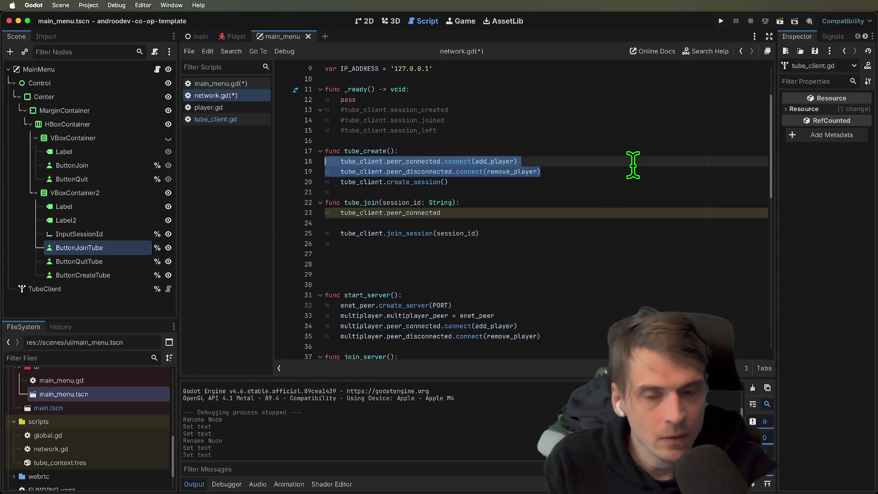
key("super+v")
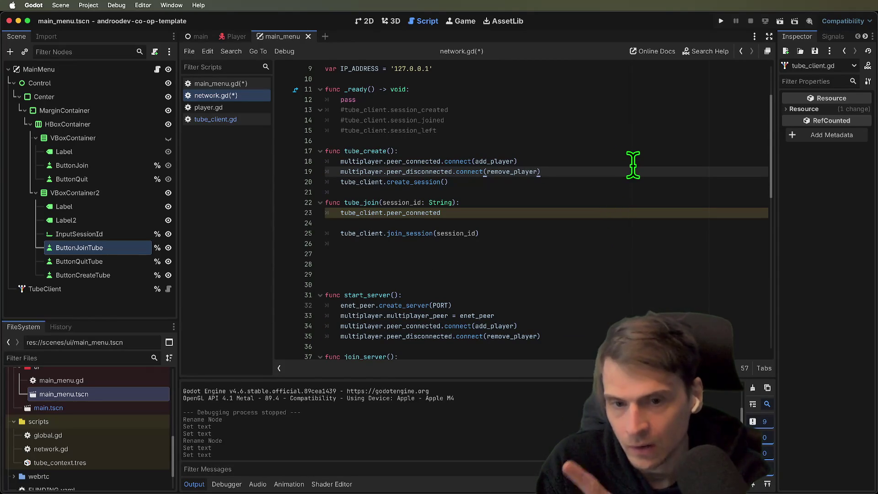
key("super+z")
key("super+v")
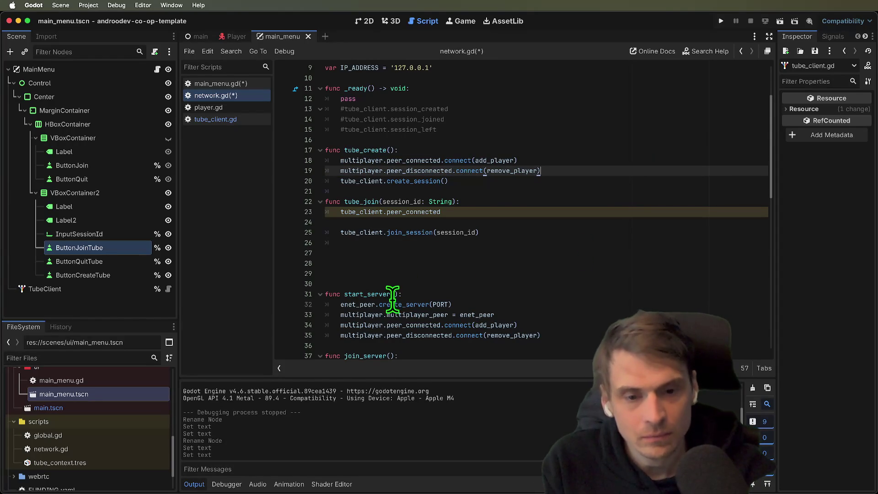
Replace tube_join's placeholder line with join_server's three signal connections and delete the blank line.
scroll(393, 295, "down", 3)
double_click(338, 309)
mouse_move(339, 310)
left_mouse_down()
mouse_move(345, 285)
mouse_move(551, 314)
left_mouse_up()
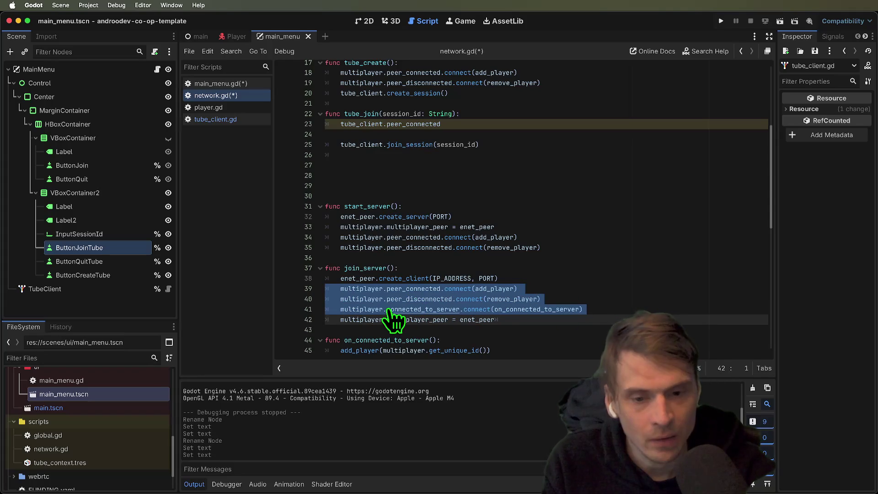
scroll(623, 246, "up", 2)
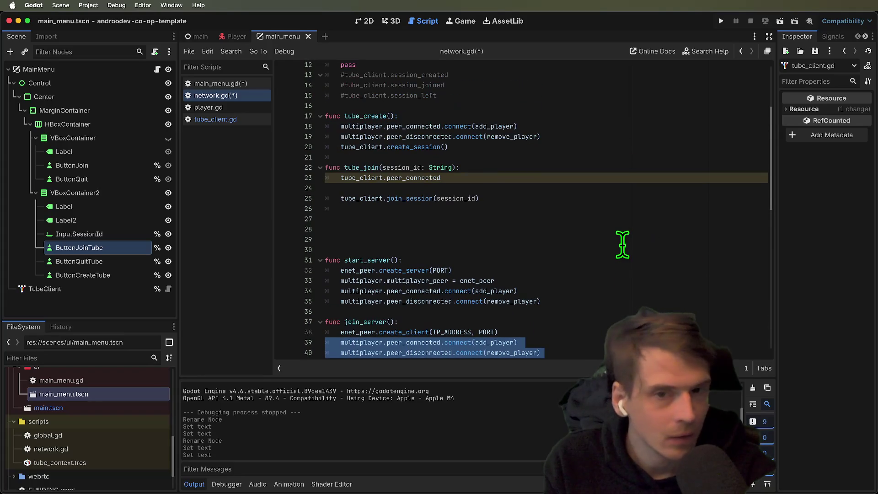
triple_click(594, 179)
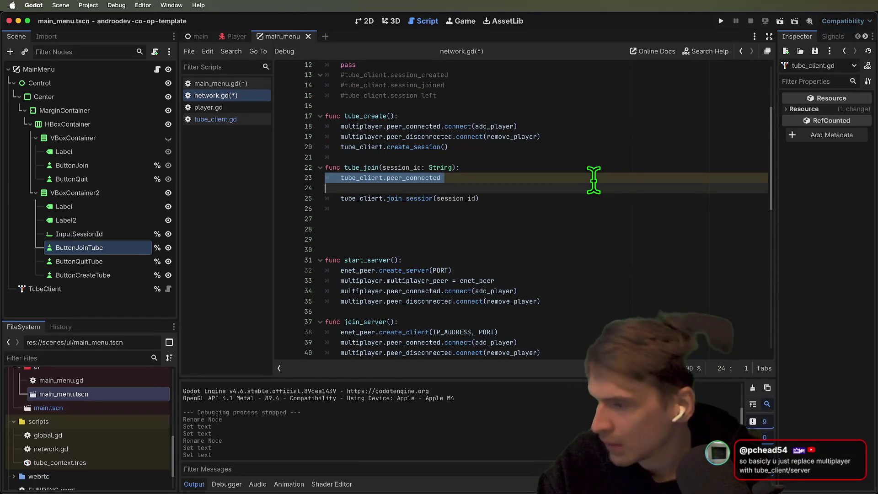
key("ctrl+v")
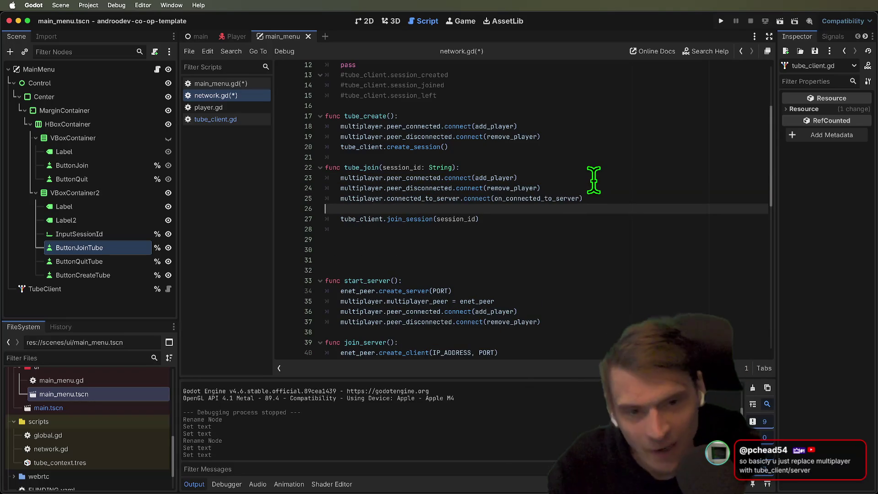
key("Delete")
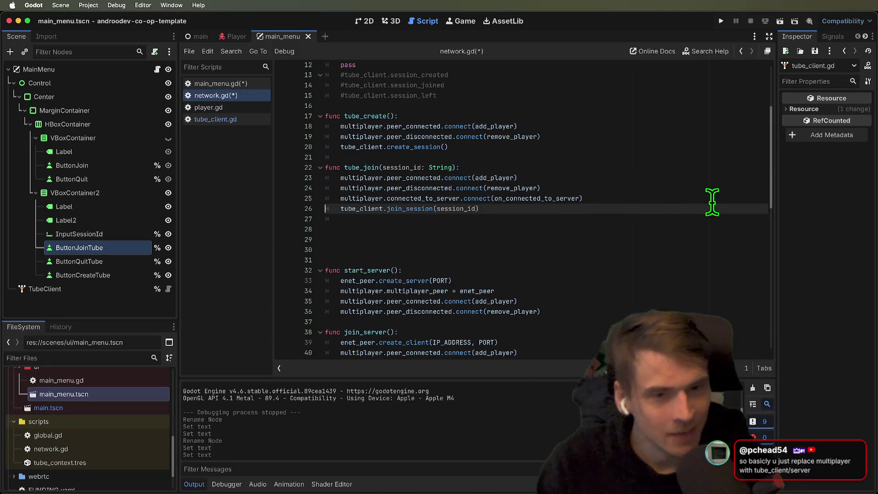
key("Down")
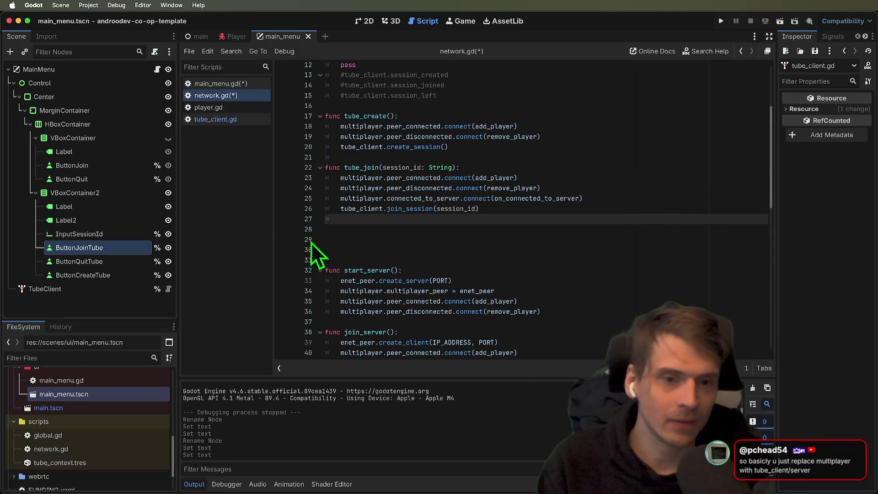
Trace on_connected_to_server to add_player and select its peer_id == 1 check.
left_click(558, 130)
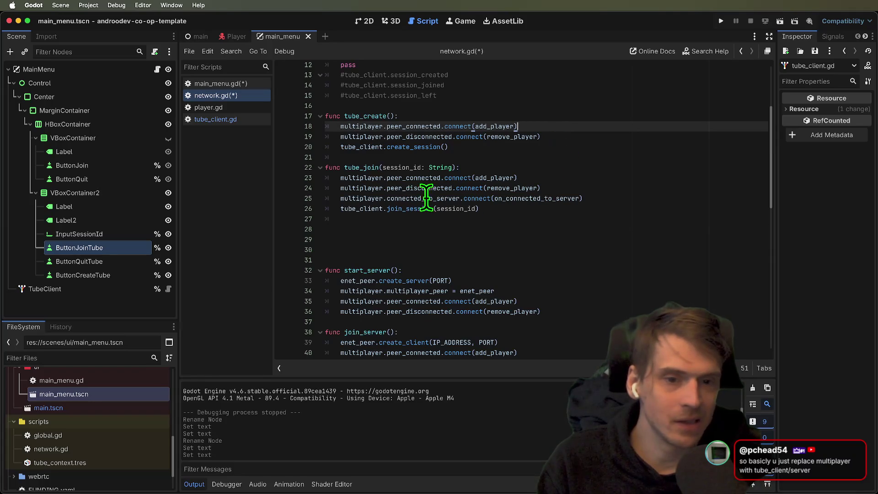
double_click(549, 198)
scroll(549, 202, "down", 4)
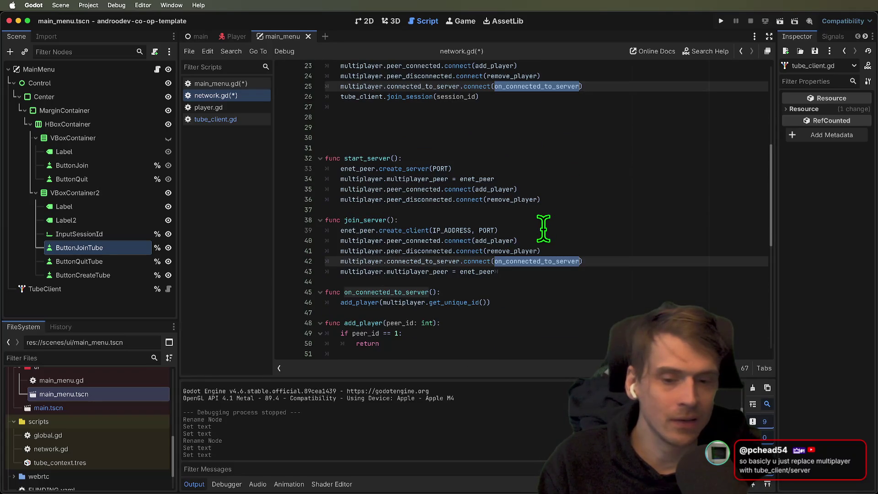
triple_click(518, 301)
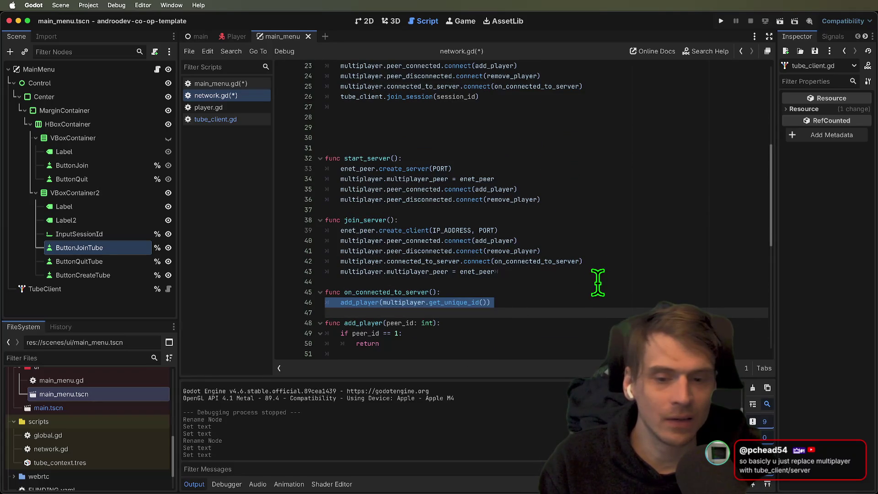
scroll(616, 250, "down", 4)
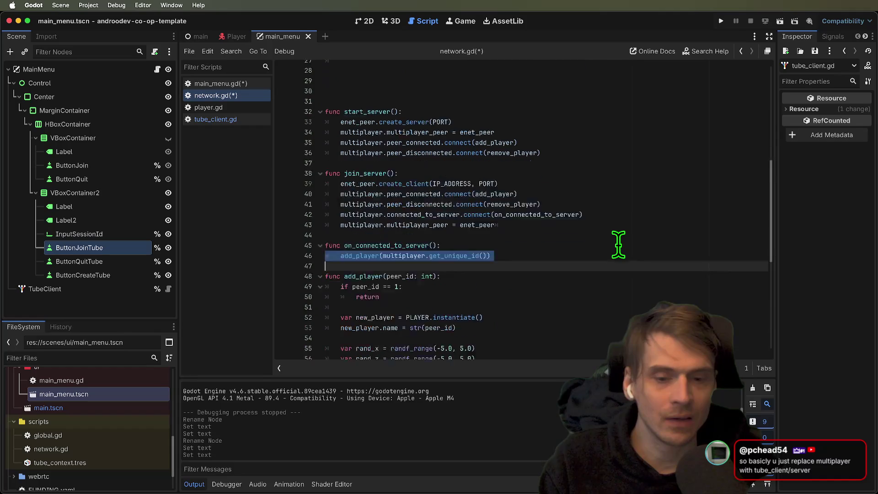
scroll(615, 247, "down", 1)
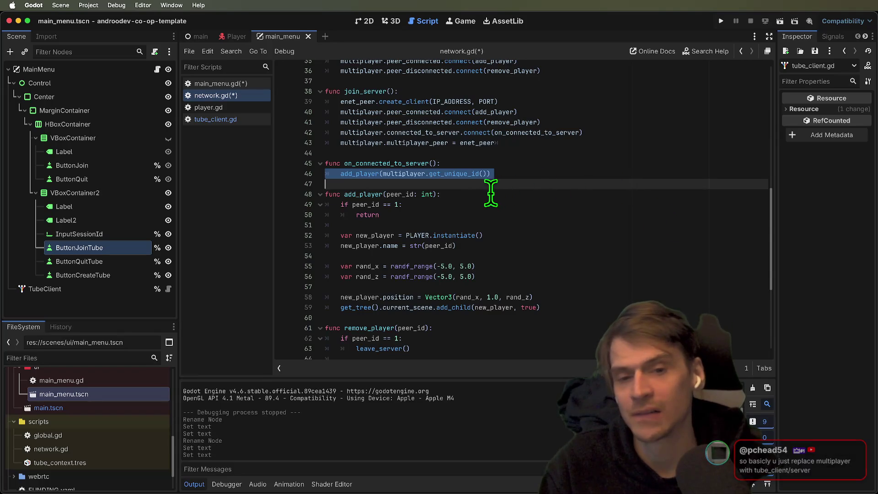
left_click_drag(403, 204, 317, 211)
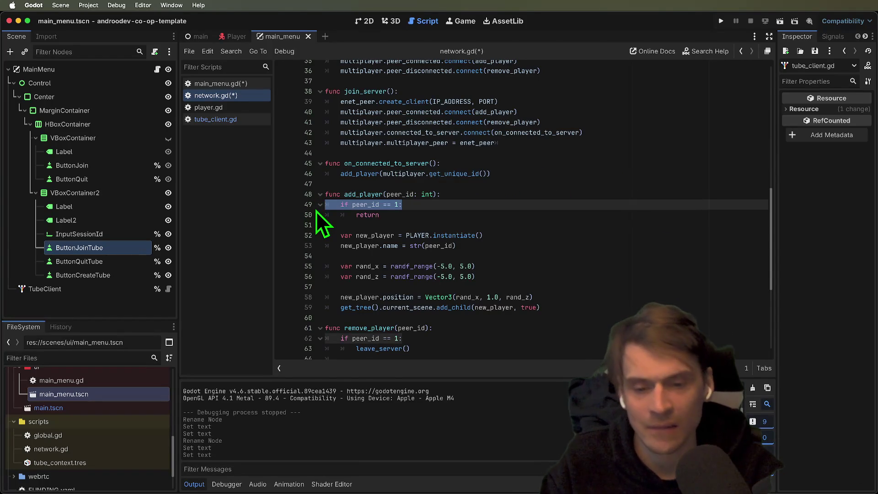
Comment out add_player's peer_id == 1 check and add add_player(1) to tube_create.
key("super+k")
double_click(369, 195)
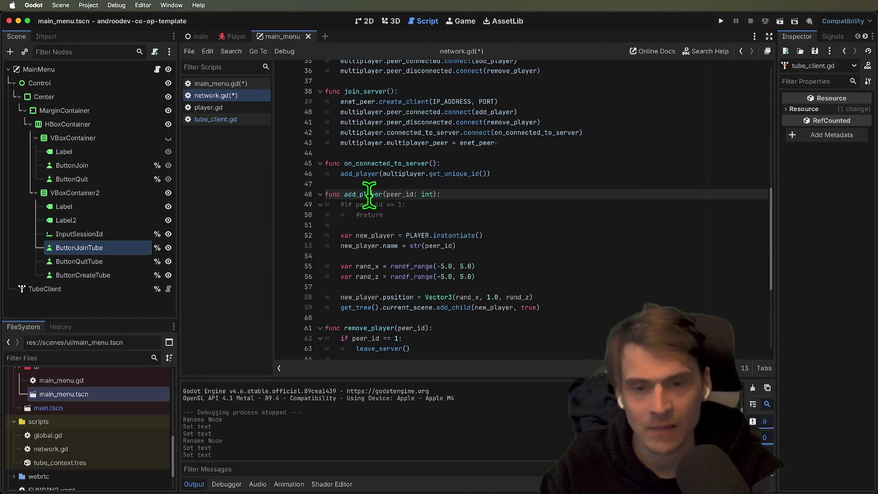
scroll(467, 167, "up", 8)
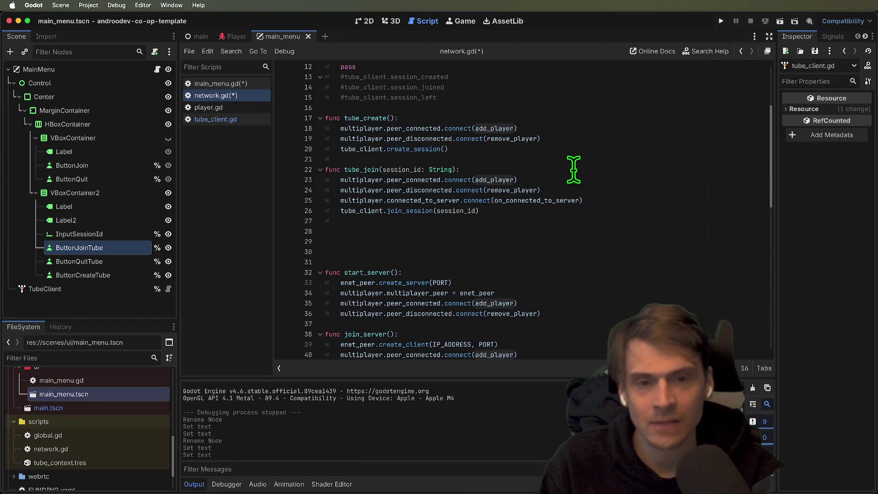
left_click_drag(568, 131, 304, 131)
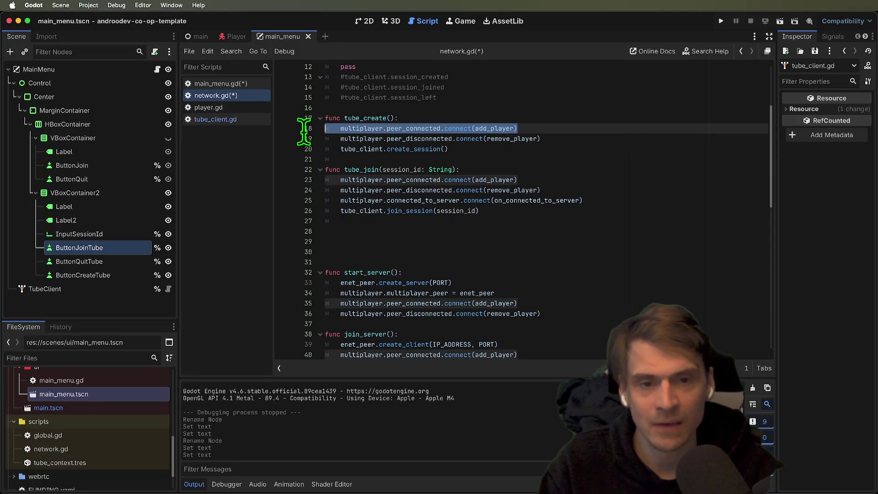
left_click(580, 141)
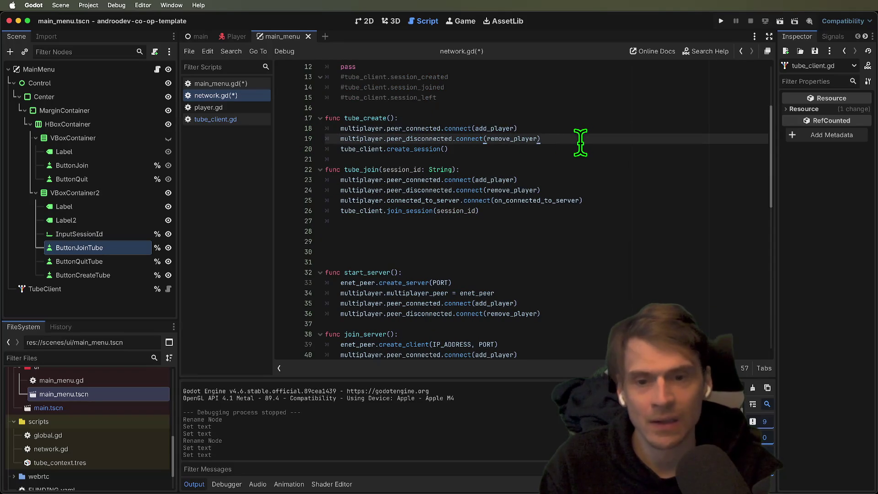
key("Return")
type("add_")
key("Return")
type("1")
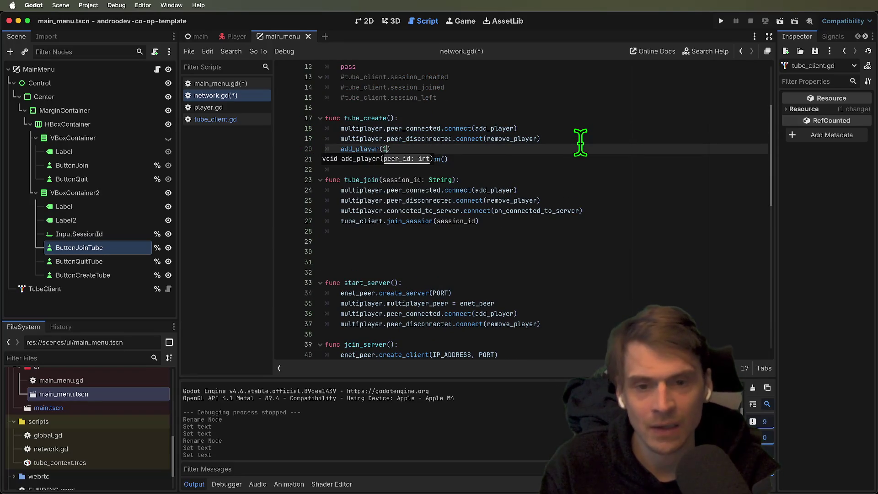
key("Escape")
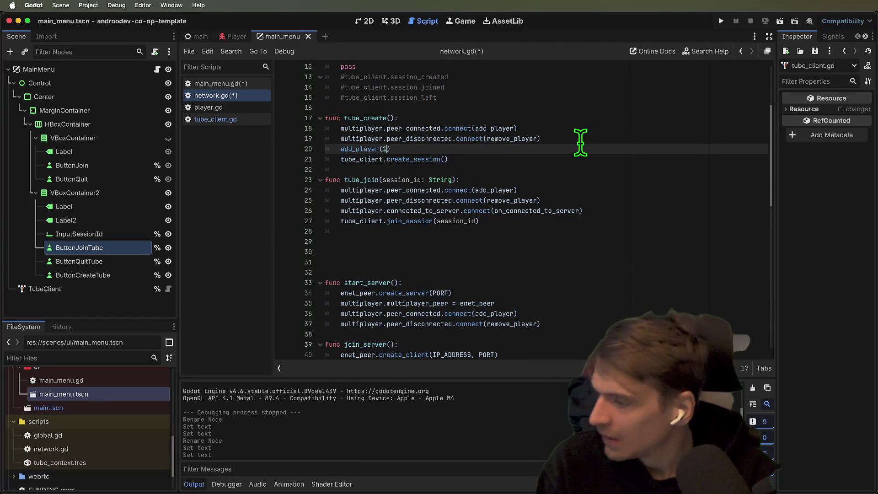
Run the project in debug instances, then close all three game windows.
key("super+b")
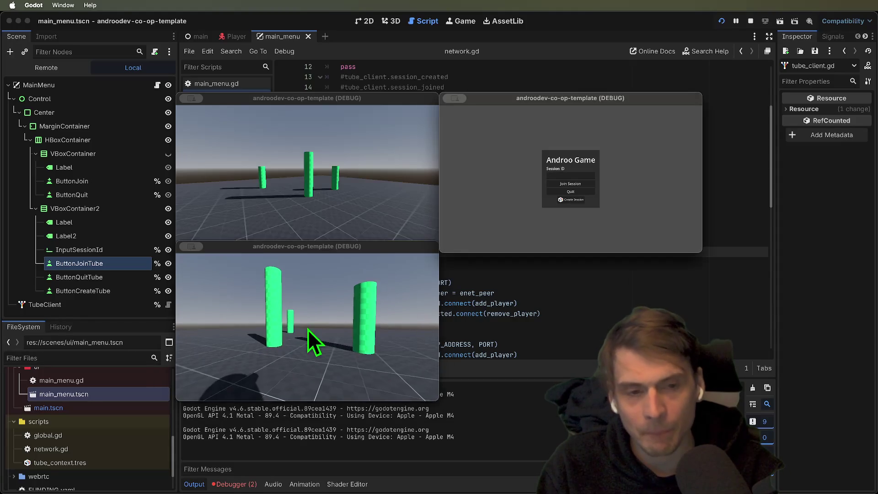
left_click(252, 483)
left_click(377, 196)
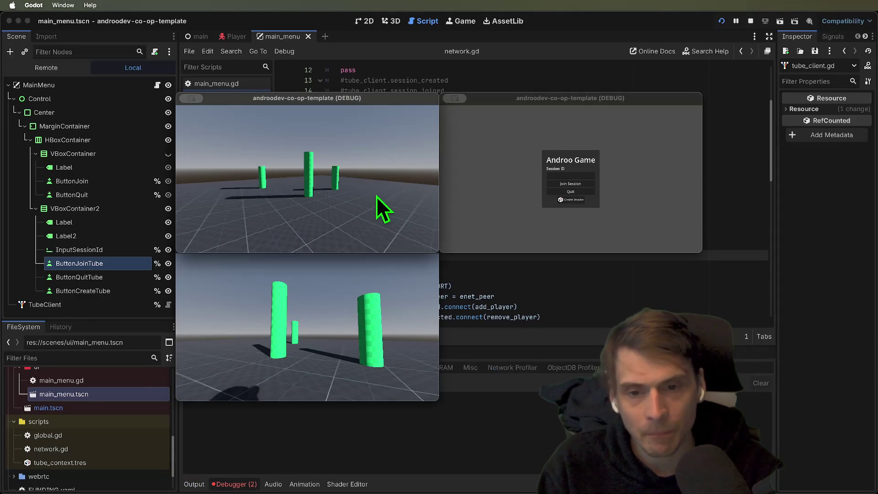
key("super+q")
left_click(385, 271)
key("super+q")
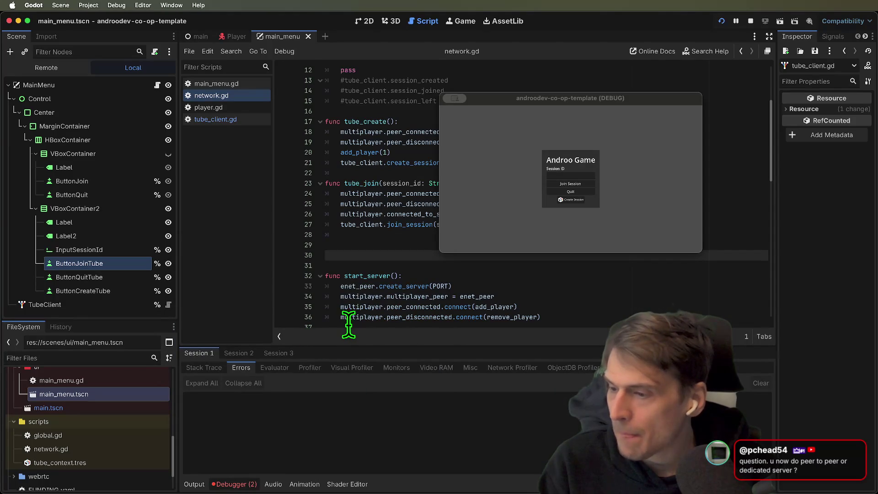
left_click(529, 173)
key("super+q")
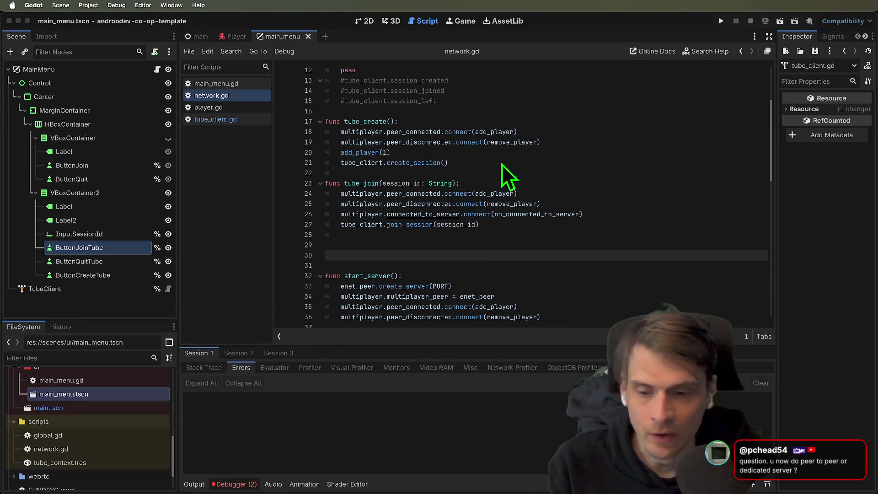
left_click(82, 16)
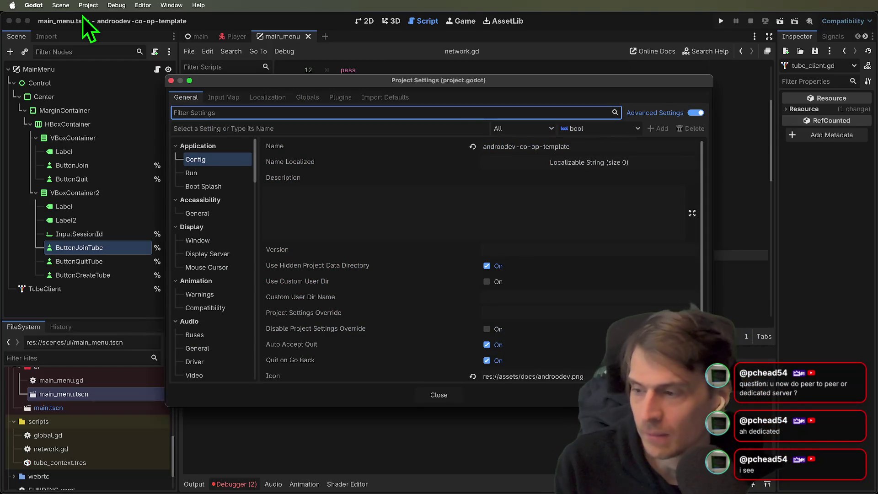
Browse the Project Settings autoload and general pages, reposition and resize the dialog, then close it.
left_click(312, 98)
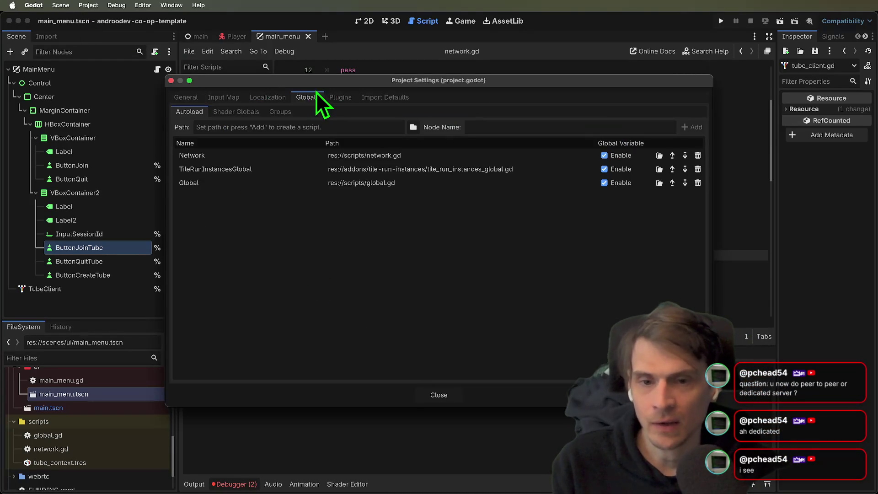
left_click(187, 97)
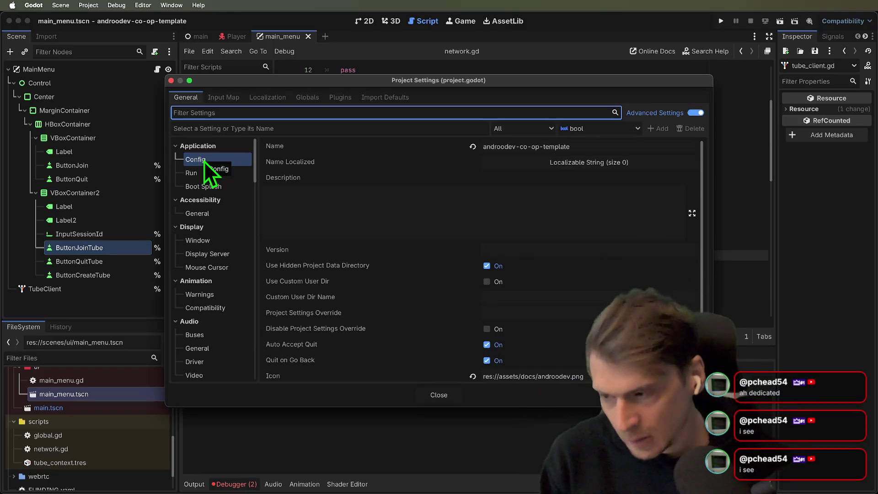
scroll(217, 179, "down", 10)
scroll(216, 180, "up", 10)
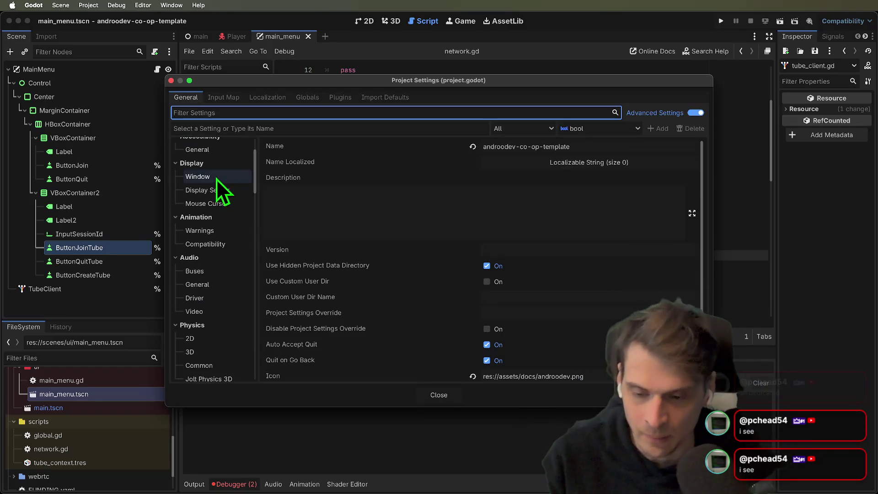
left_click_drag(265, 82, 103, 20)
mouse_move(546, 343)
left_mouse_down()
mouse_move(559, 483)
mouse_move(552, 464)
mouse_move(522, 487)
mouse_move(307, 489)
mouse_move(626, 492)
mouse_move(461, 490)
left_mouse_up()
scroll(73, 420, "down", 10)
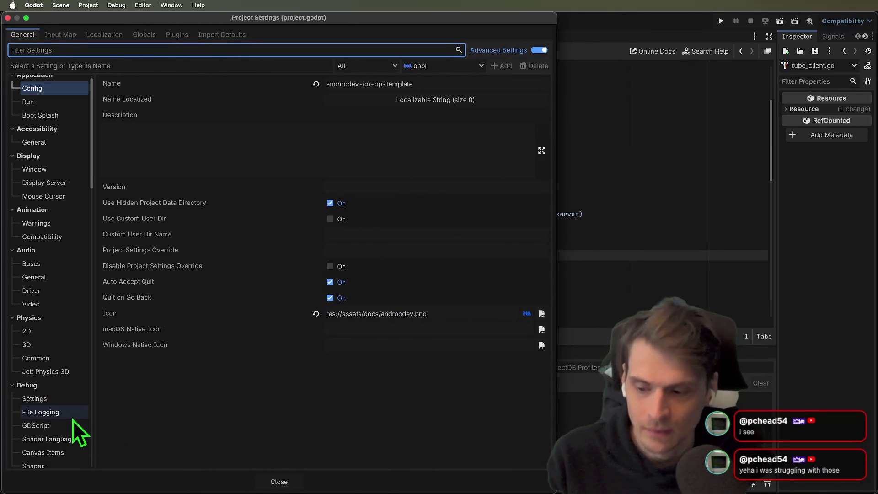
scroll(70, 420, "up", 10)
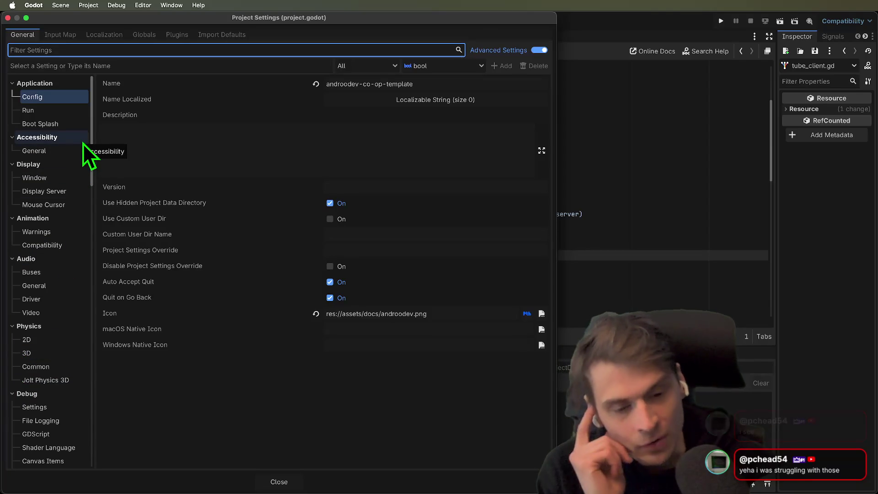
mouse_move(549, 487)
left_mouse_down()
mouse_move(556, 435)
mouse_move(574, 474)
left_mouse_up()
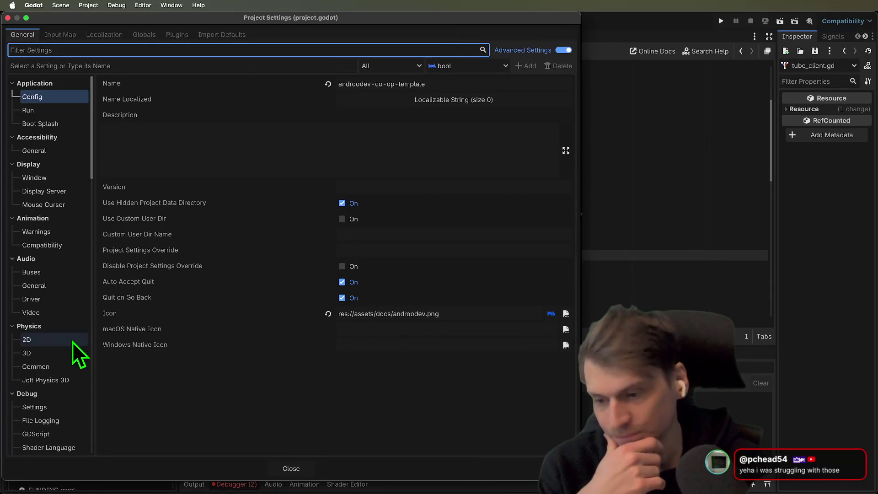
scroll(64, 348, "down", 15)
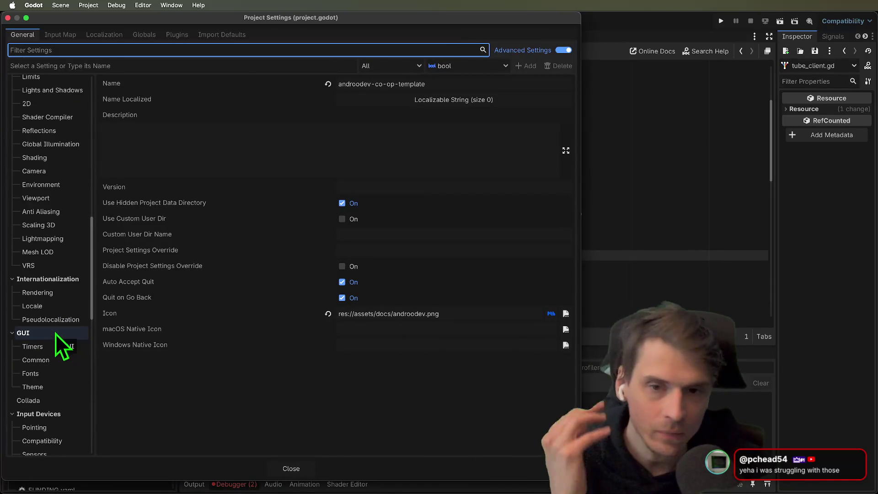
key("Escape")
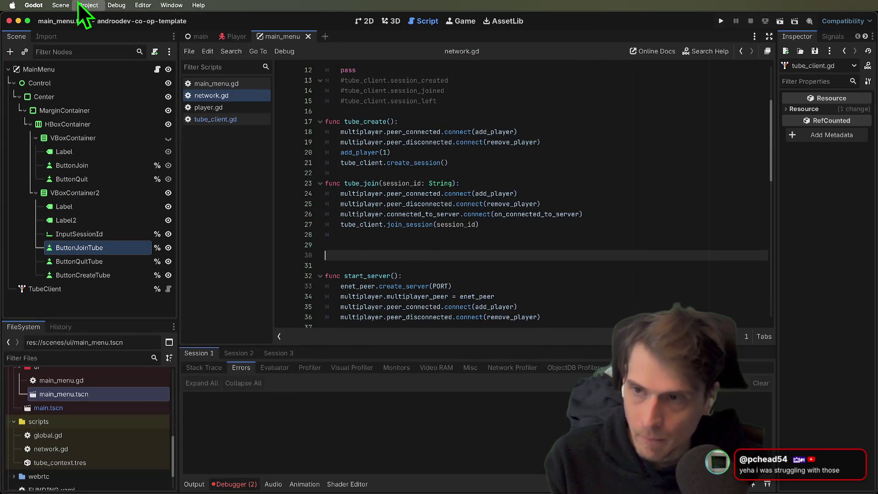
Uncheck Always on Top under Display > Window and run the game.
left_click(82, 19)
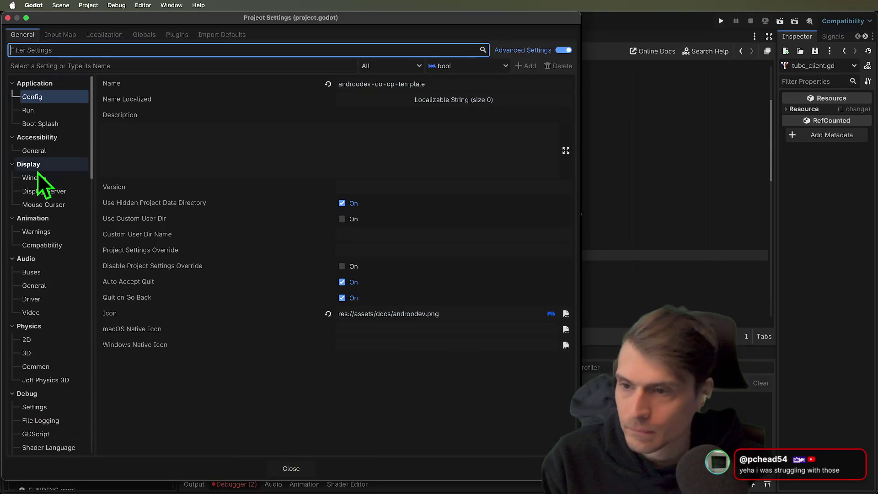
left_click(43, 181)
left_click(342, 237)
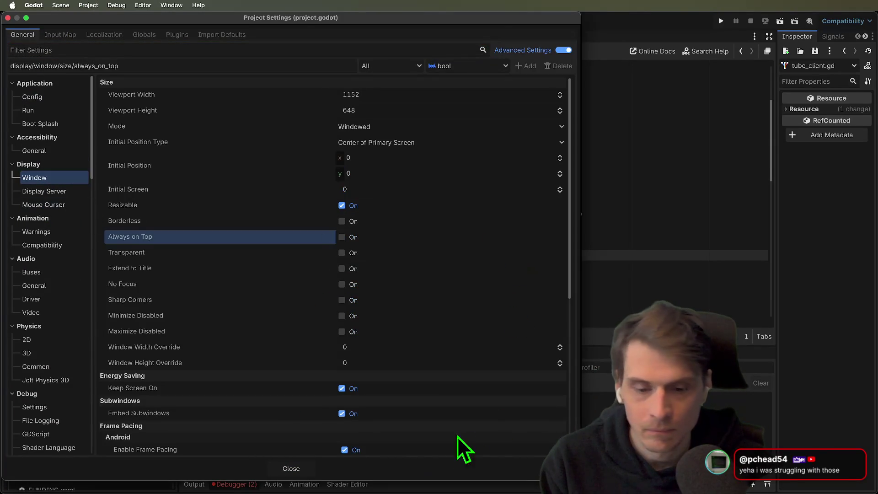
left_click(292, 469)
key("super+b")
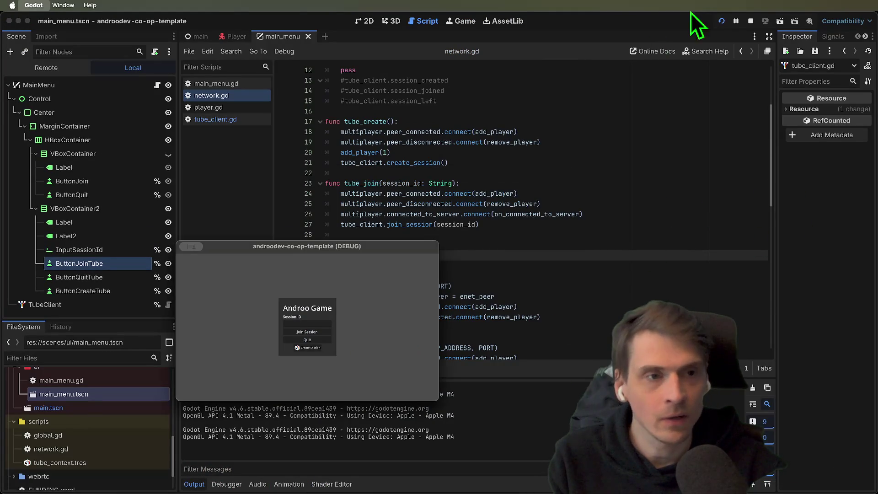
Stop the game and clear the server feature tag in Customize Run Instances.
left_click(751, 21)
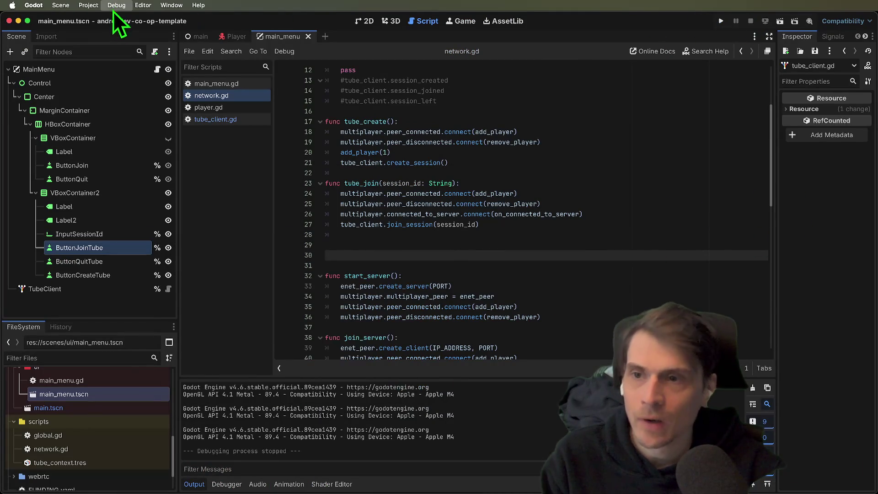
left_click(130, 145)
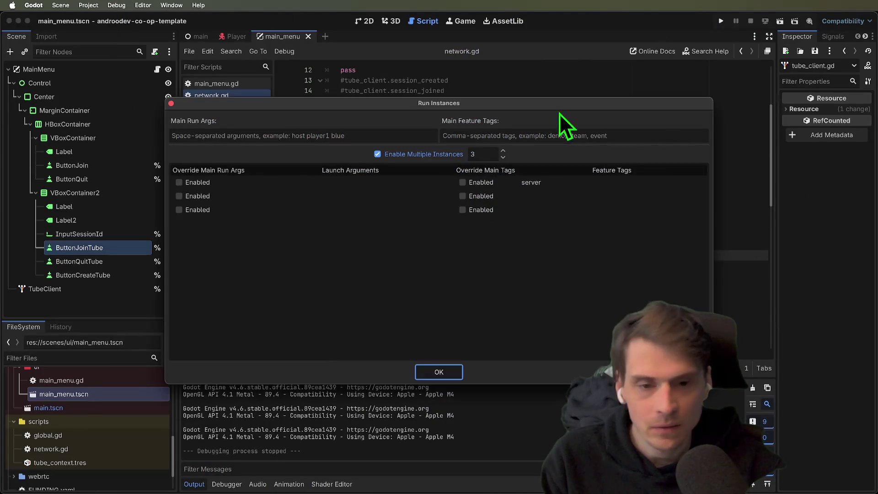
left_click(567, 181)
left_click(566, 180)
key("BackSpace")
type("2")
key("Return")
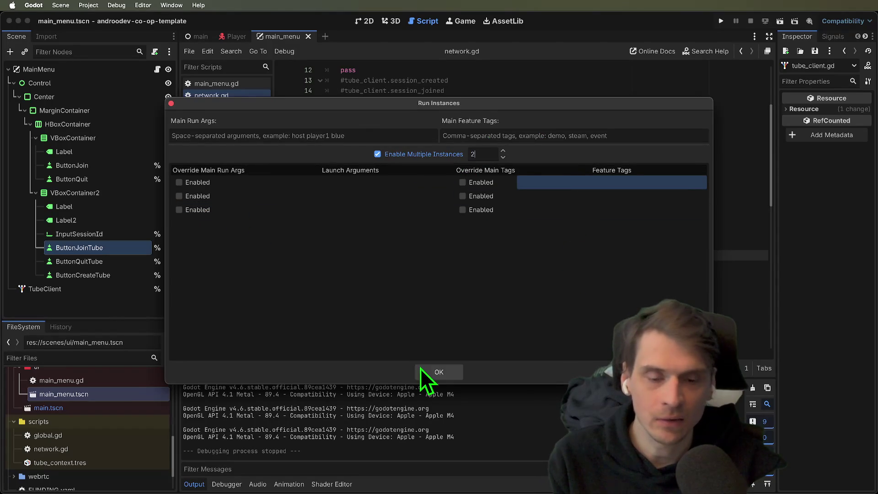
left_click(421, 368)
Launch the instances, create a session in the left one, and view the errors.
key("super+b")
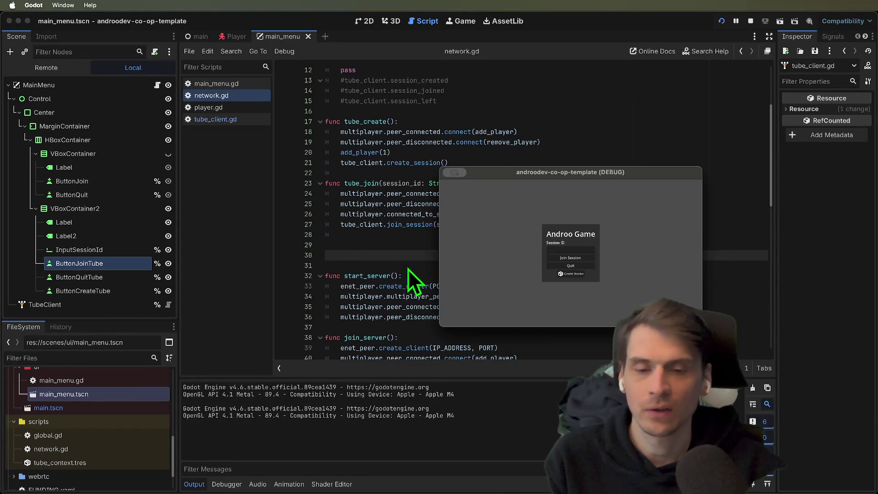
left_click(306, 274)
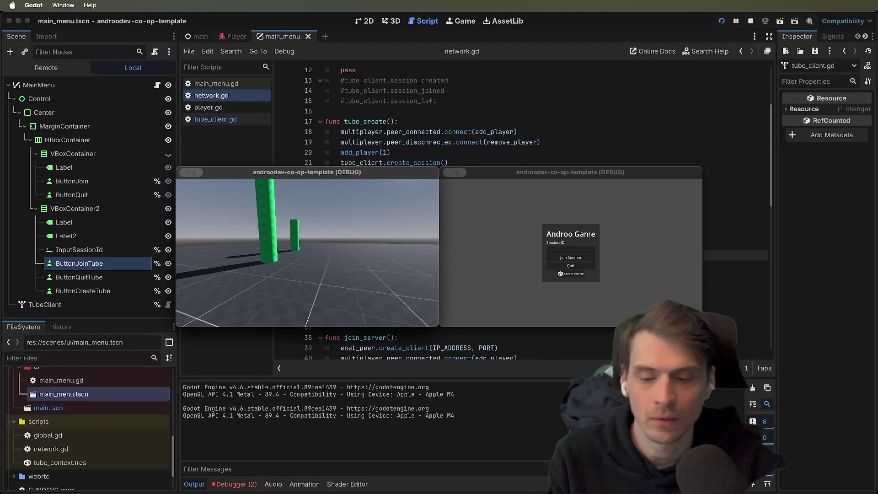
left_click(244, 486)
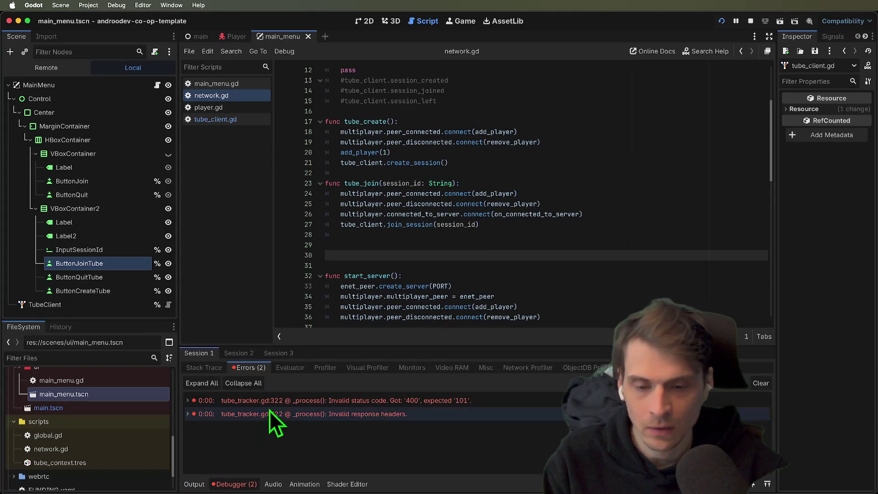
Open tube_tracker.gd at the status-400 error, stop the game instances, and return to network.gd.
mouse_move(281, 401)
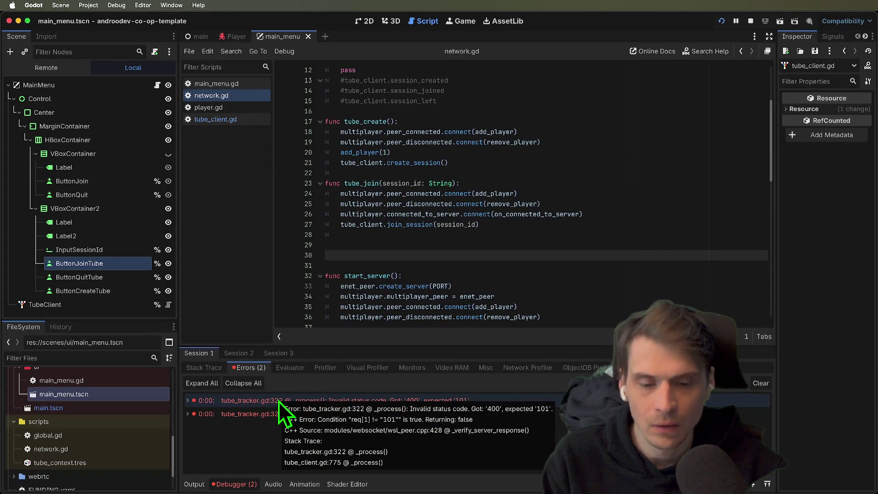
double_click(279, 402)
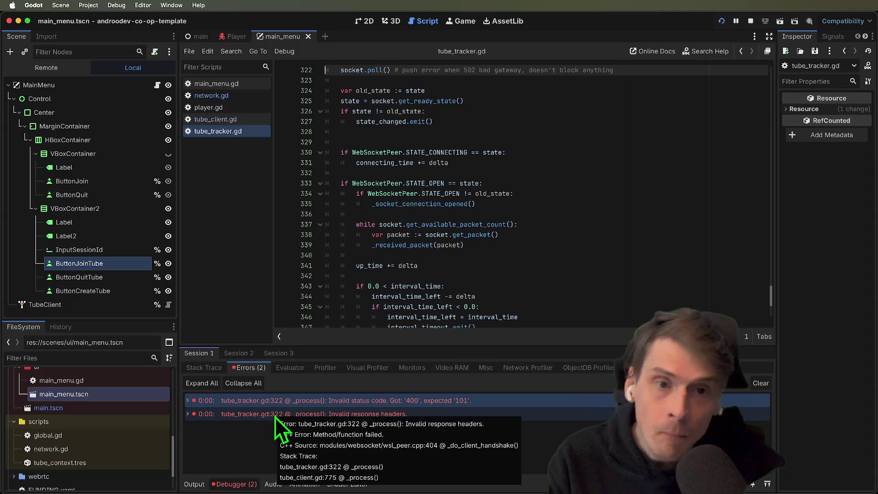
scroll(613, 251, "up", 3)
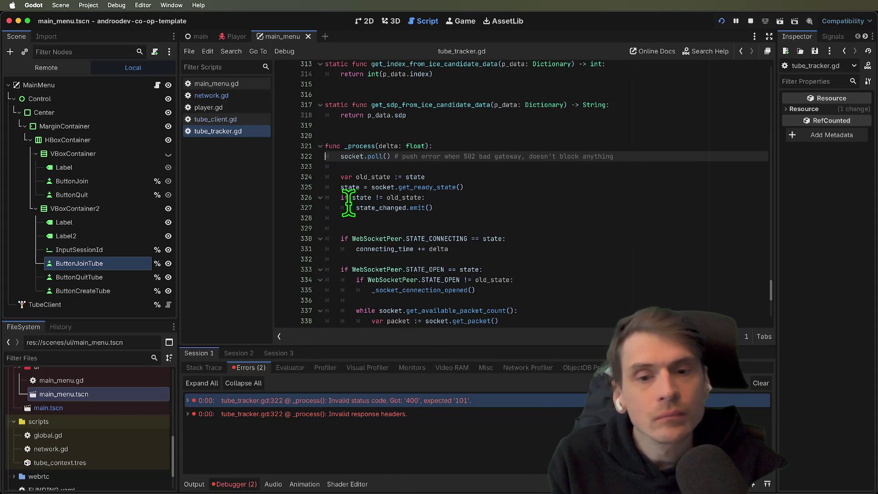
left_click(340, 416)
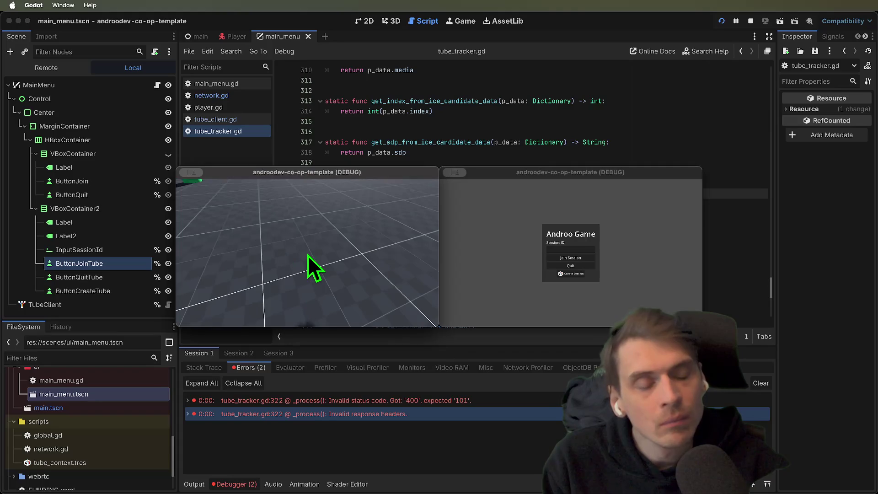
left_click(314, 266)
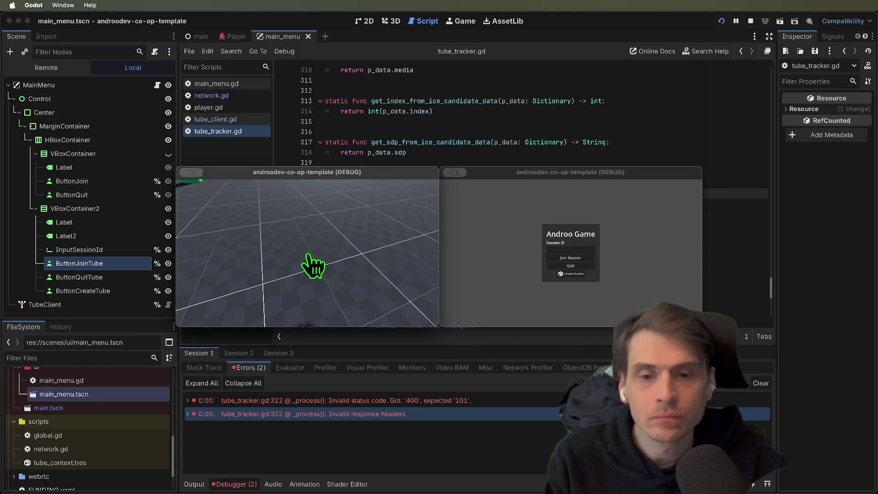
key("Escape")
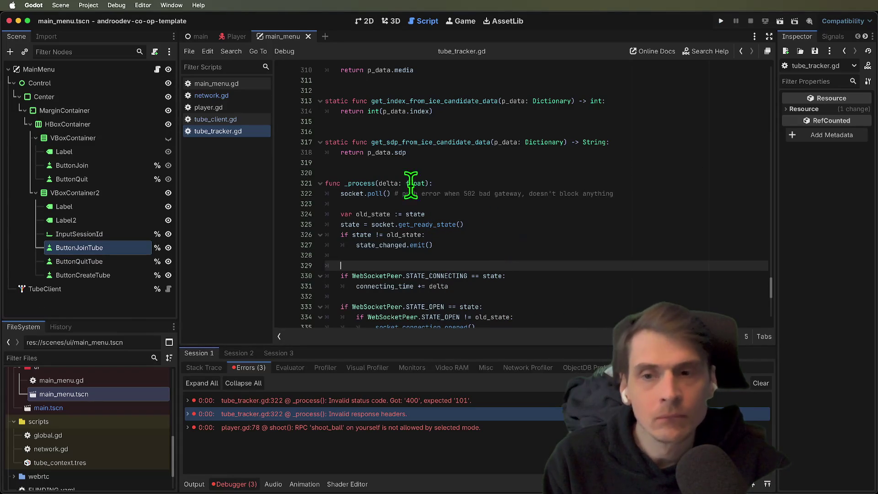
left_click(244, 95)
Move add_player(1) below create_session() in tube_create, leaving a blank line above it.
left_click(555, 160)
key("Return")
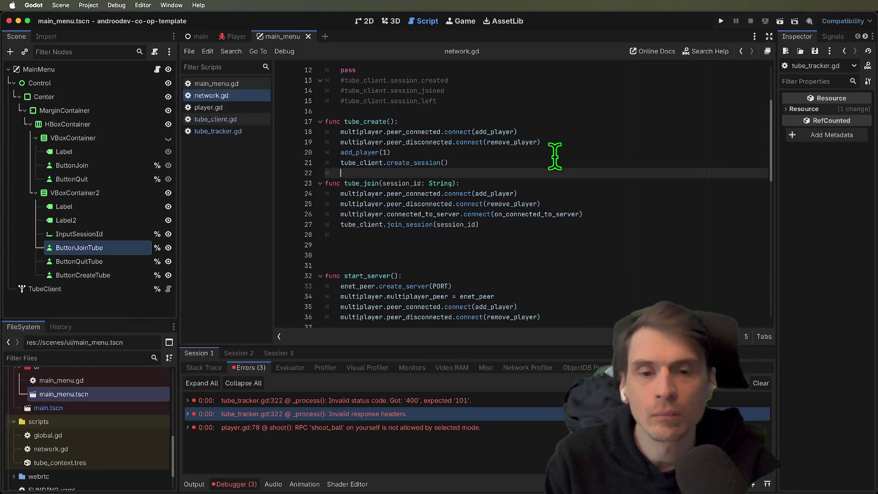
key("Up")
key("Up")
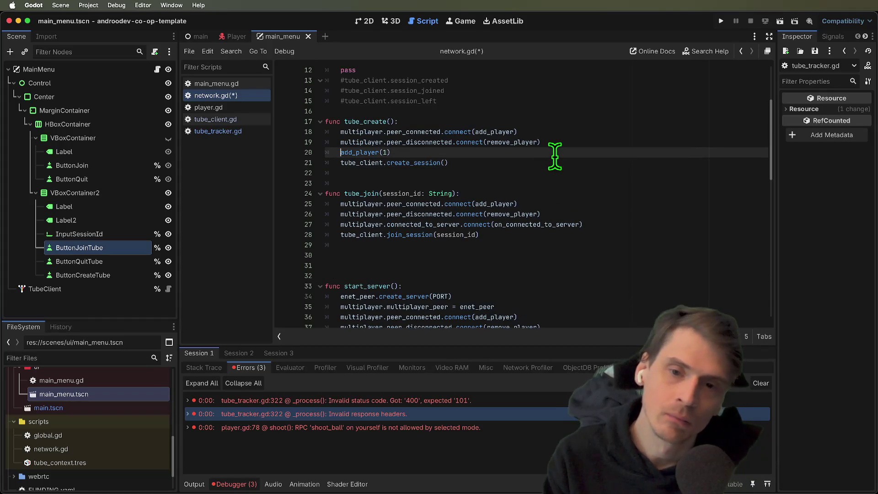
key("super+x")
key("Down")
key("super+v")
key("Return")
key("Return")
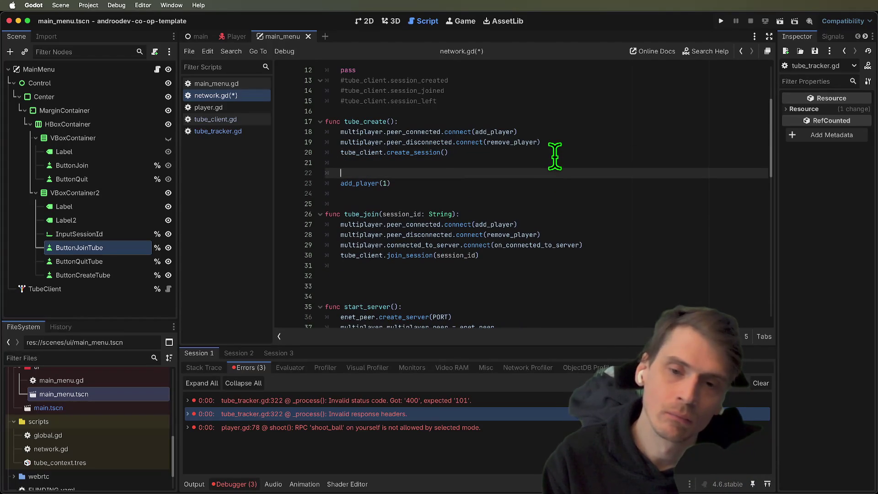
key("Up")
key("Return")
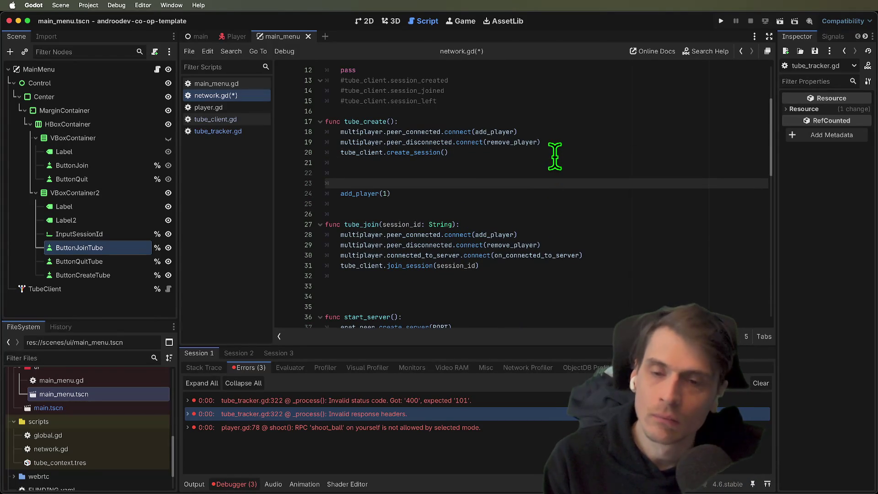
Add a tube_client.session_id print above add_player(1), then save and run.
type("tube_client.")
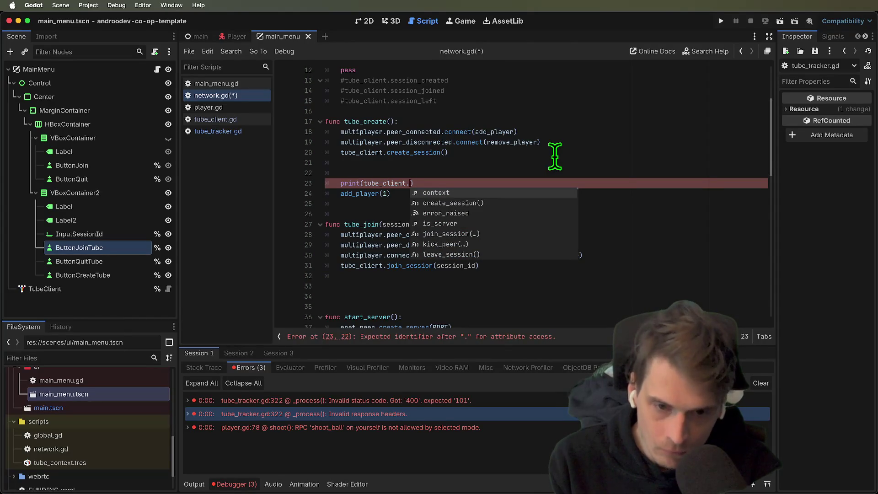
type("sessi")
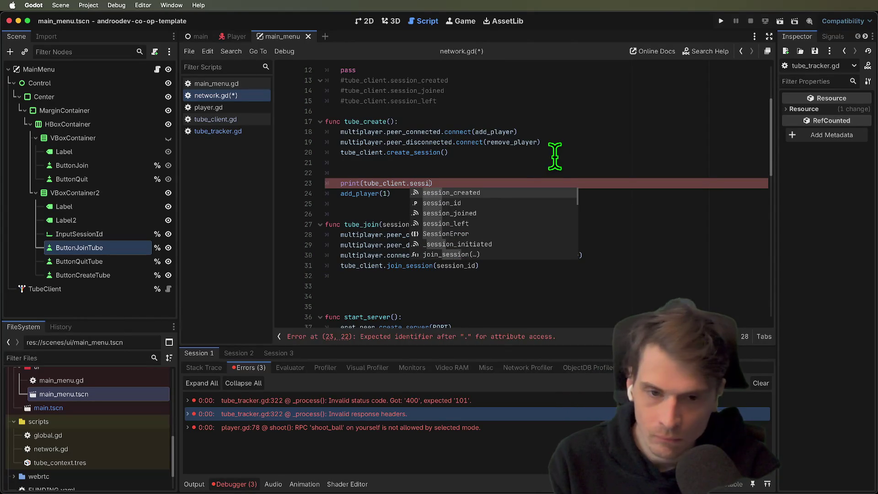
key("Return")
key("super+b")
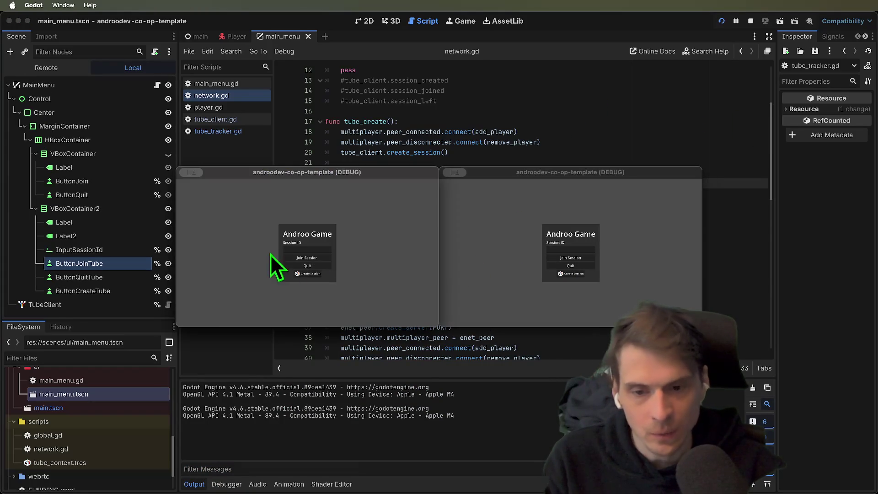
Create a session in the left instance and join it from the right using the printed session ID.
left_click(311, 274)
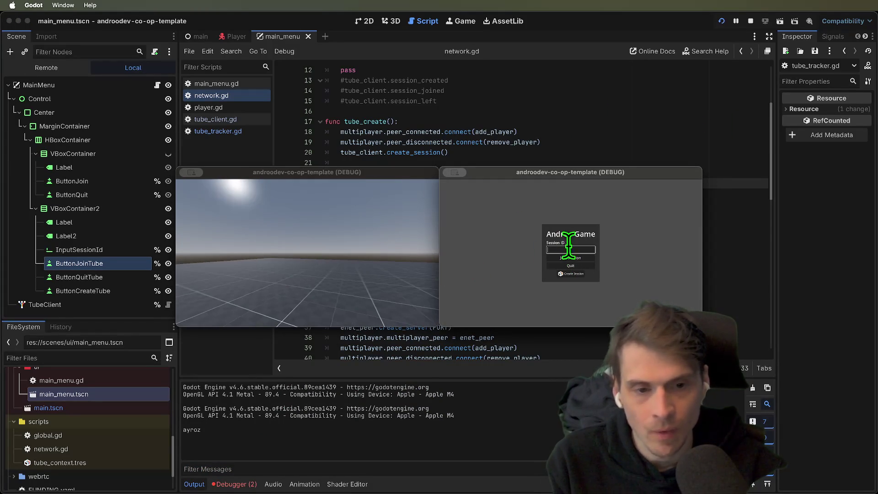
type("ayroz")
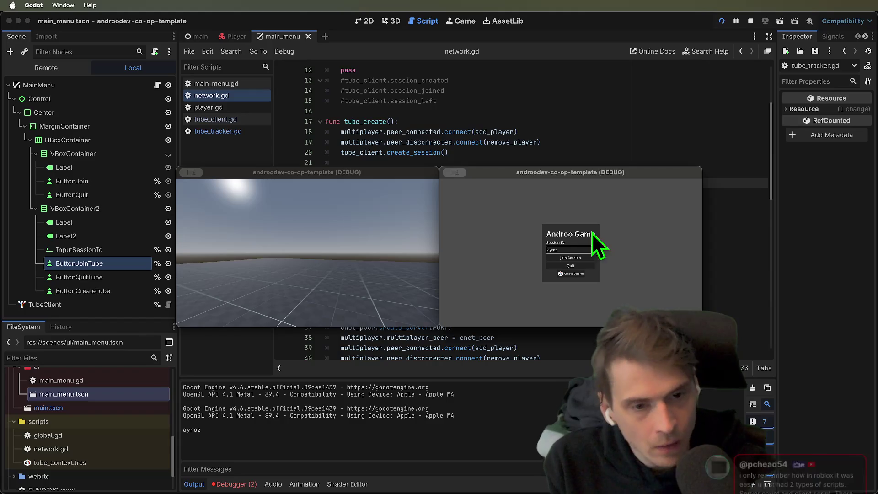
left_click(583, 259)
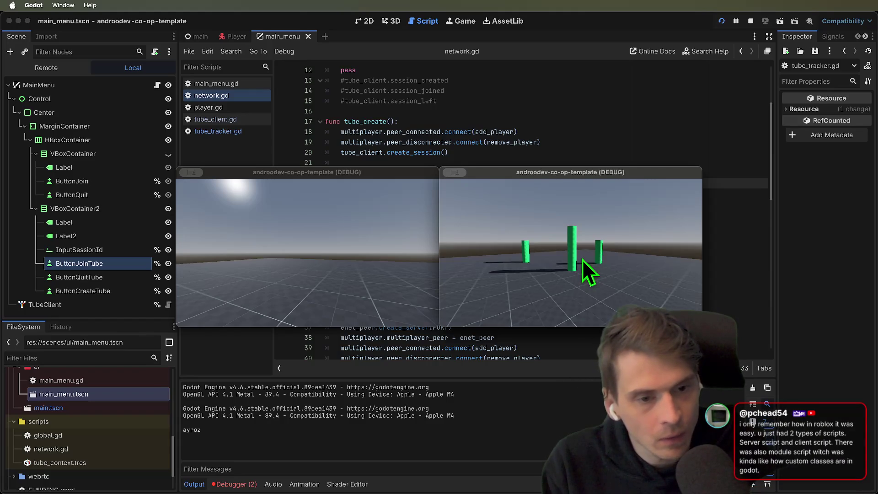
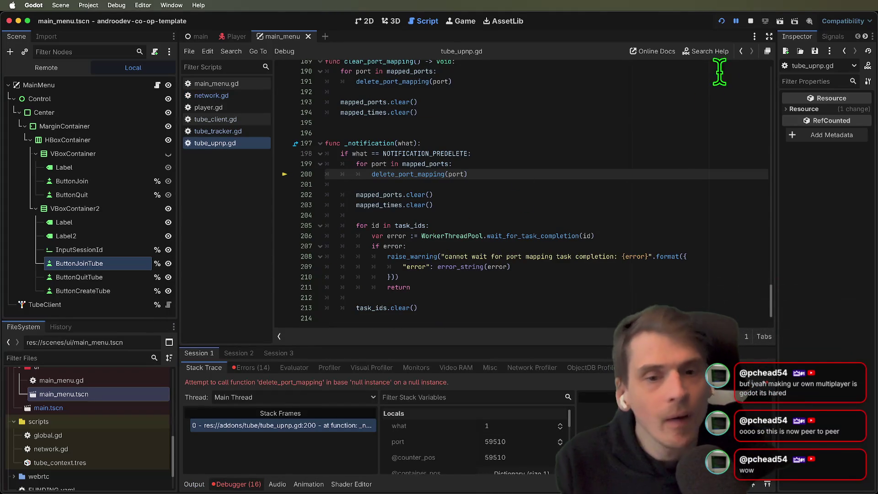
Stop the running game and jump to the tube_tracker.gd line 322 error from the Errors list.
left_click(753, 24)
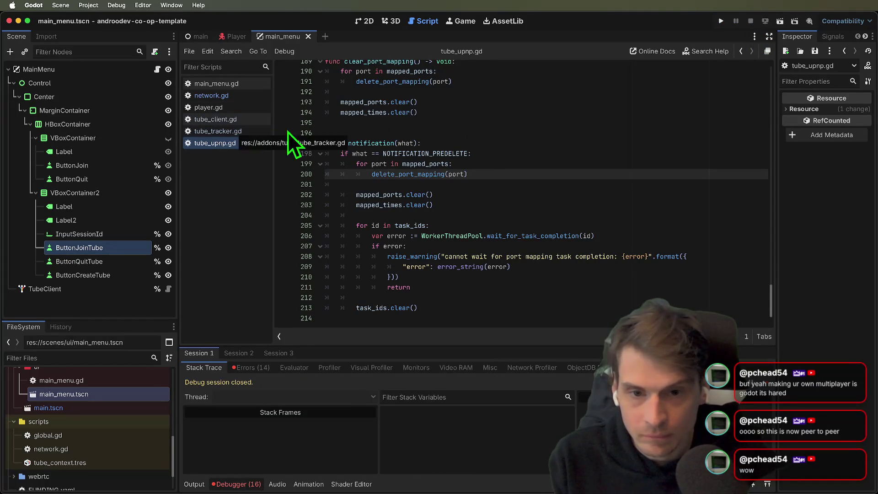
left_click(241, 367)
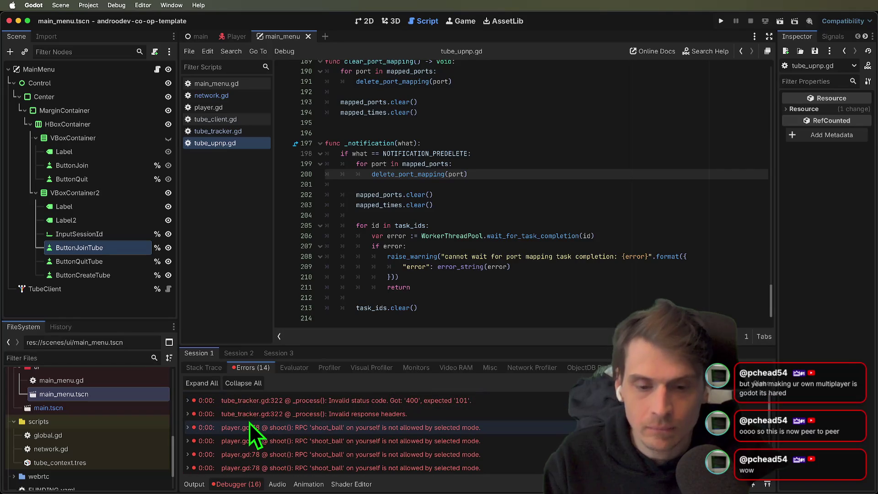
double_click(240, 415)
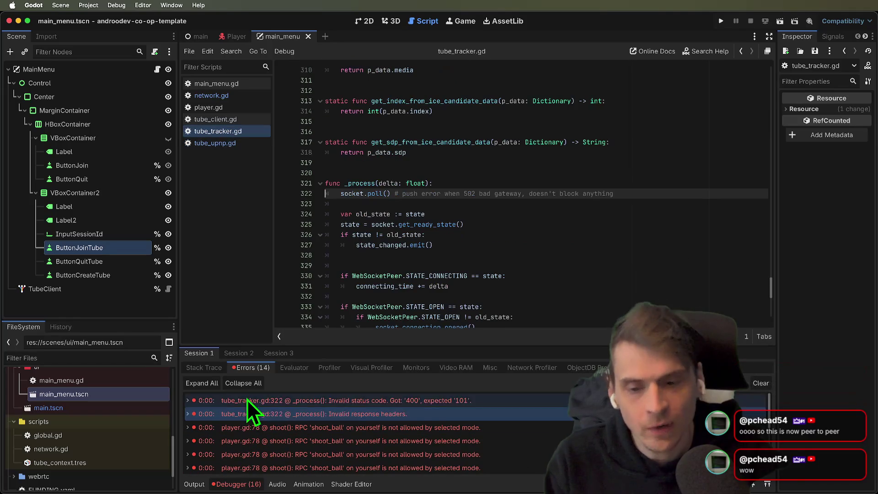
Check Session 2's output, then clear Session 1's error list.
left_click(251, 357)
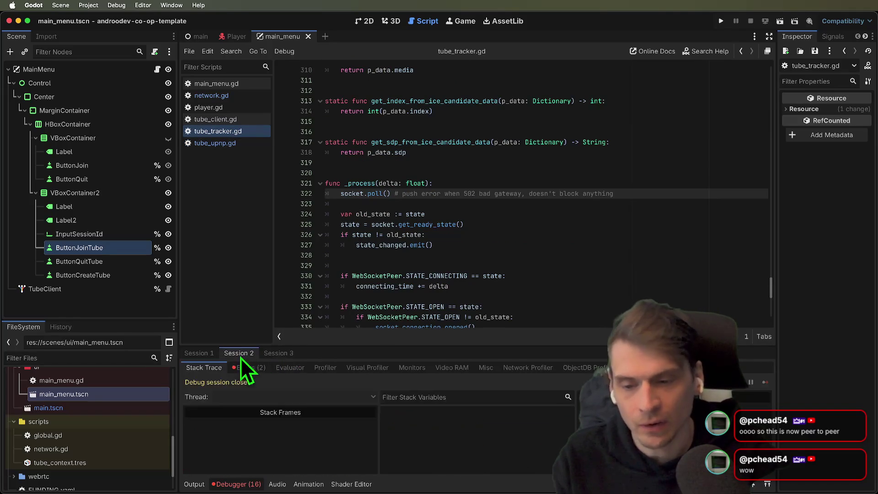
left_click(199, 353)
left_click(762, 382)
left_click(580, 277)
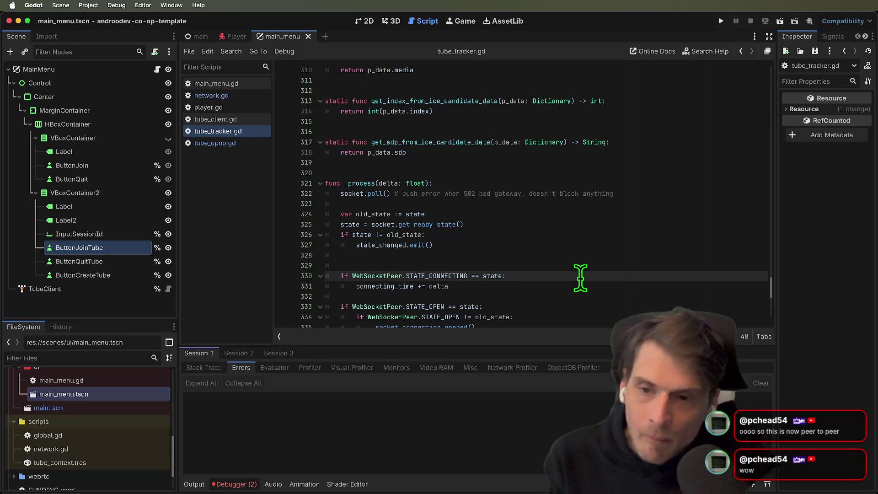
In network.gd, delete the print(tube_client.session_id) line from tube_create.
left_click(215, 95)
left_click(594, 276)
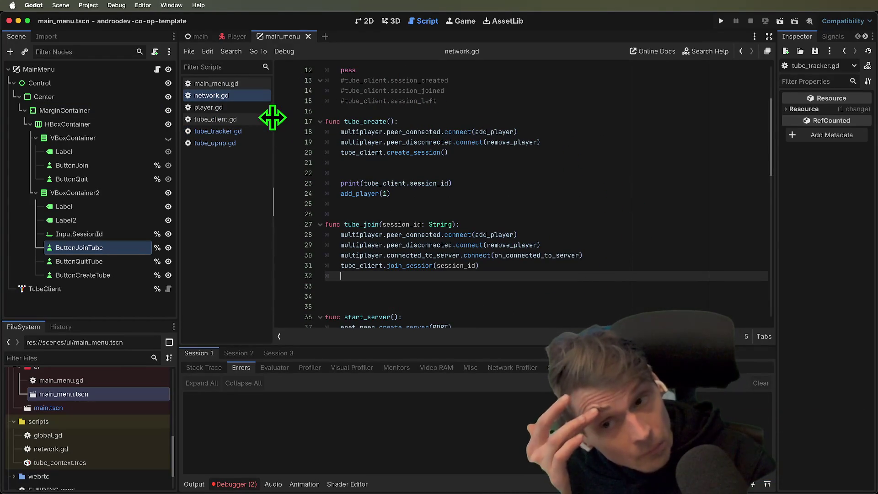
left_click(493, 184)
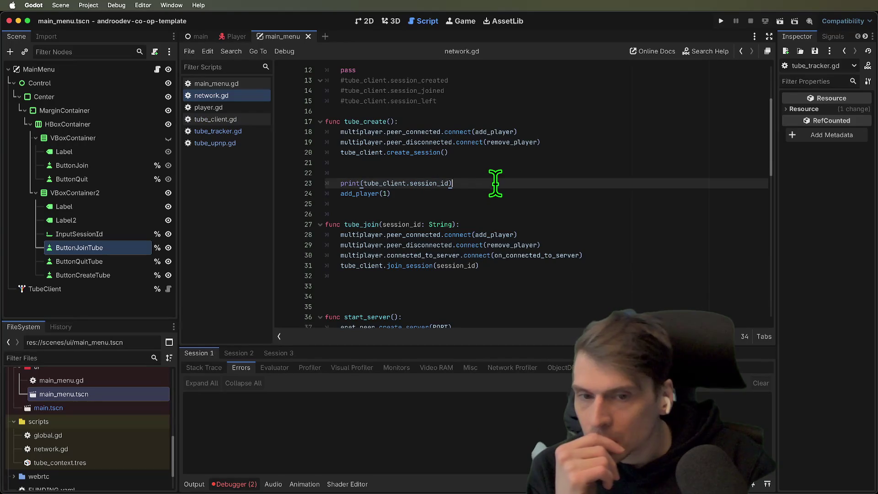
key("BackSpace")
key("BackSpace")
key("BackSpace")
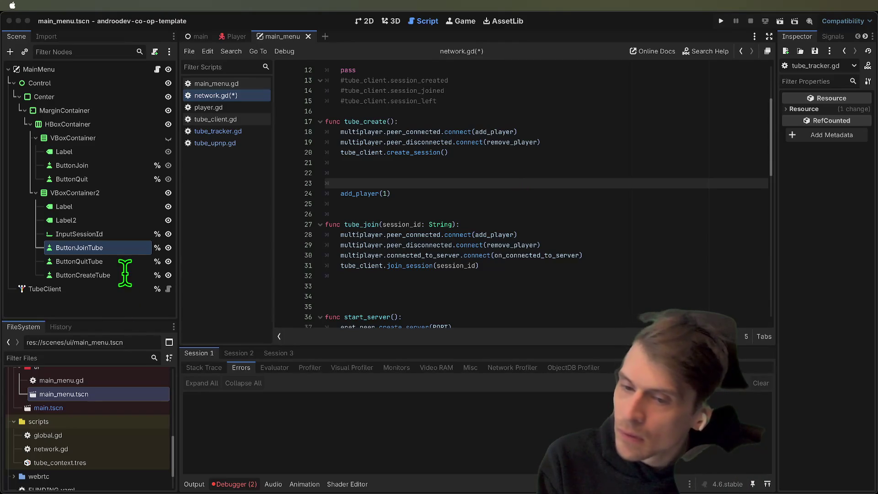
Remove the blank lines above add_player(1) and save network.gd.
left_click(713, 177)
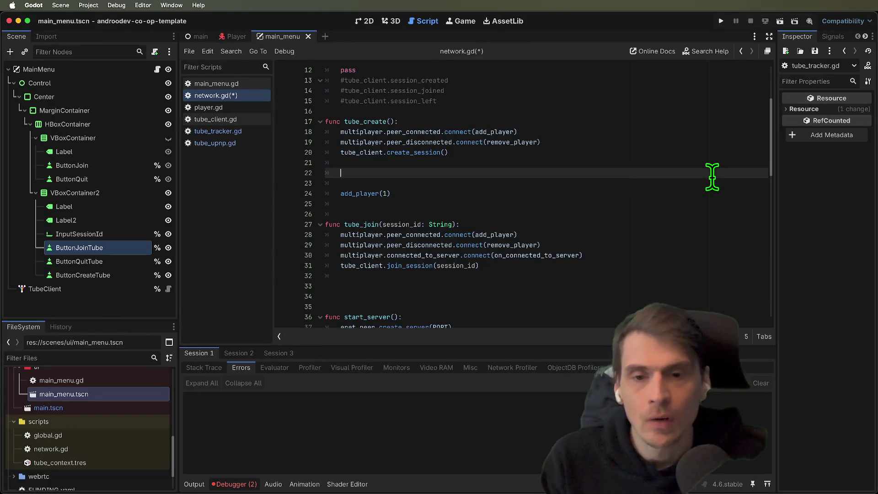
key("BackSpace")
key("Delete")
key("BackSpace")
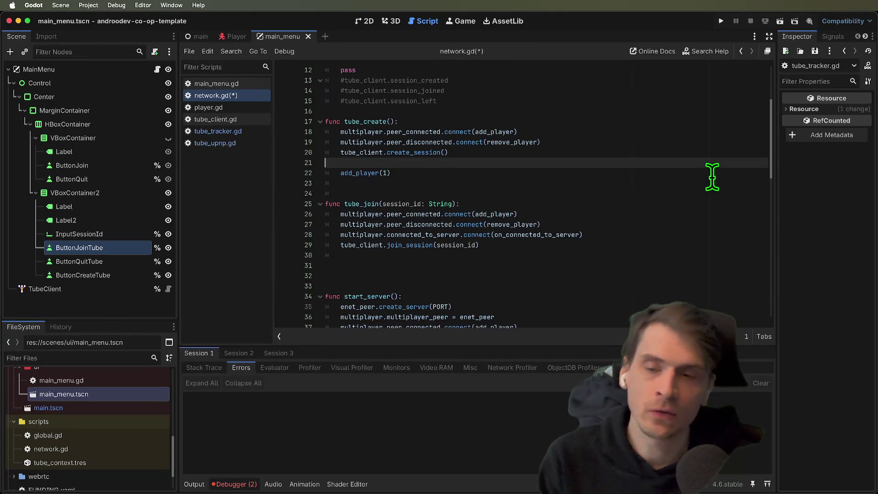
key("BackSpace")
key("ctrl+s")
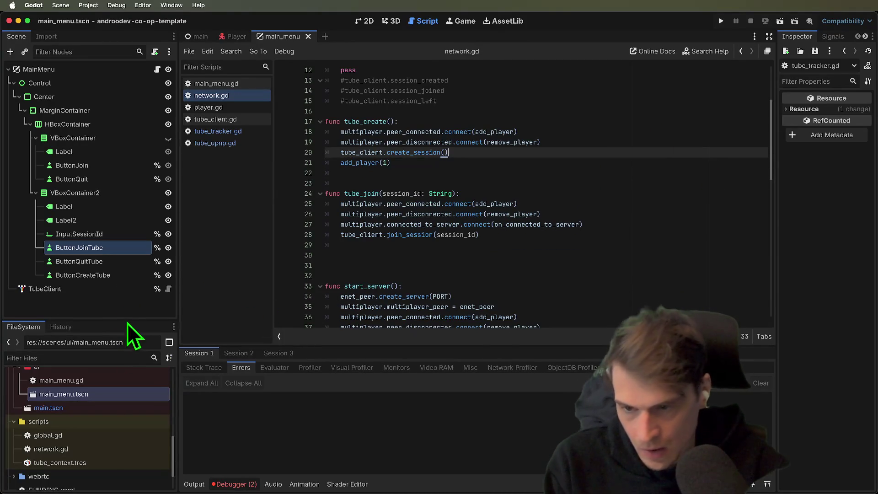
Enlarge the scene tree, select the TubeClient node, and switch to the Player scene.
left_click_drag(127, 323, 126, 340)
left_click(139, 292)
left_click(234, 37)
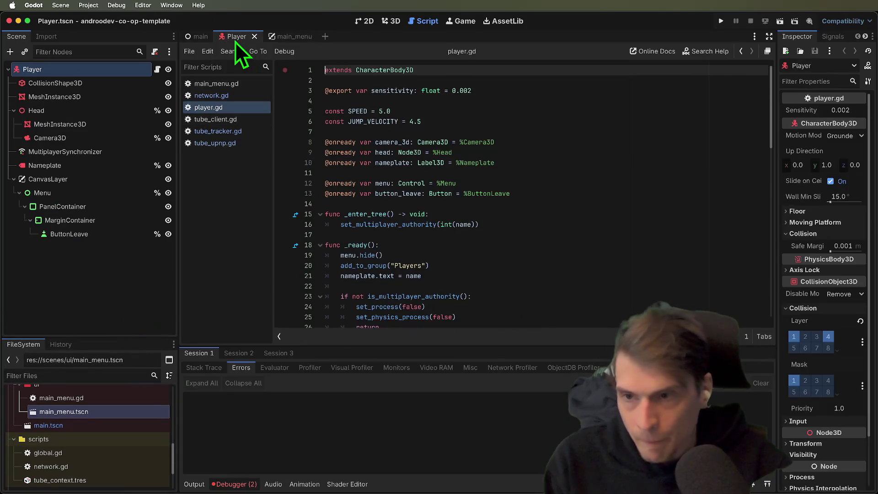
Read through player.gd's _ready code (menu.hide(), nameplate text), then switch to the 2D workspace.
scroll(586, 221, "down", 1)
left_click(587, 221)
key("Down")
key("Down")
key("Up")
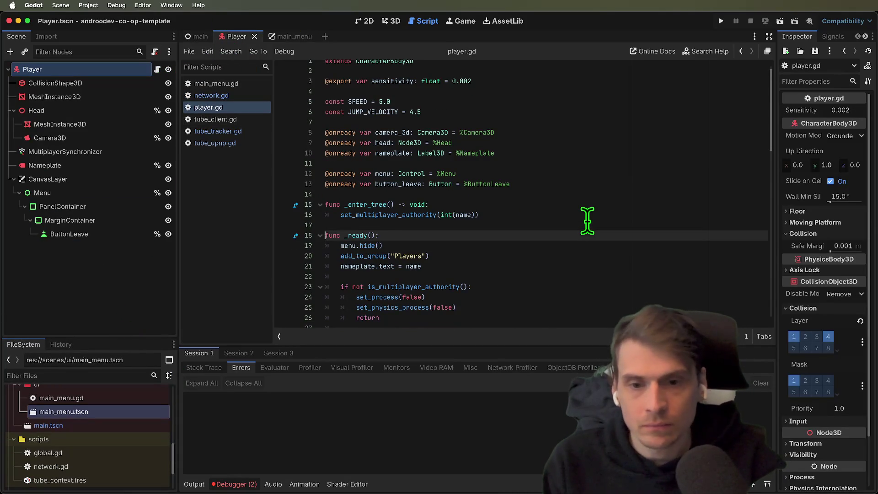
key("Down")
key("Down")
key("Down")
scroll(559, 260, "down", 1)
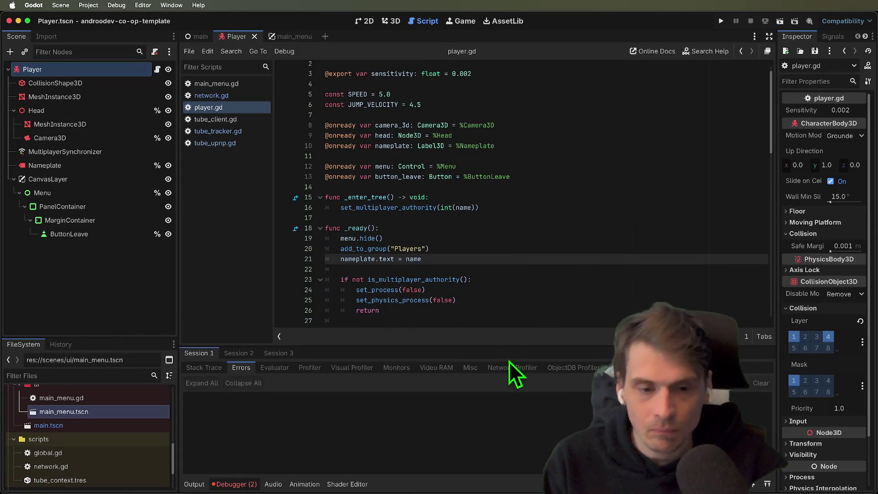
scroll(511, 346, "up", 1)
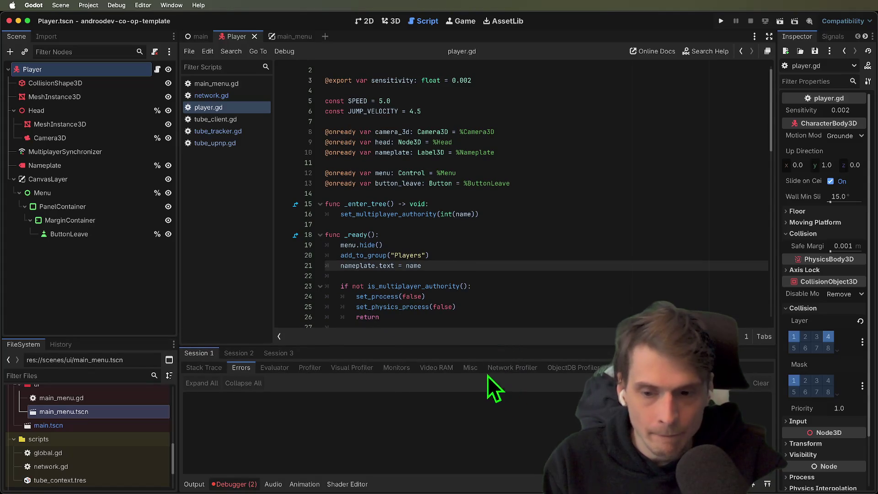
scroll(408, 290, "down", 3)
scroll(586, 261, "down", 3)
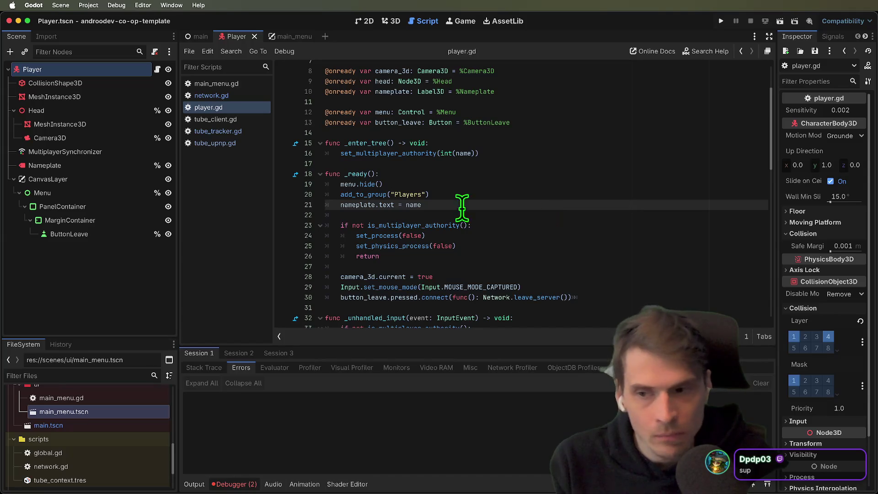
left_click(366, 22)
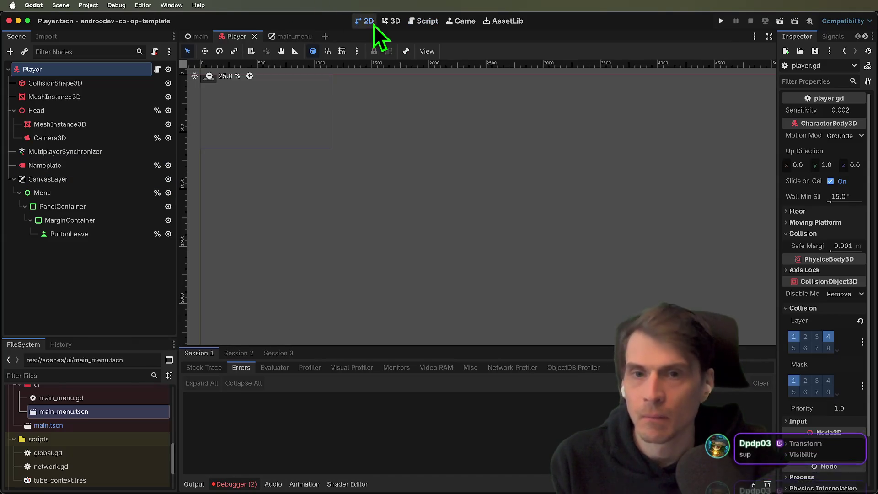
Add a VBoxContainer child to PanelContainer and move it under MarginContainer.
scroll(362, 168, "up", 5)
scroll(331, 220, "up", 6)
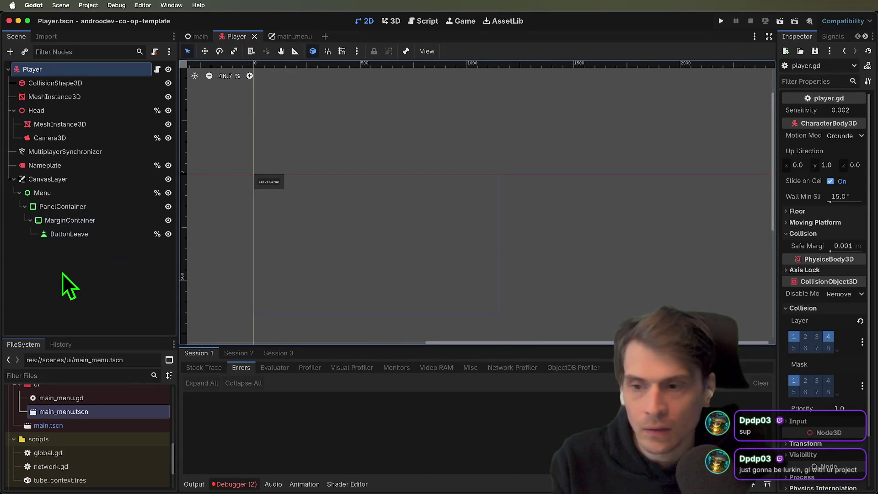
left_click(84, 208)
left_click(82, 219)
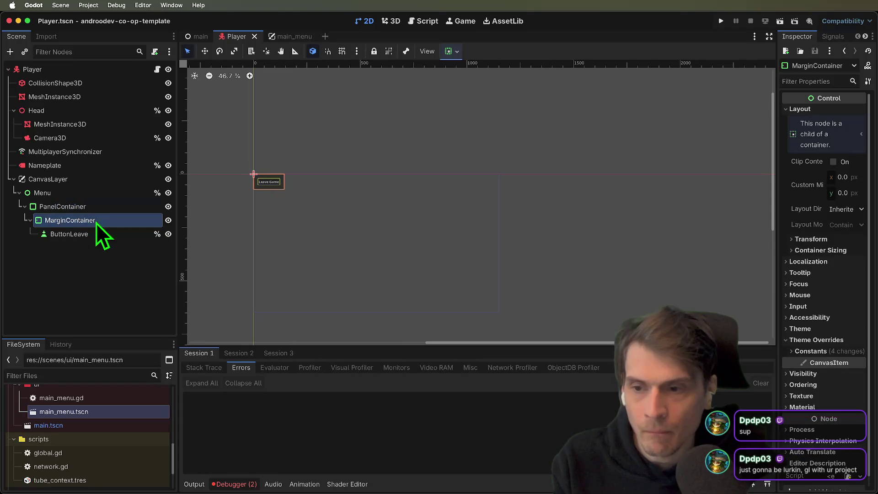
left_click(99, 207)
right_click(99, 207)
left_click(131, 211)
type("vbox")
key("Return")
left_click_drag(105, 237, 92, 251)
Move ButtonLeave into the VBoxContainer and add a Label above it.
left_click(99, 232)
left_click(92, 240)
key("ctrl+a")
type("label")
key("Return")
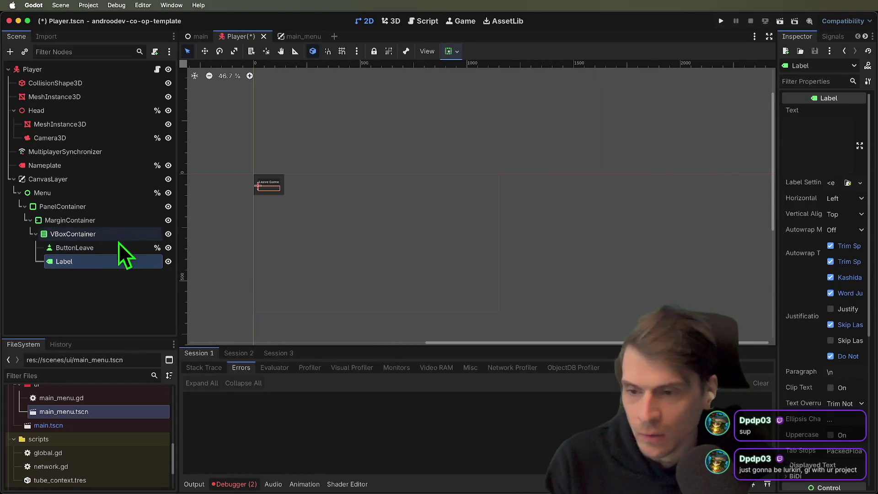
left_click_drag(776, 127, 695, 143)
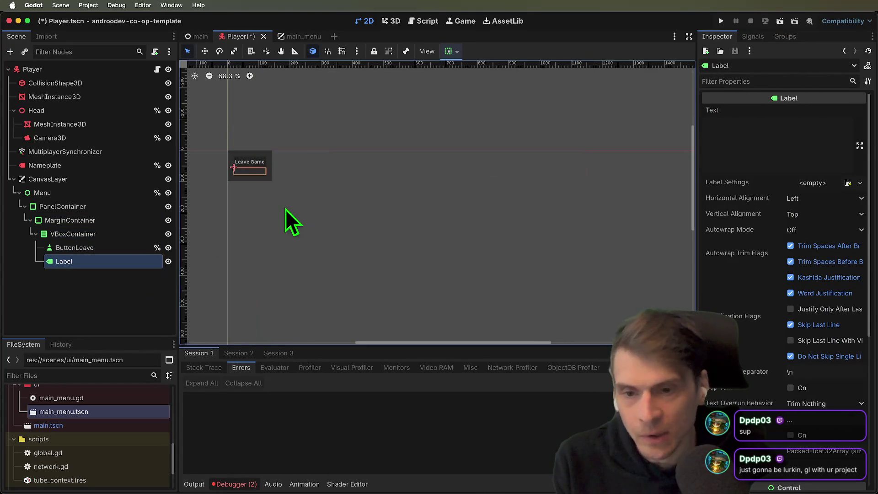
scroll(285, 210, "up", 3)
left_click_drag(94, 261, 93, 242)
scroll(347, 254, "up", 4)
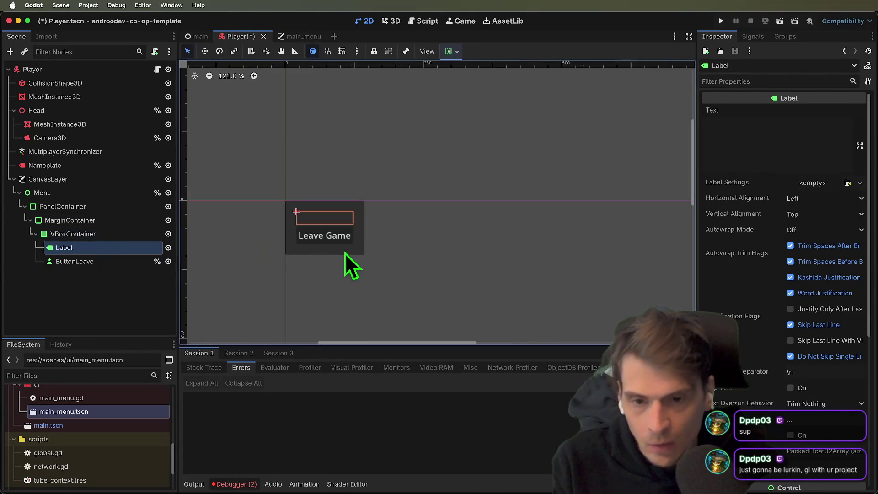
Rename the new Label node to SessionId, leaving its text empty.
left_click(109, 304)
left_click(99, 249)
left_click(740, 164)
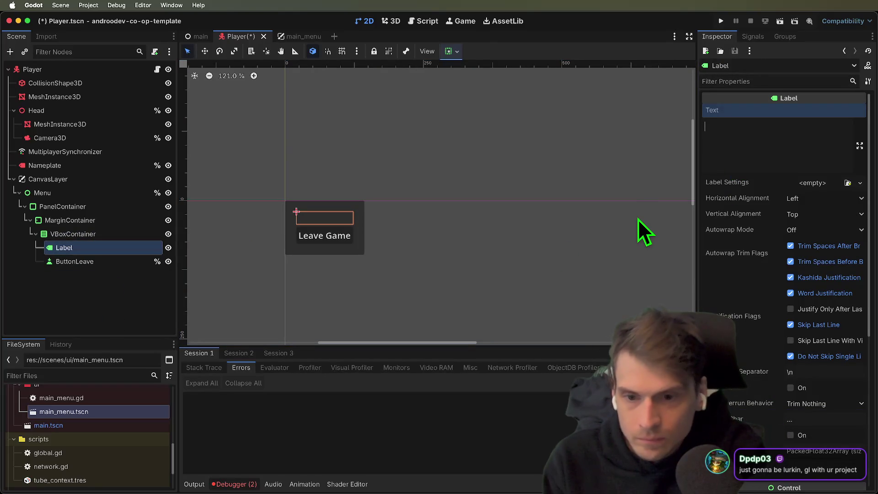
type("S")
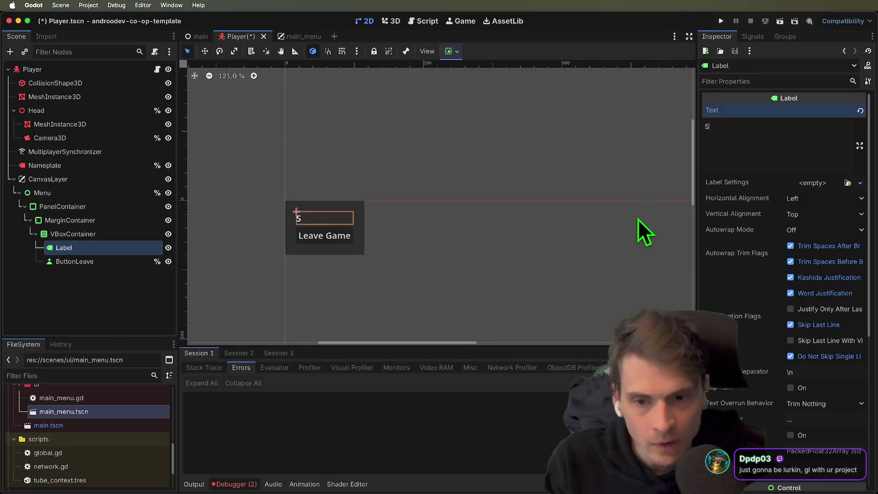
type("ession")
key("BackSpace")
key("BackSpace")
key("BackSpace")
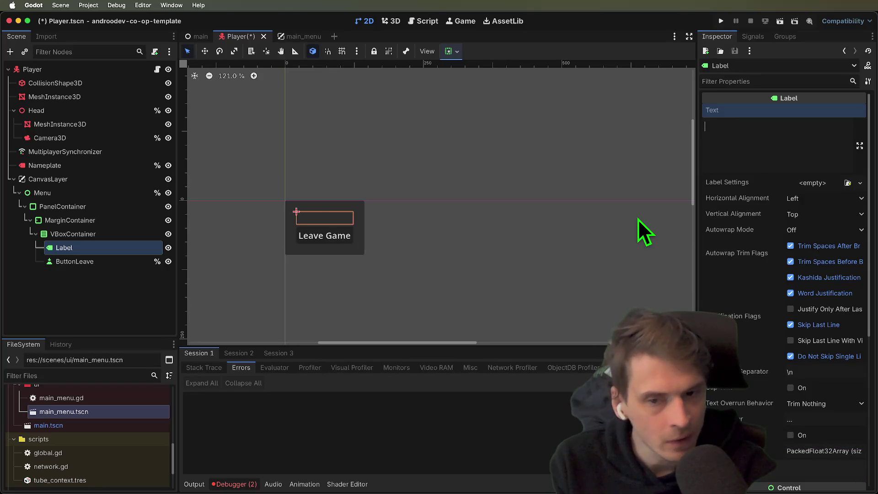
double_click(141, 248)
type("SessionId")
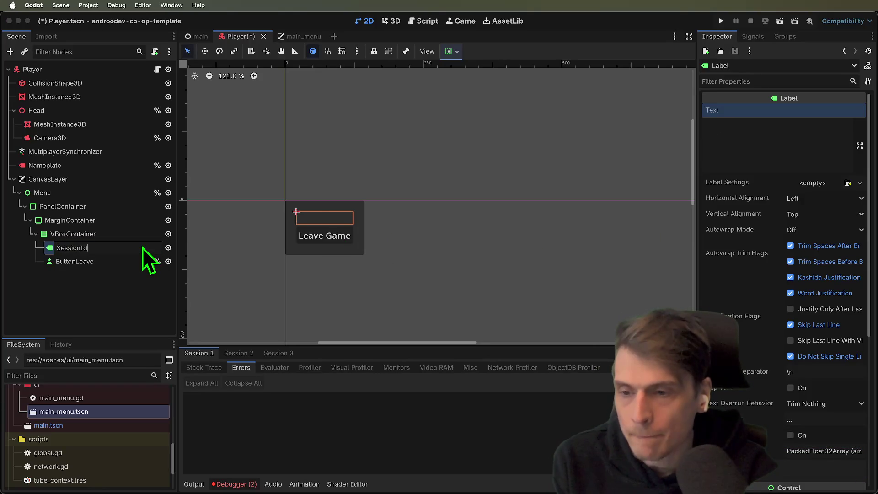
key("Return")
Add an HBoxContainer to the VBoxContainer and move it above SessionId.
scroll(773, 339, "down", 3)
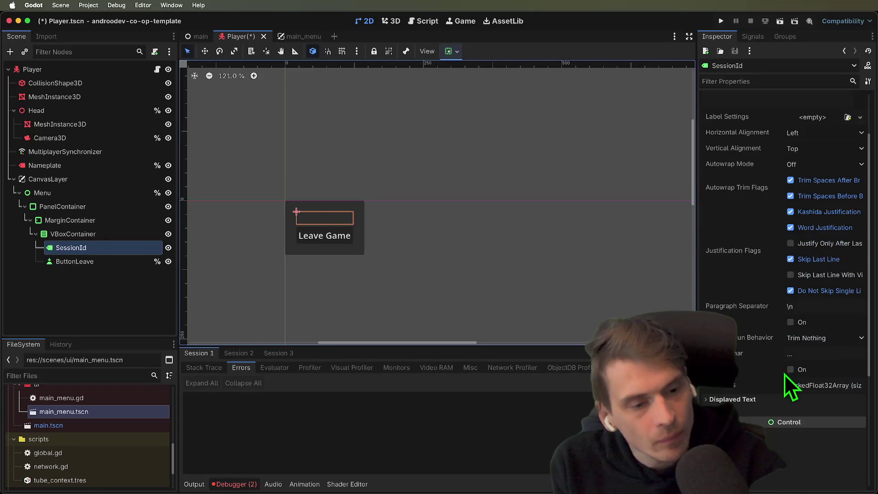
scroll(769, 368, "down", 3)
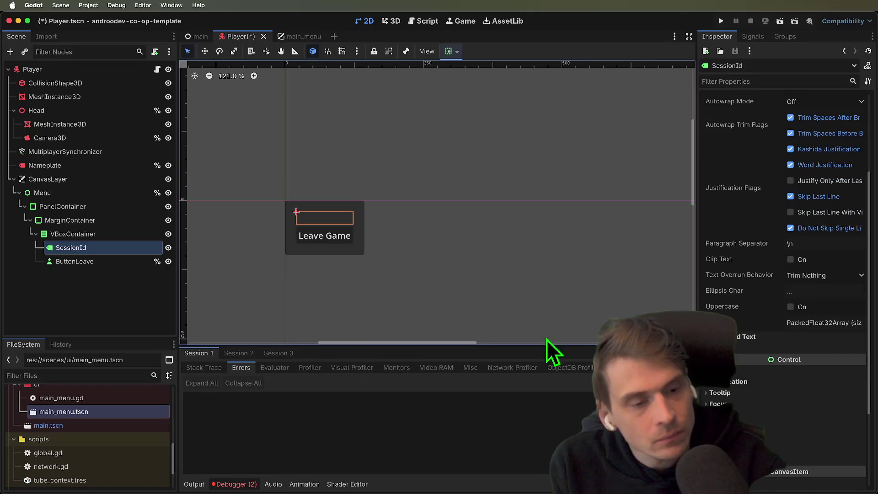
right_click(111, 234)
left_click(162, 234)
type("vo")
key("BackSpace")
type("bo")
key("BackSpace")
key("BackSpace")
key("BackSpace")
type("hbox")
key("Return")
left_click_drag(118, 273, 125, 242)
left_click_drag(87, 265, 93, 257)
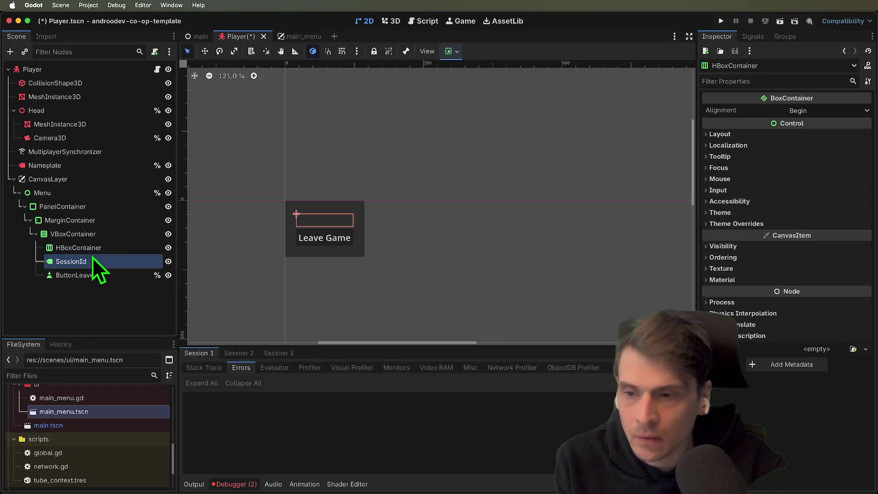
Add a Button under the HBoxContainer and name it ButtonCopySession.
left_click(94, 248)
key("ctrl+a")
type("butt")
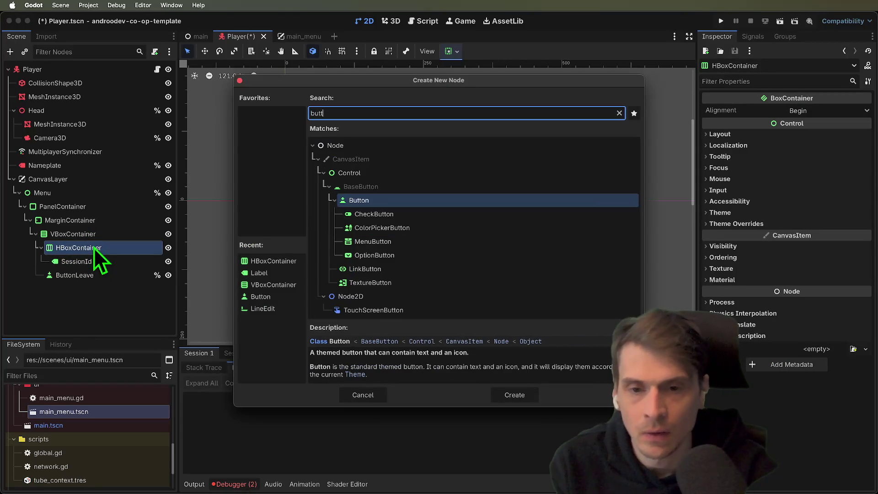
key("Return")
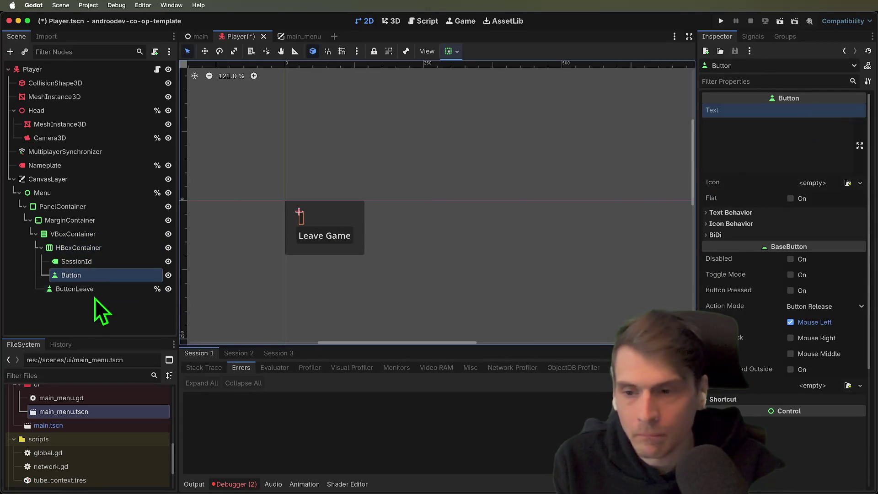
double_click(103, 276)
type("Cop")
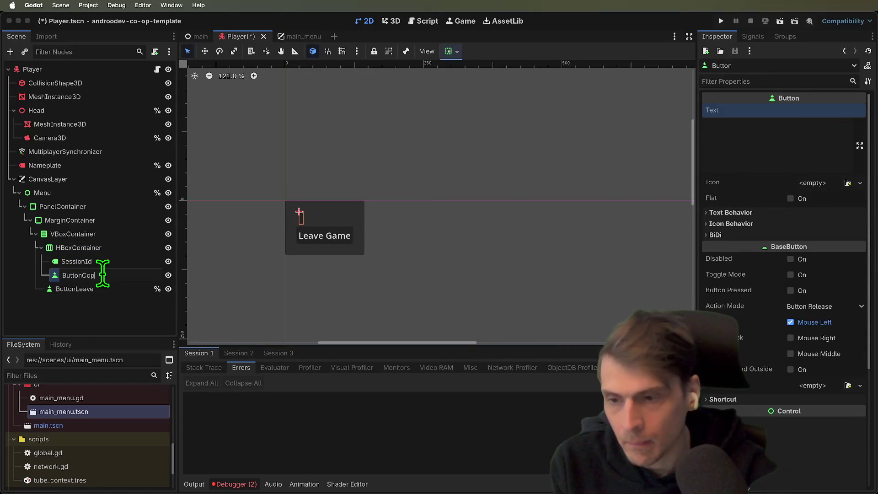
type("sion")
key("Return")
Assign clipboard_icon as the ButtonCopySession icon.
left_click(755, 153)
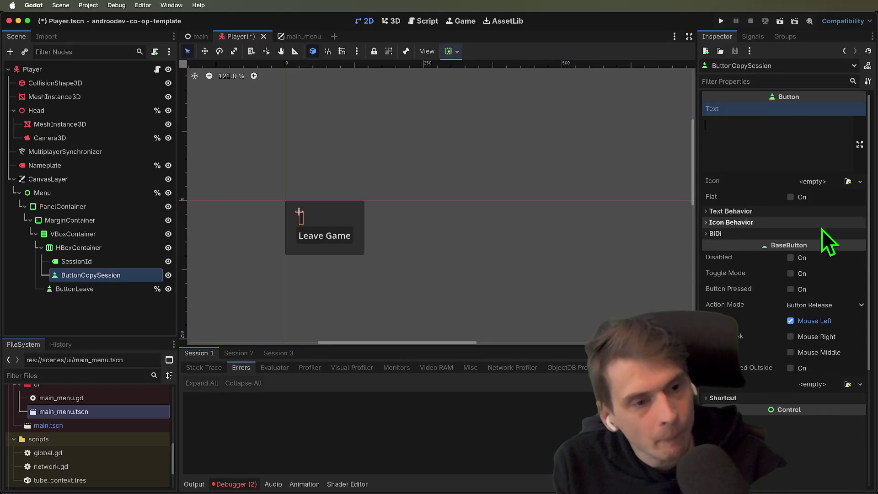
left_click(822, 225)
left_click(859, 212)
left_click(859, 212)
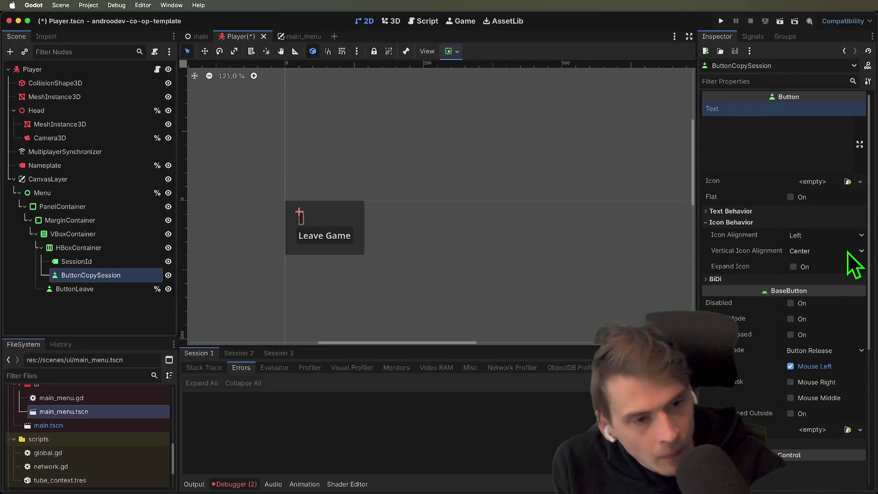
left_click(848, 181)
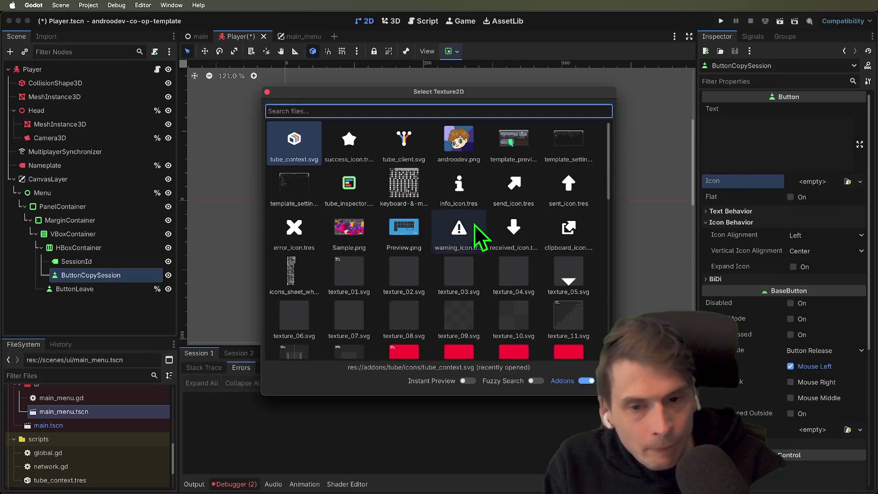
scroll(367, 220, "down", 15)
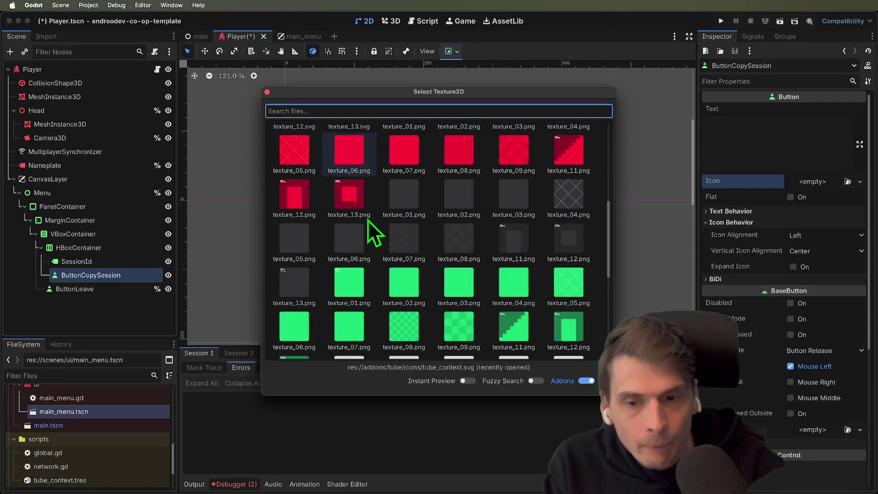
scroll(368, 221, "up", 8)
scroll(368, 223, "up", 5)
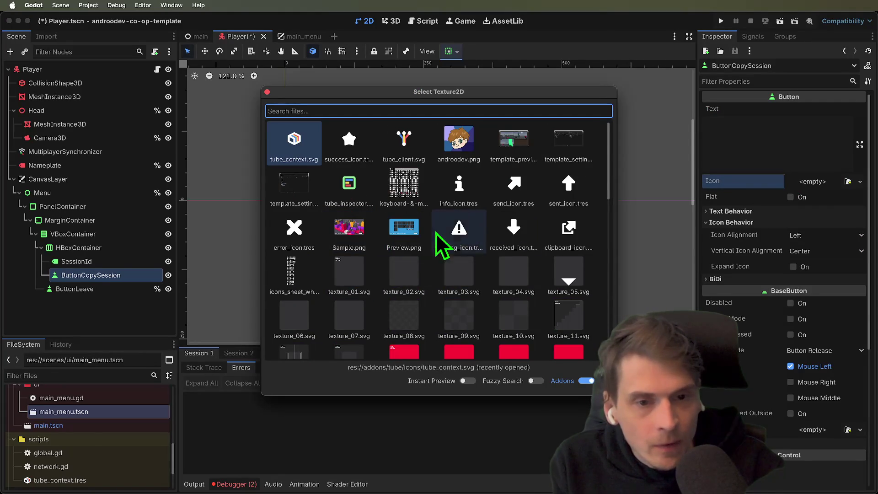
type("co")
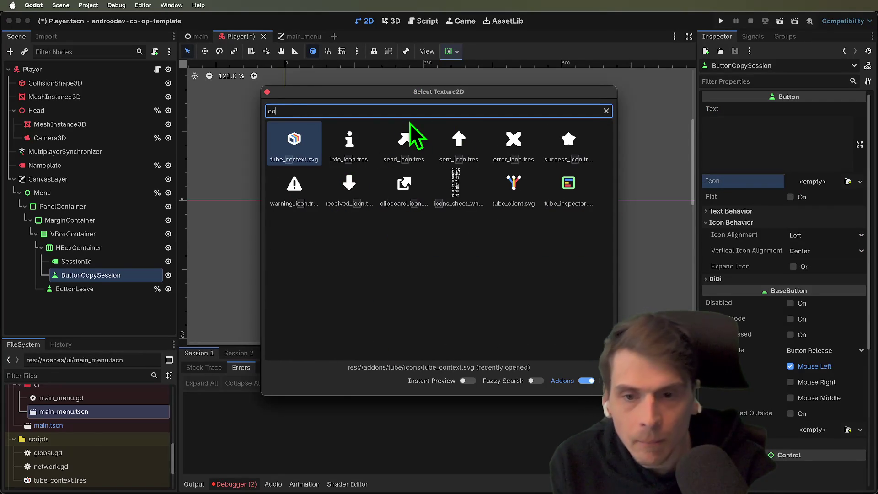
double_click(392, 200)
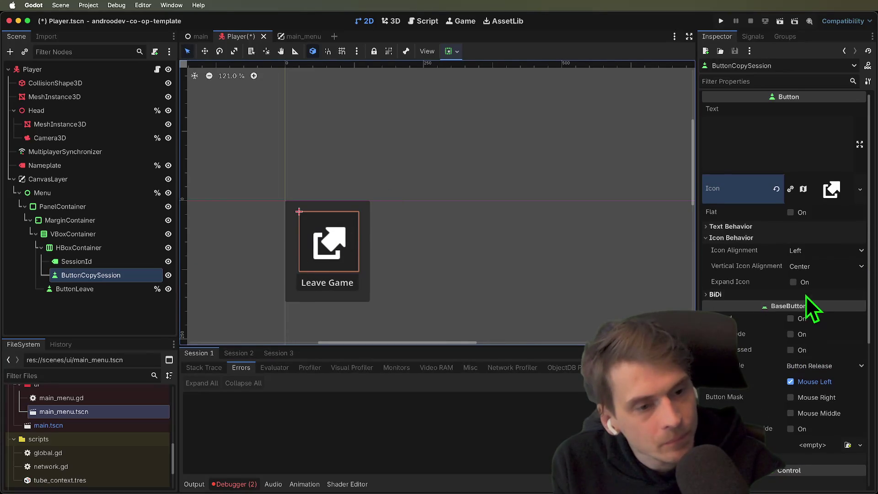
Set the button's Theme Overrides > Constants > Icon Max Width to cap the icon size.
scroll(808, 291, "down", 8)
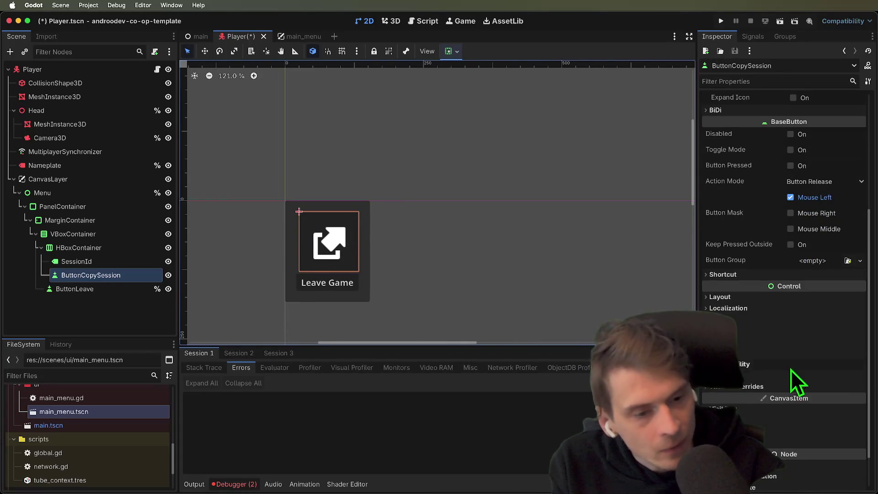
scroll(791, 377, "down", 2)
left_click(791, 343)
scroll(790, 338, "down", 3)
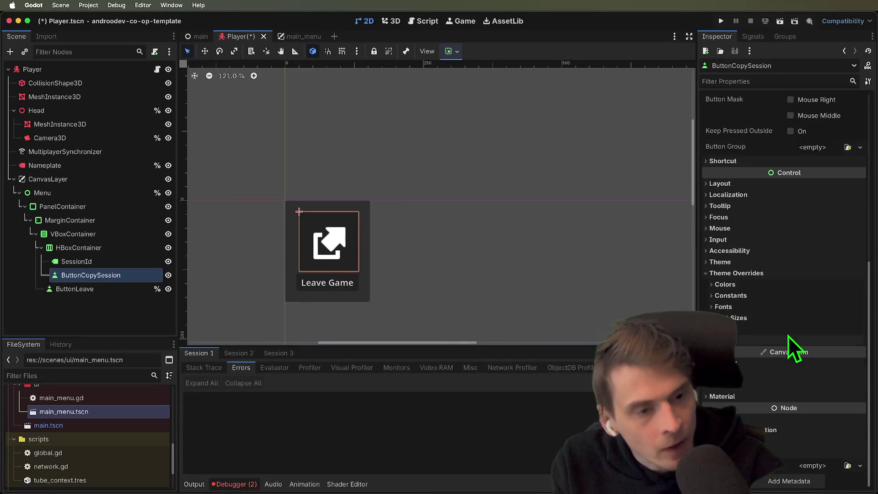
left_click(791, 297)
left_click(815, 340)
type("12")
key("Return")
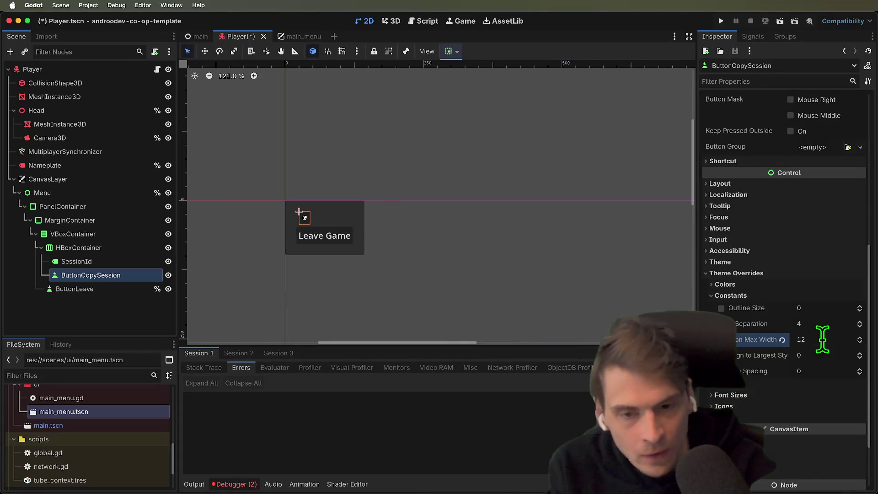
left_click(831, 345)
type("20")
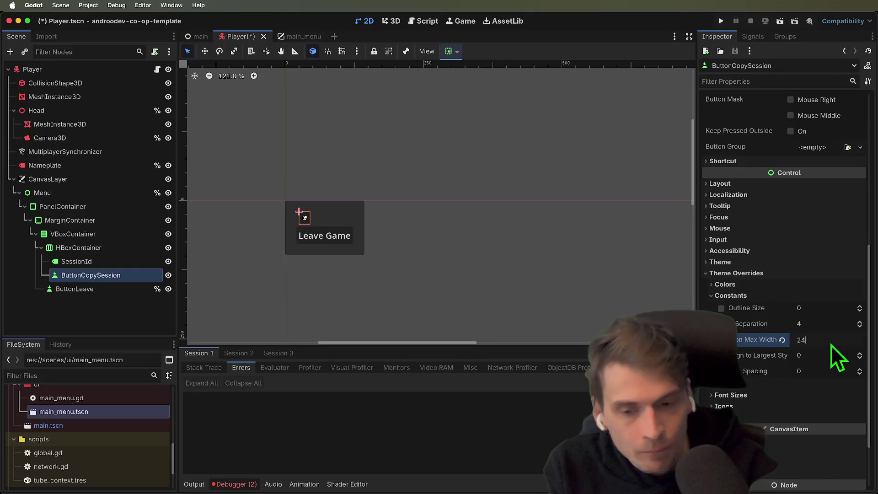
key("Return")
Select ButtonCopySession on the canvas, then the SessionId label.
left_click(497, 267)
left_click(304, 219)
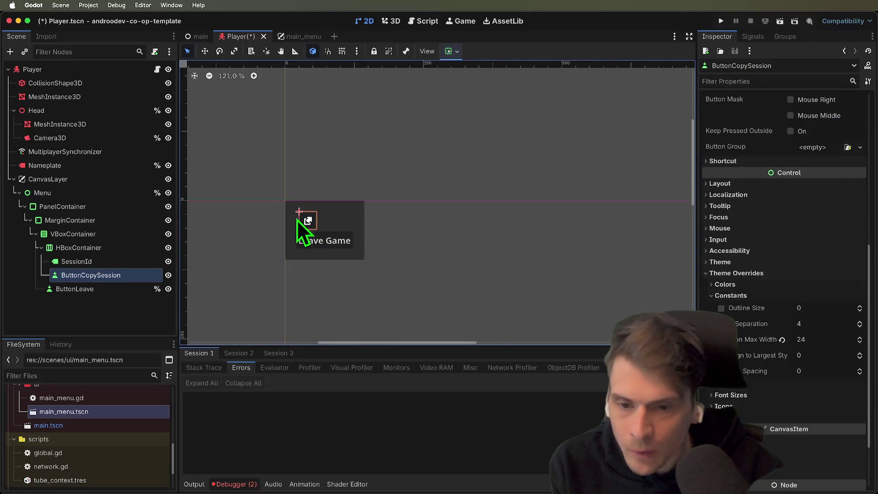
left_click(92, 261)
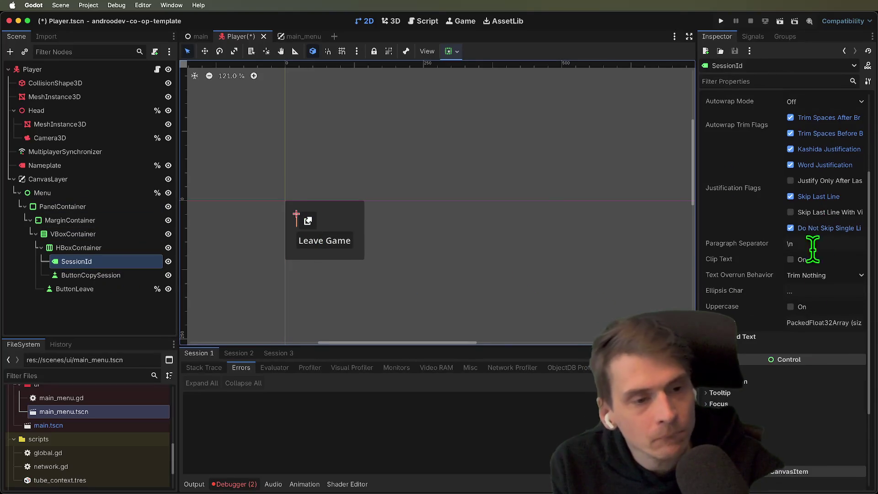
Make the SessionId label expand horizontally and check the menu layout on the canvas.
scroll(815, 233, "down", 1)
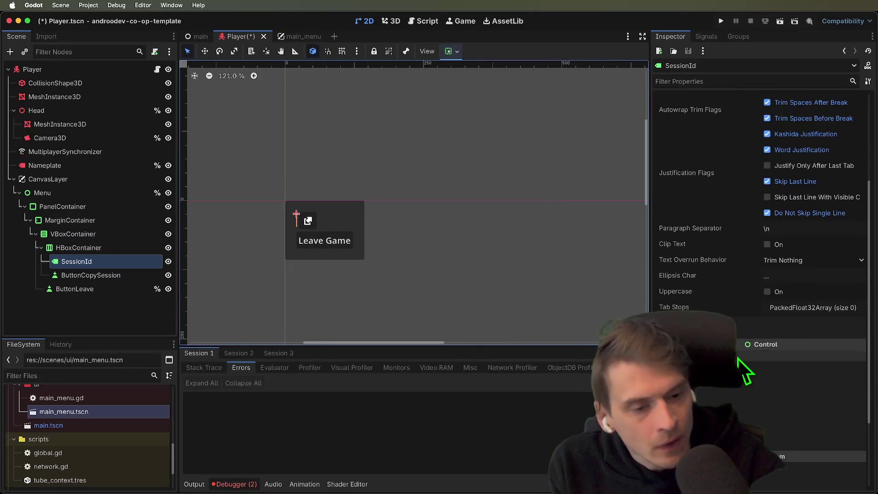
scroll(779, 393, "down", 5)
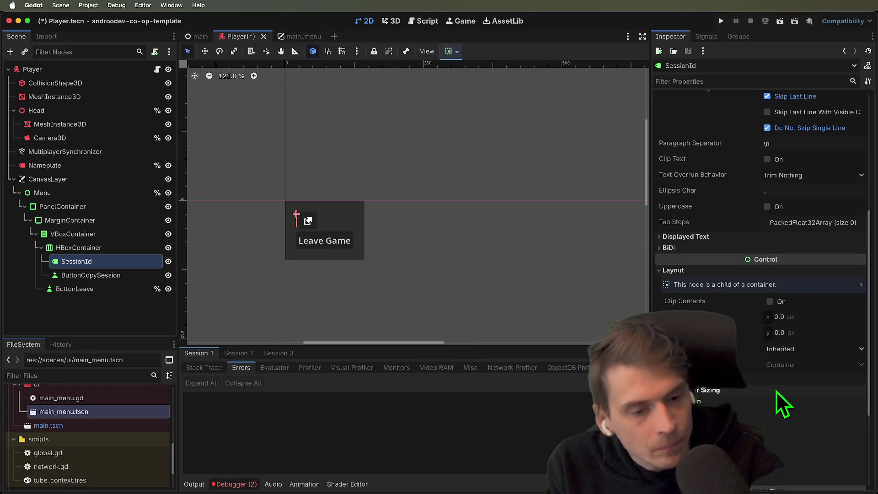
left_click(777, 391)
scroll(780, 391, "down", 8)
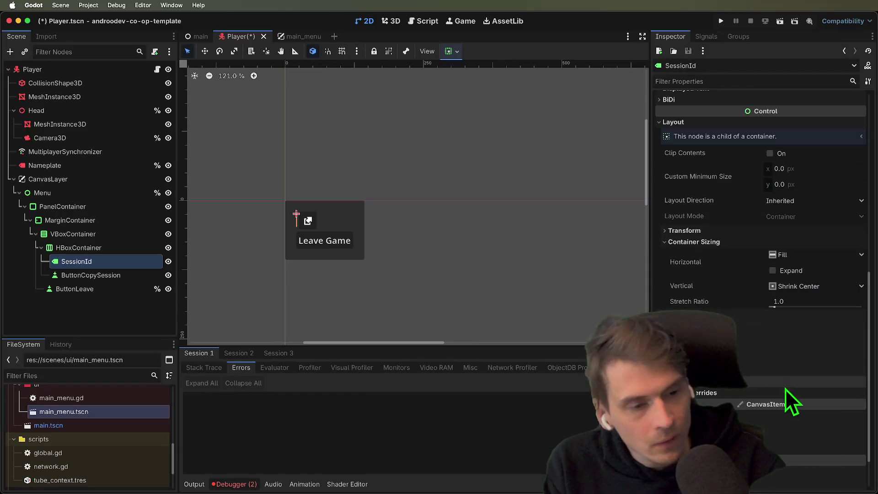
left_click(787, 271)
left_click(432, 262)
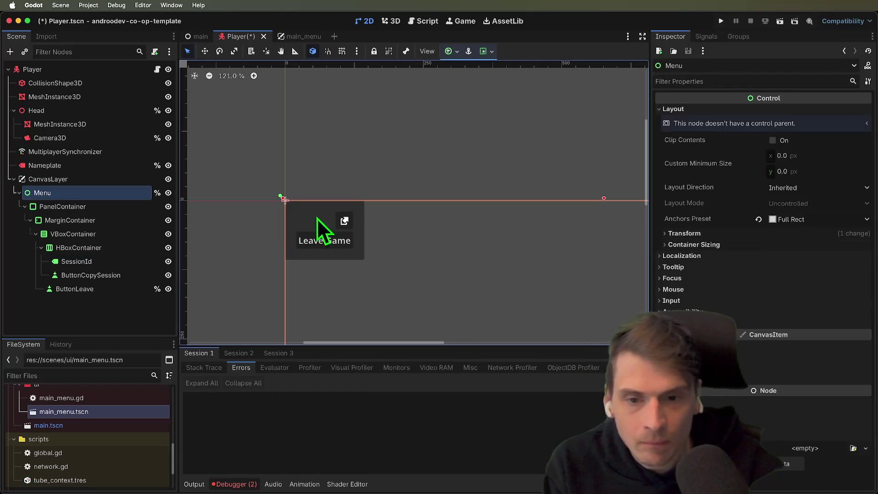
left_click(329, 215)
left_click(346, 224)
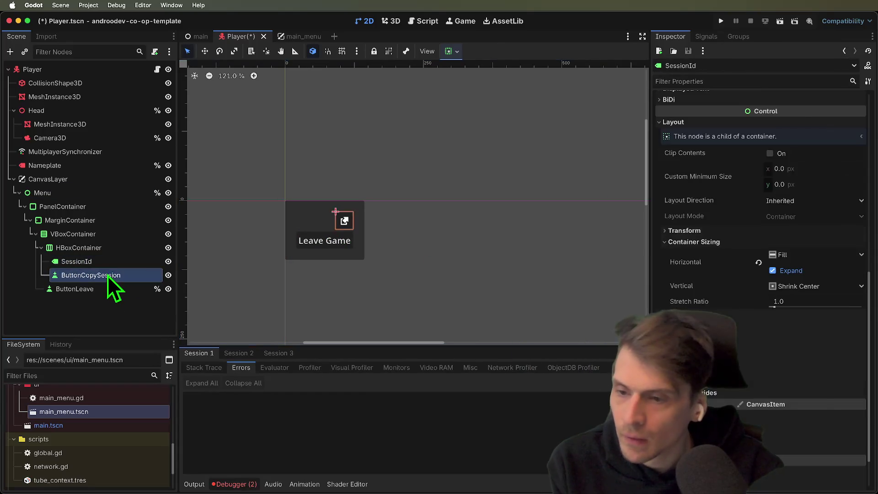
left_click(108, 263)
scroll(732, 172, "up", 10)
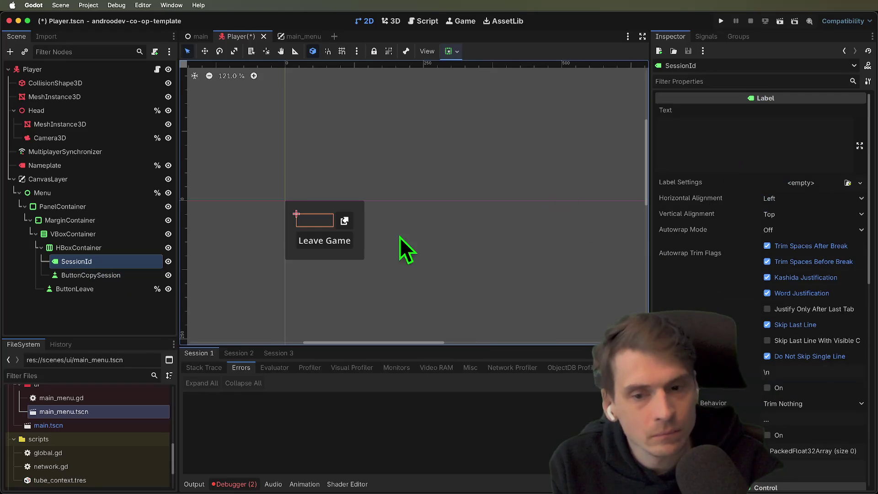
scroll(385, 234, "up", 5)
left_click(118, 247)
left_click(116, 260)
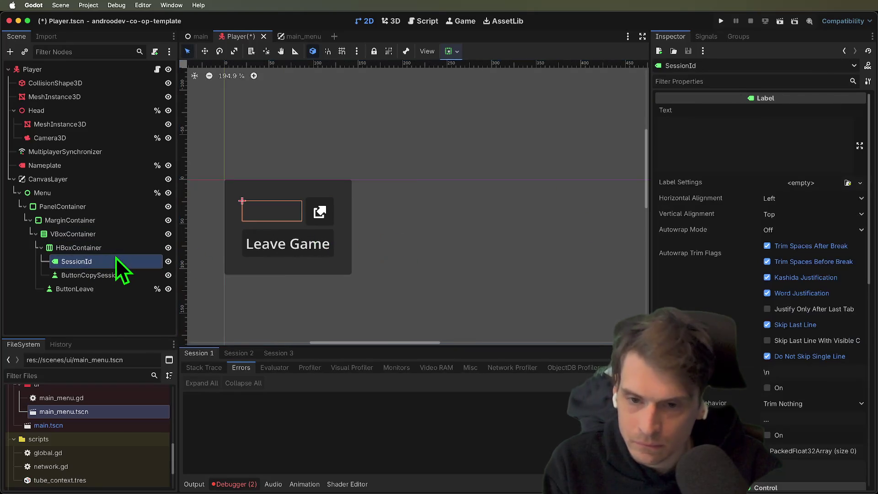
Give the VBoxContainer a custom minimum width of 200.
scroll(379, 213, "left", 2)
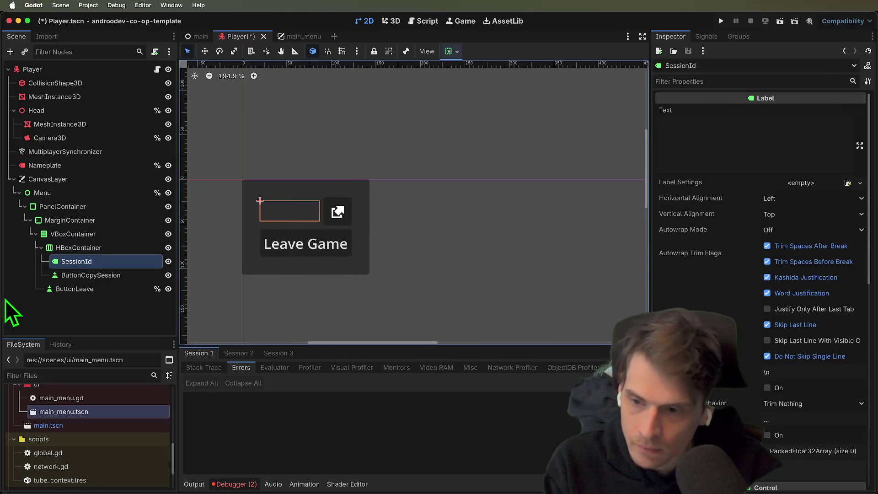
left_click(67, 235)
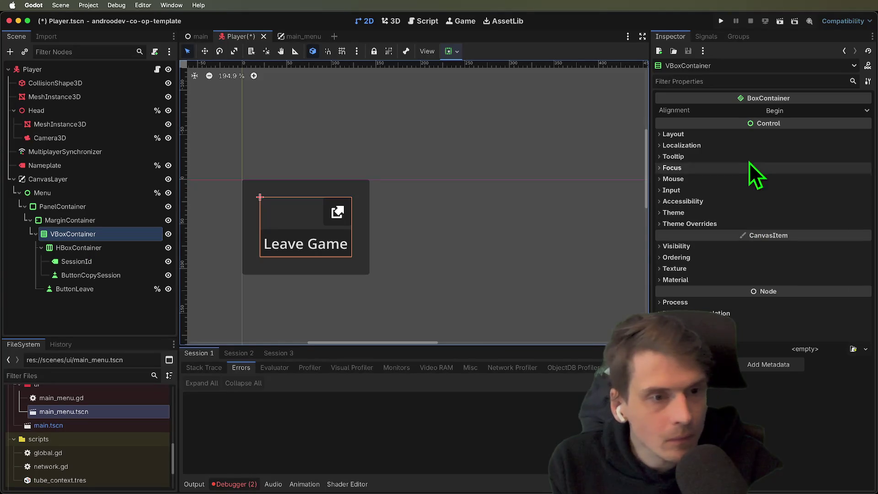
left_click(750, 133)
left_click(801, 182)
type("2000")
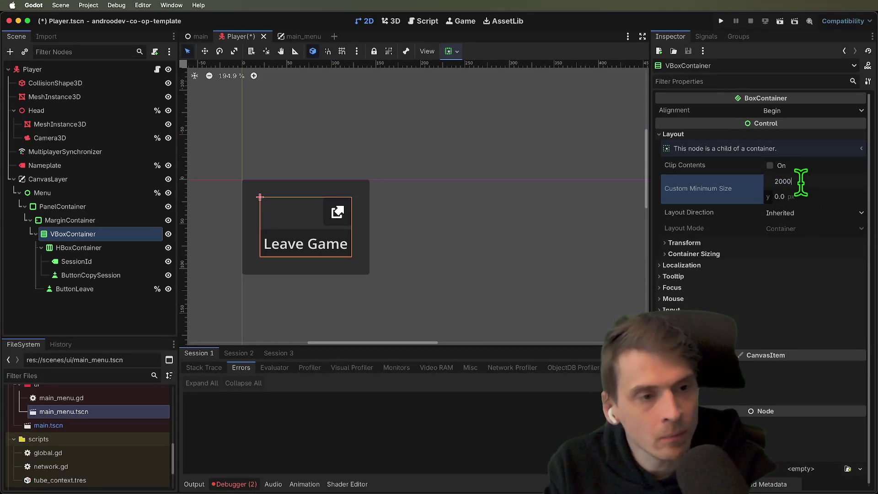
key("Return")
Save the Player scene and mark SessionId as Access as Unique Name.
left_click(561, 221)
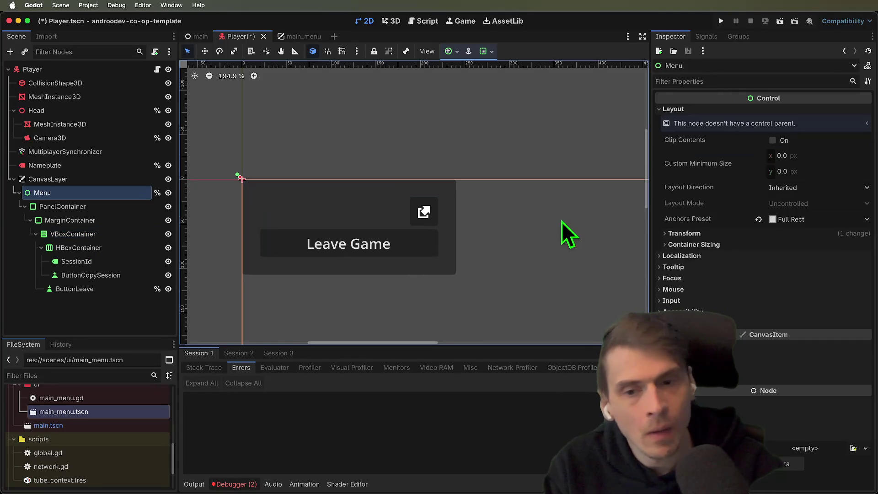
scroll(559, 147, "down", 3)
left_click(550, 145)
left_click(405, 182)
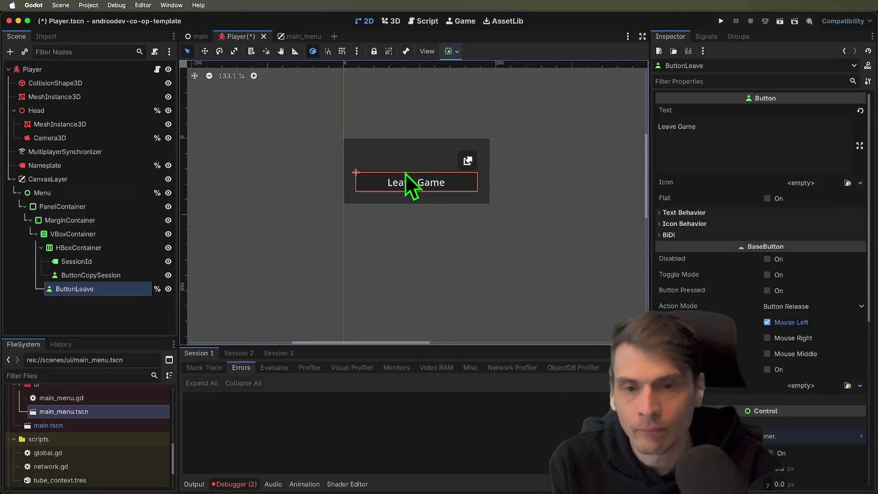
left_click(402, 160)
key("super+s")
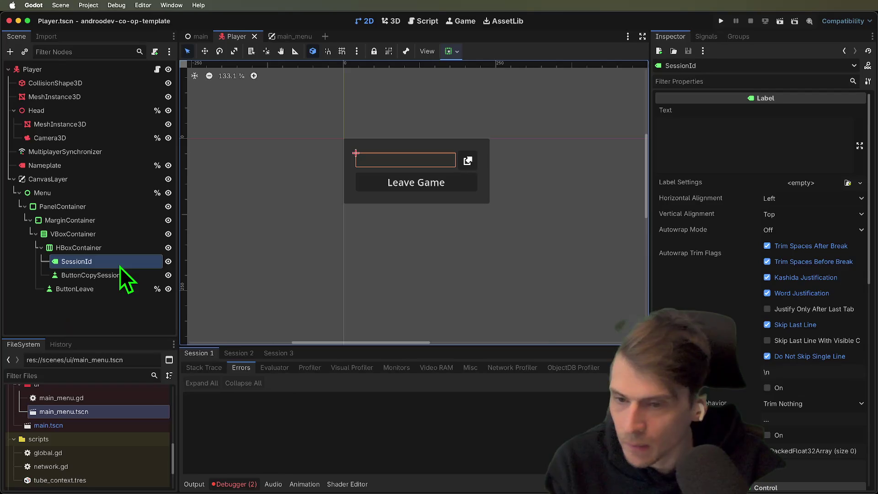
right_click(121, 264)
left_click(185, 455)
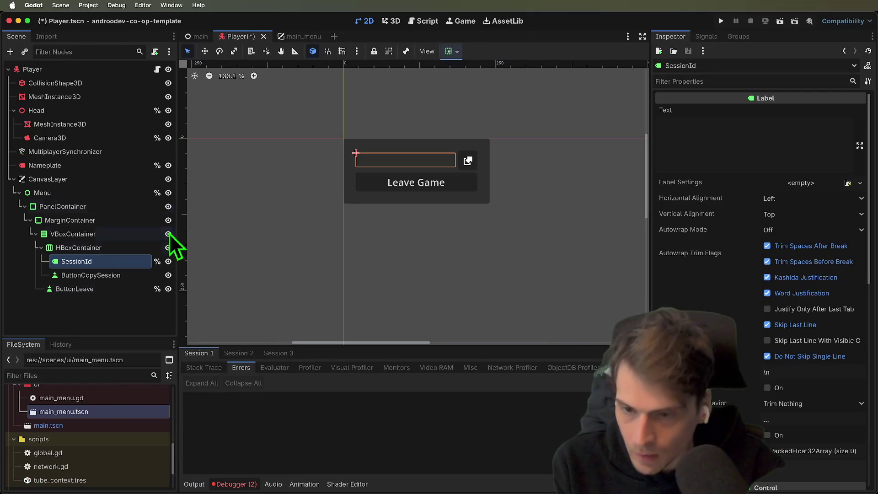
Open the Player's player.gd script and go to the end of line 30.
left_click(157, 69)
scroll(499, 224, "down", 1)
scroll(549, 206, "down", 1)
left_click(597, 243)
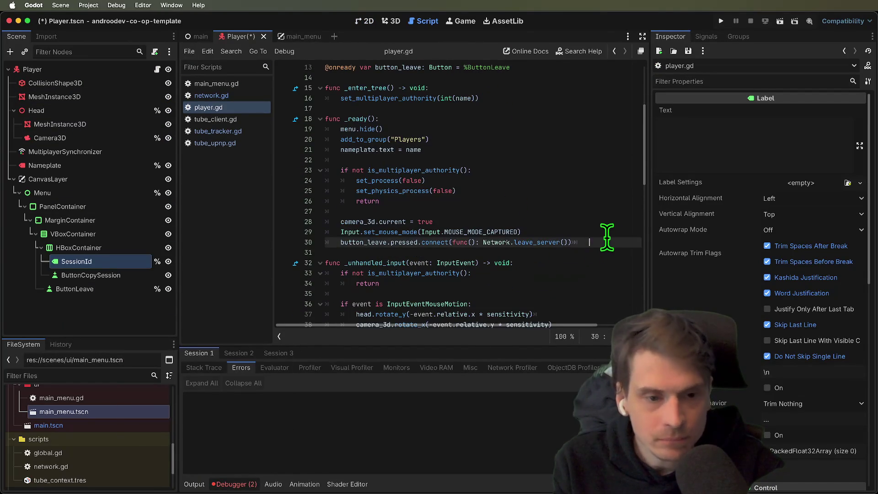
key("Return")
key("Return")
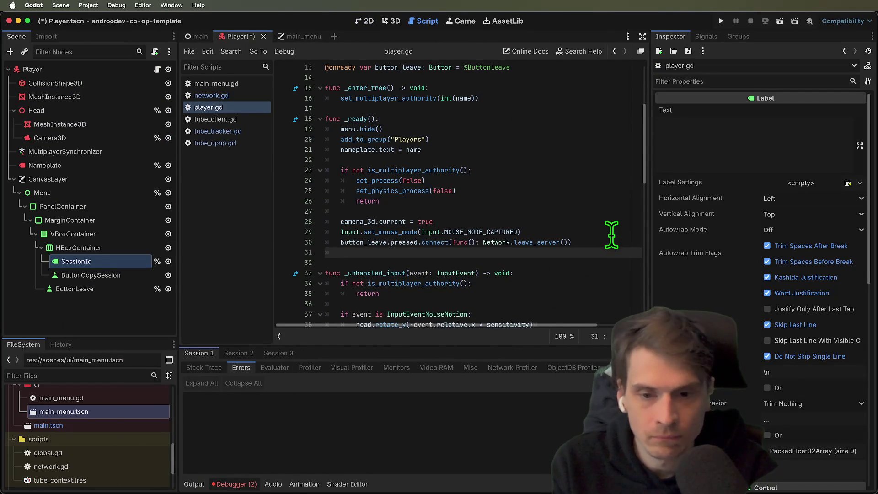
scroll(360, 242, "up", 4)
left_click(380, 203)
key("Return")
key("Return")
key("Return")
left_click(372, 213)
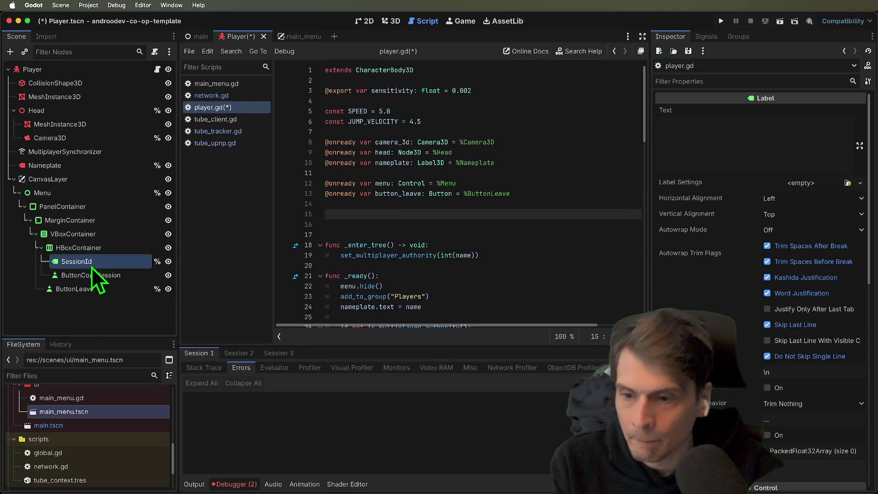
mouse_move(91, 265)
left_mouse_down()
mouse_move(74, 259)
mouse_move(402, 215)
left_mouse_up()
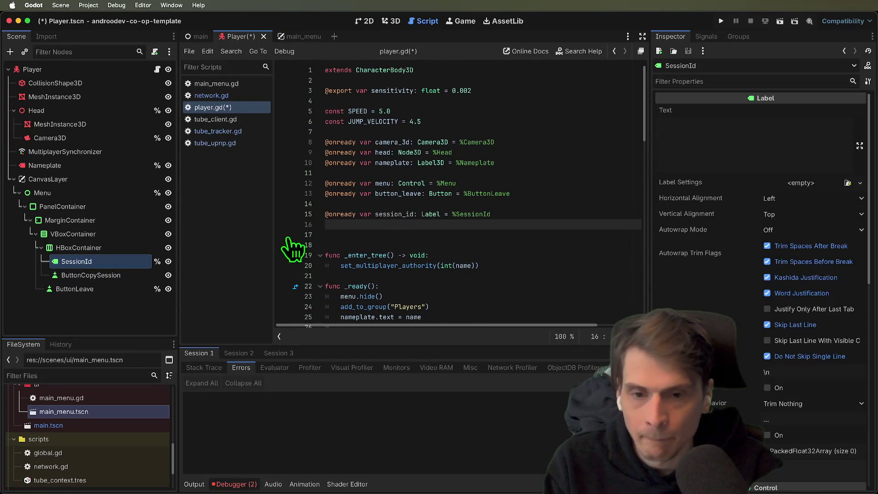
left_click_drag(53, 290, 455, 219)
key("super+z")
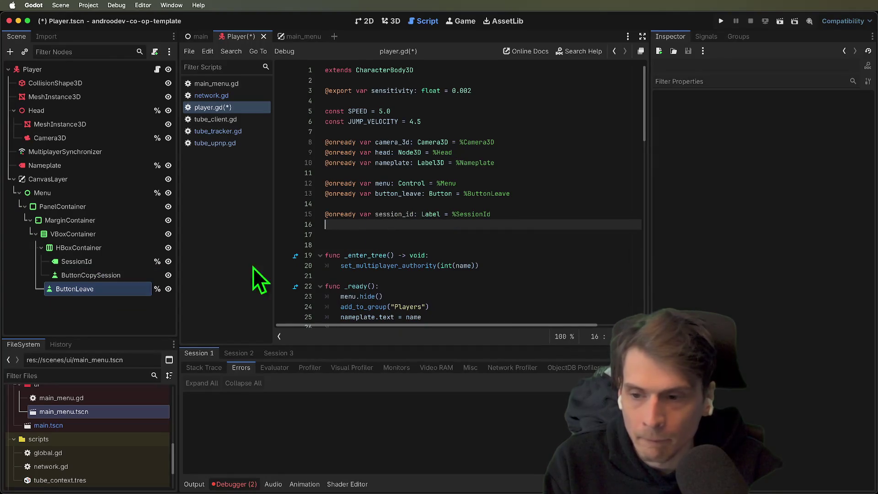
right_click(95, 276)
left_click(149, 454)
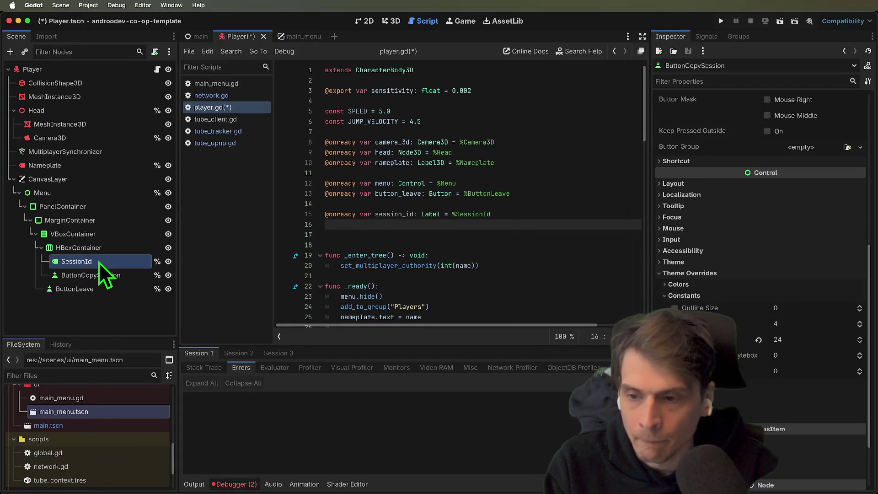
mouse_move(67, 277)
left_mouse_down()
mouse_move(403, 240)
mouse_move(403, 229)
left_mouse_up()
scroll(398, 219, "down", 1)
double_click(394, 200)
At the end of _ready, set session_id.text = Network.tube_client.session_id.
scroll(494, 284, "down", 5)
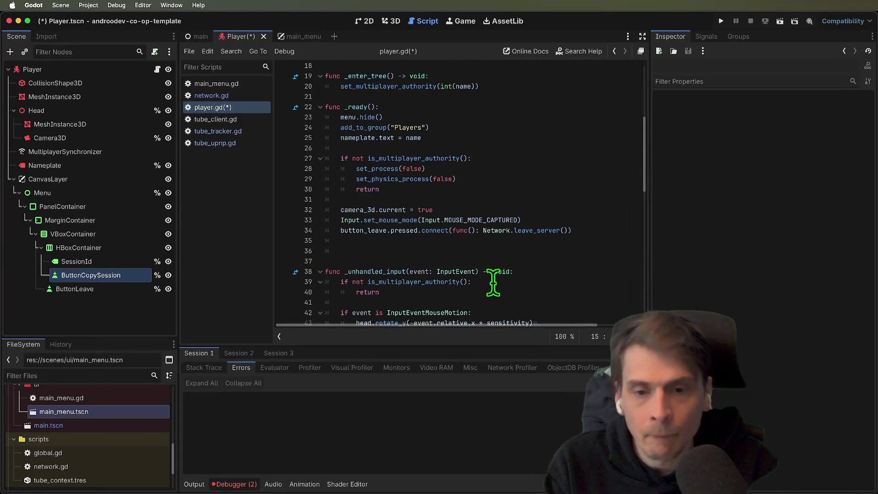
left_click(529, 237)
key("Return")
type("Netw")
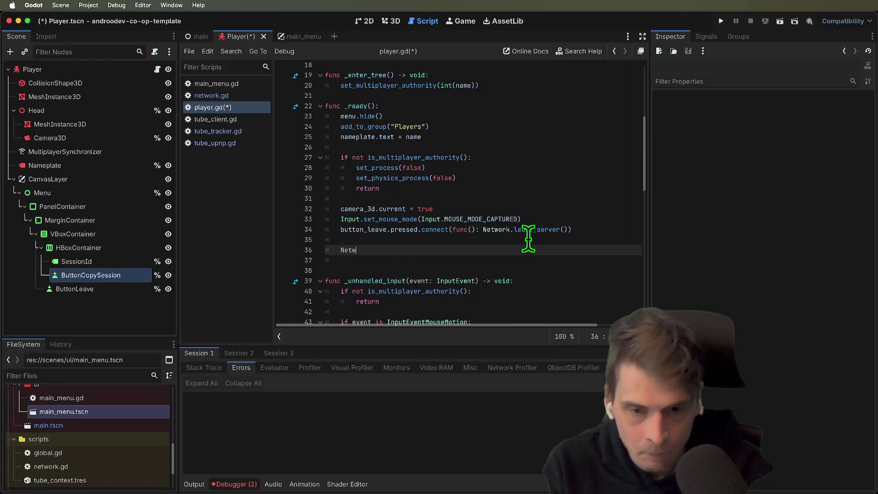
key("Return")
key("Home")
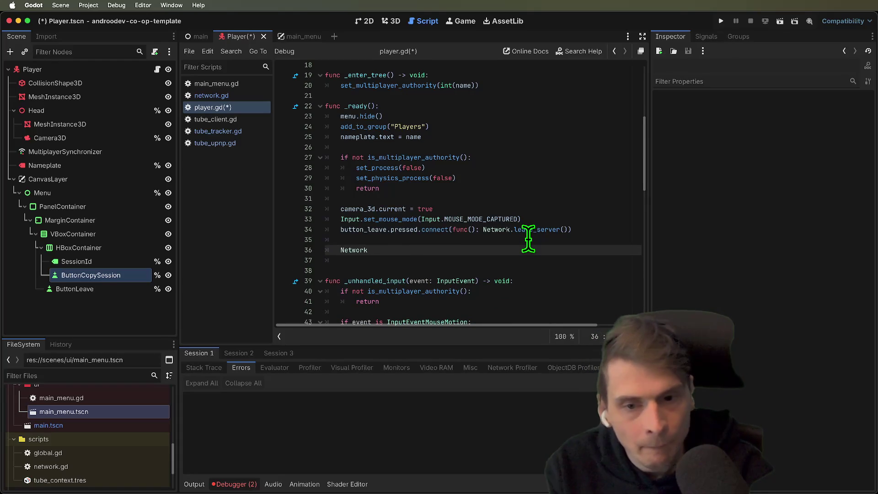
type(".tex")
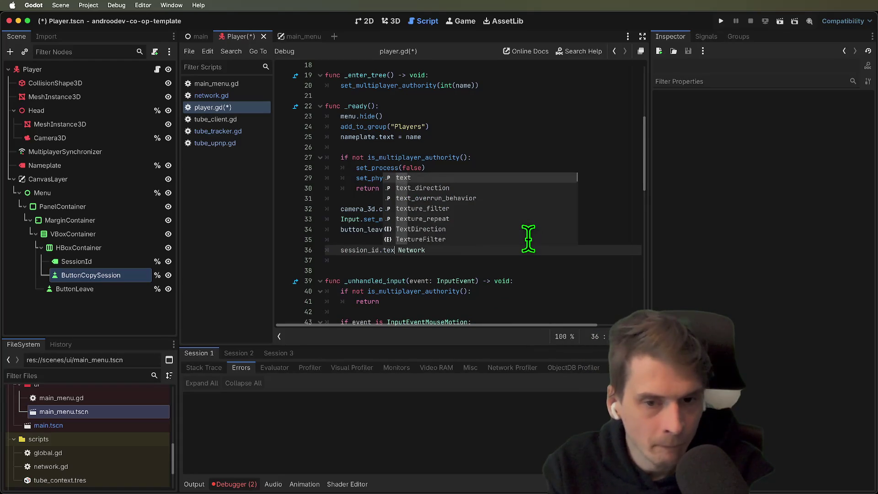
key("Return")
type("=")
key("Escape")
key("Down")
key("Up")
type(".")
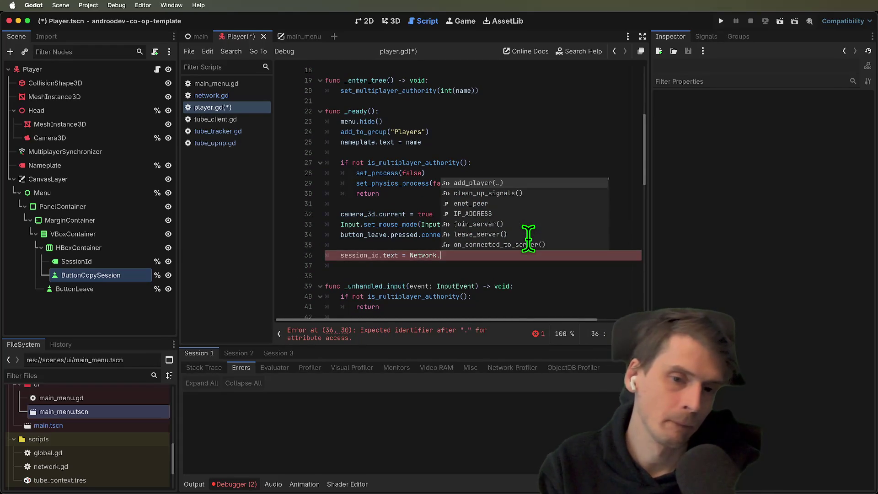
type("tu")
key("Return")
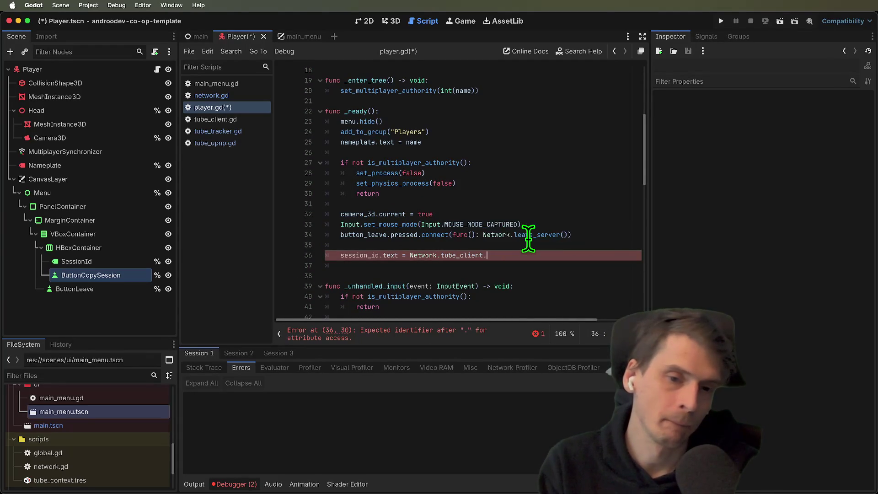
type(".sess")
key("Down")
key("Return")
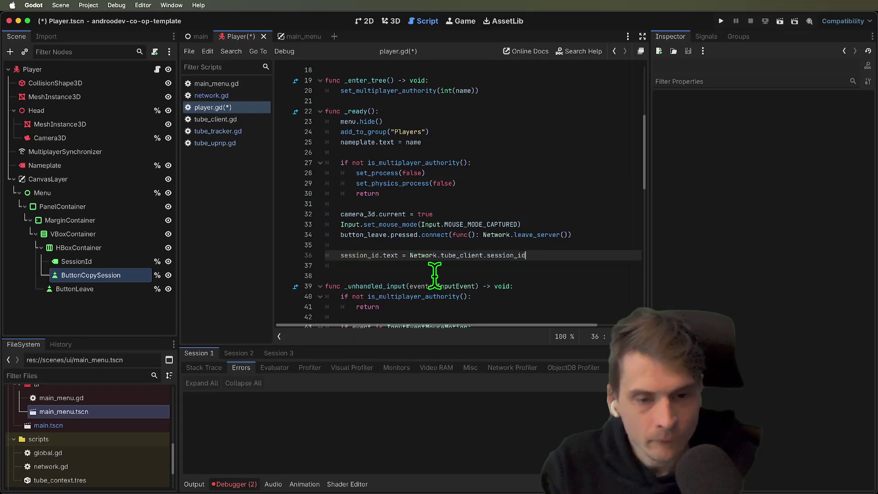
key("Down")
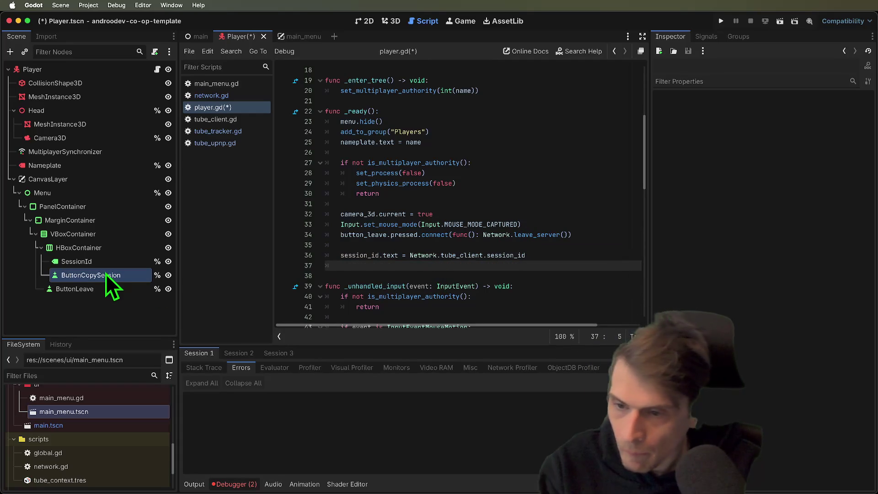
Replace misplaced line 37 with button_copy_session.pressed(func(): DisplayServer.clipboard_set().
mouse_move(68, 277)
left_mouse_down()
mouse_move(425, 246)
mouse_move(427, 265)
left_mouse_up()
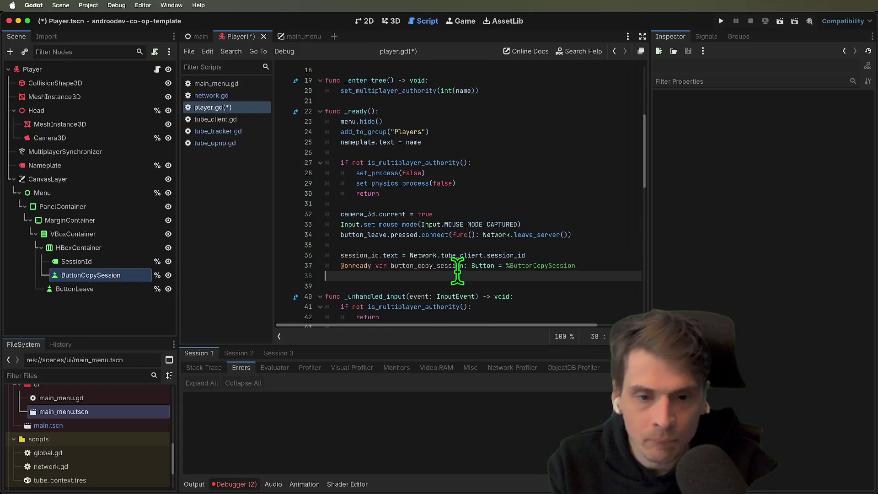
scroll(428, 264, "up", 5)
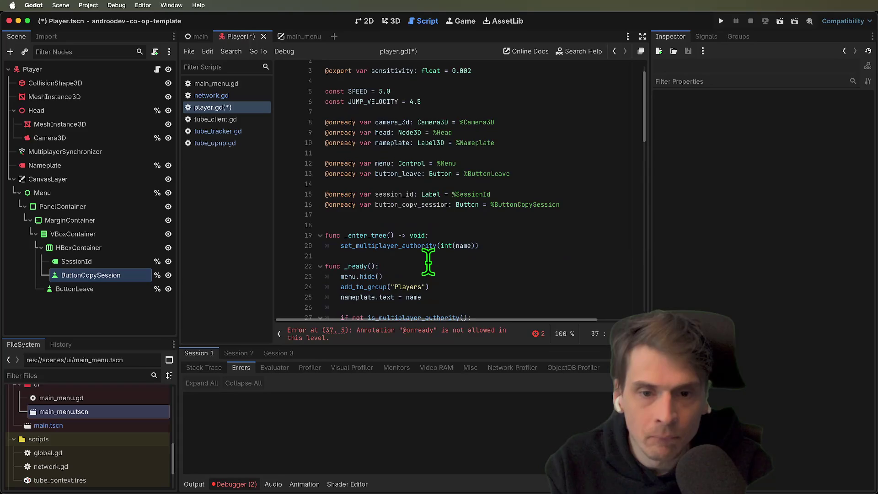
scroll(428, 262, "down", 2)
scroll(430, 274, "down", 2)
triple_click(513, 280)
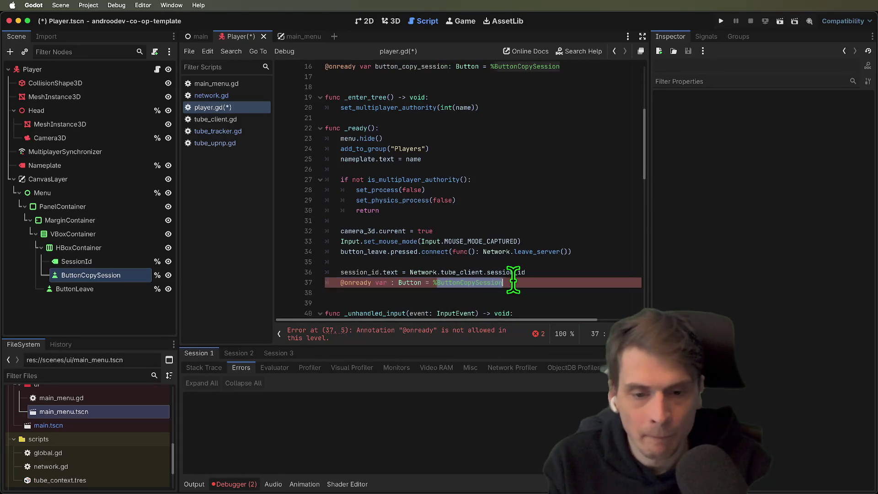
type("button_copy_session")
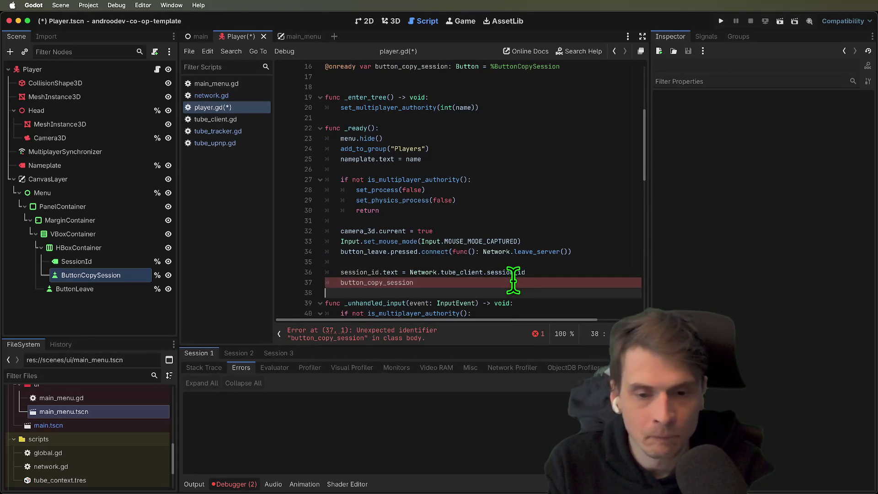
type(".clip")
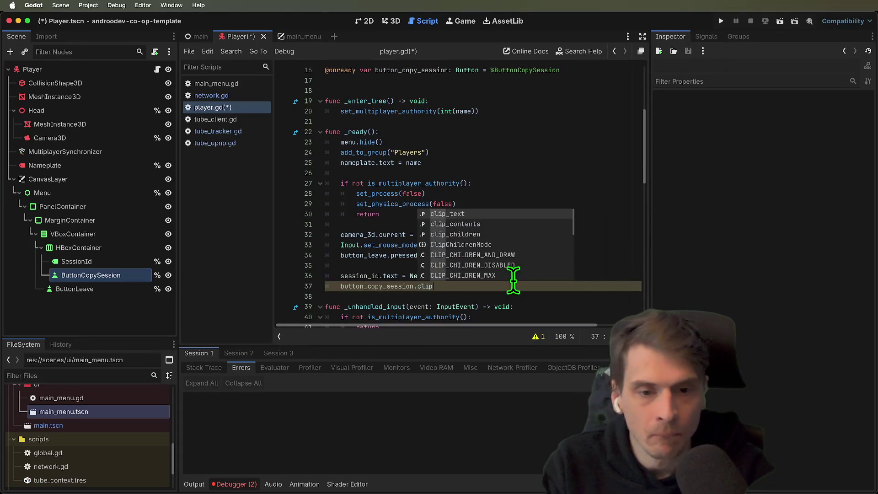
type("boa")
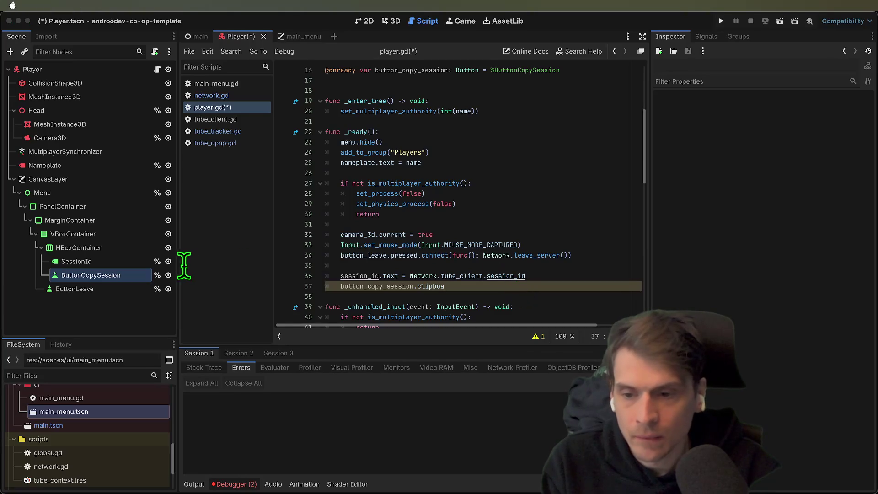
left_click(584, 285)
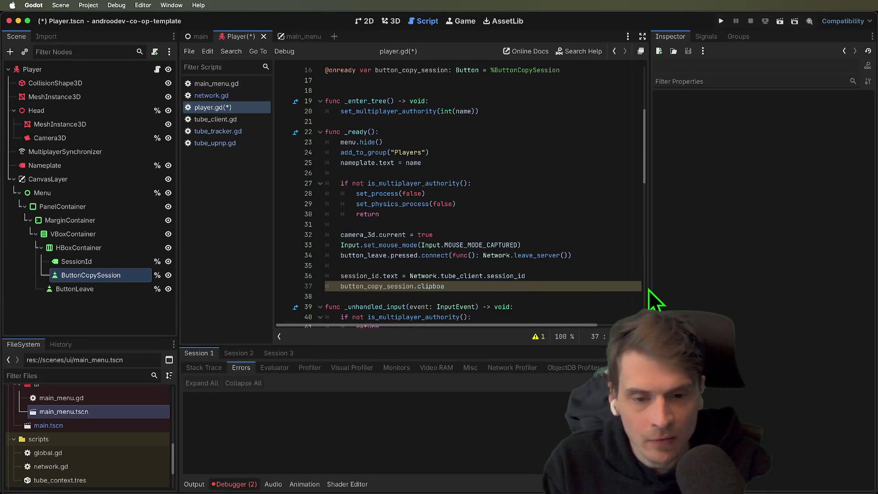
key("BackSpace")
key("BackSpace")
key("BackSpace")
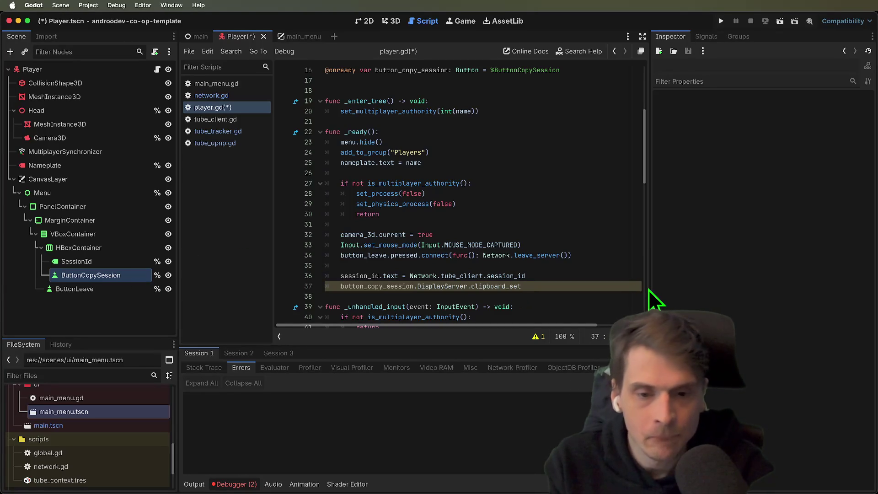
type("pressed(")
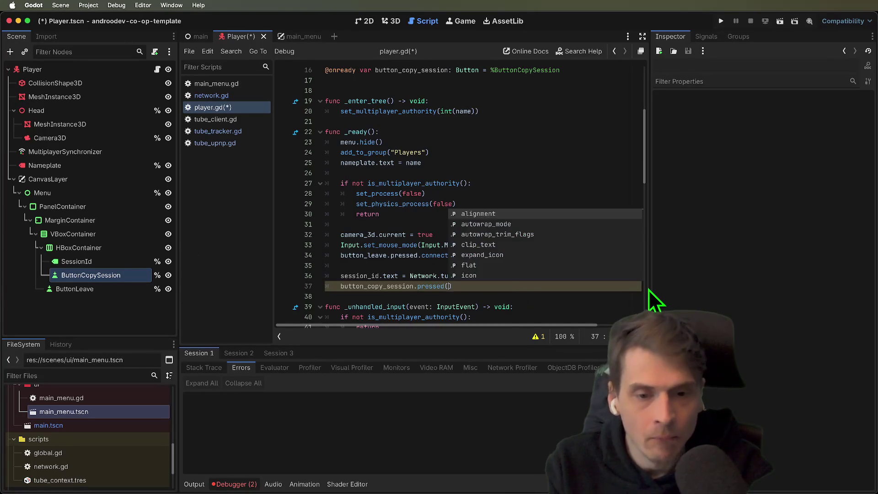
type("func(): DisplayServer.clipboard_set")
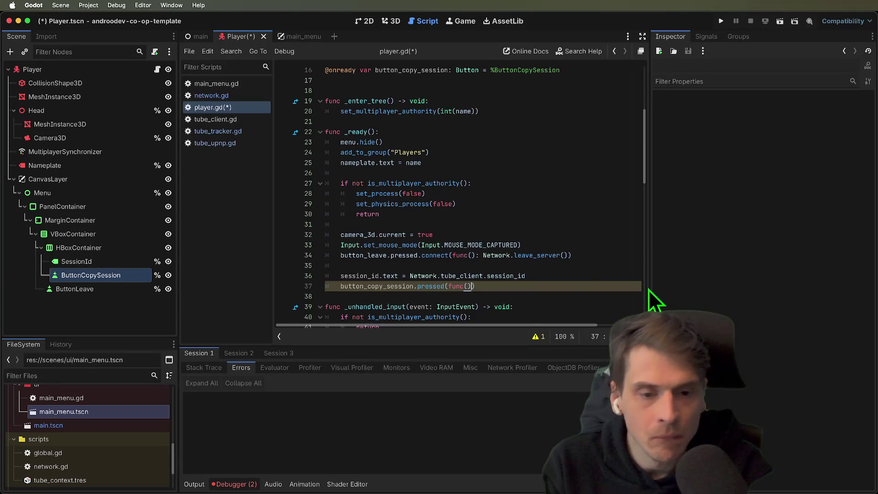
type("(")
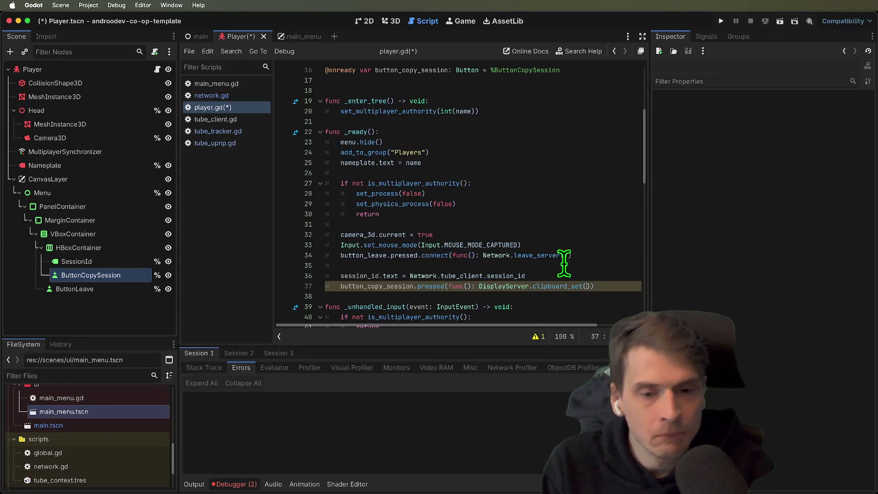
Pass Network.tube_client.session_id to clipboard_set, add .connect after pressed, and save.
double_click(352, 276)
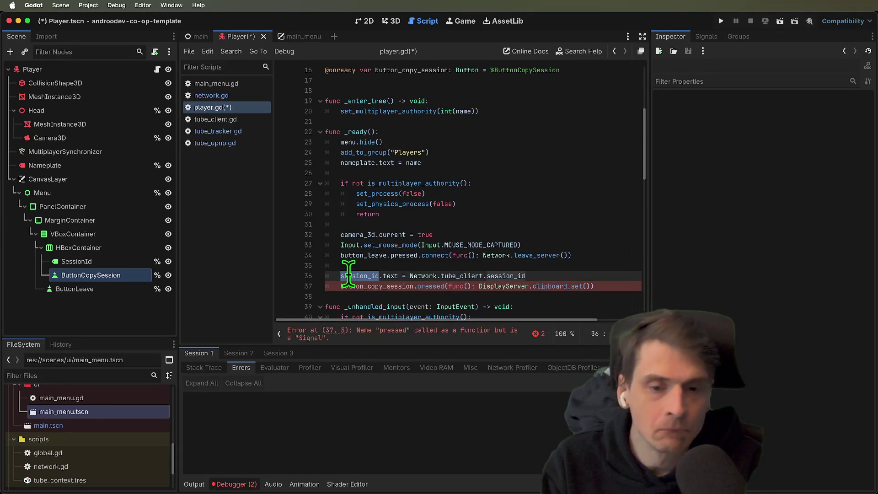
left_click_drag(526, 276, 410, 276)
key("cmd+c")
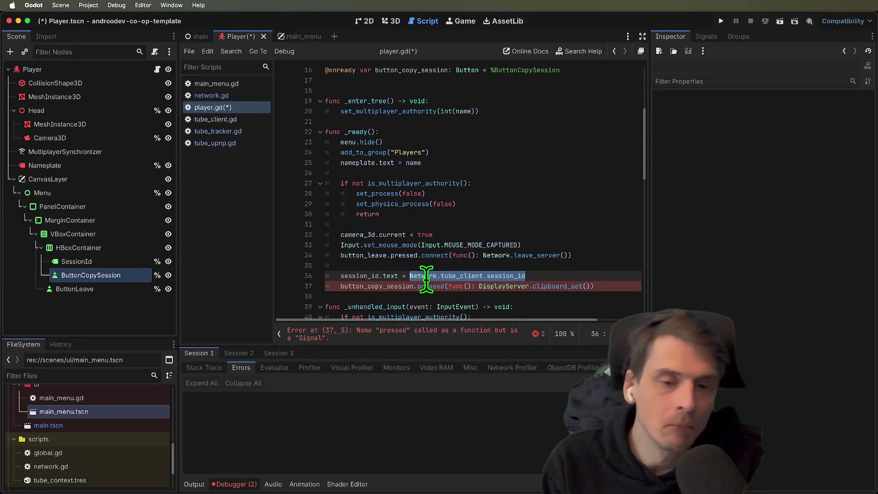
left_click(598, 285)
key("cmd+v")
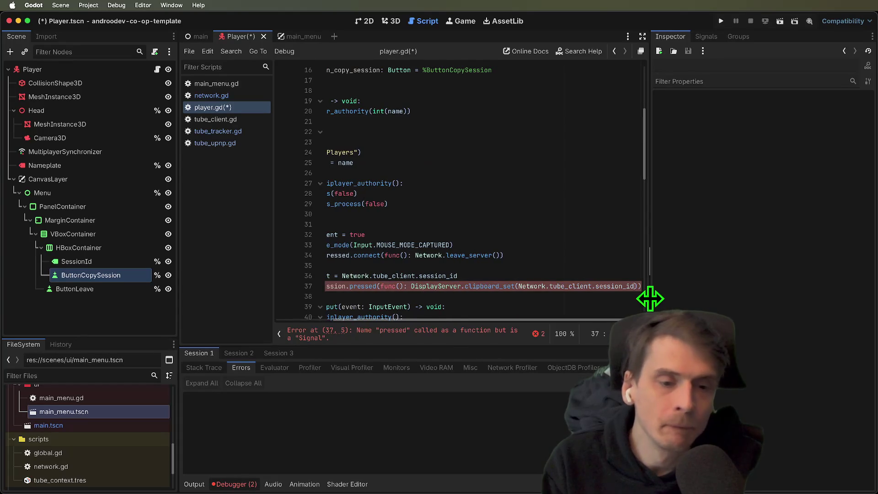
scroll(649, 304, "down", 3)
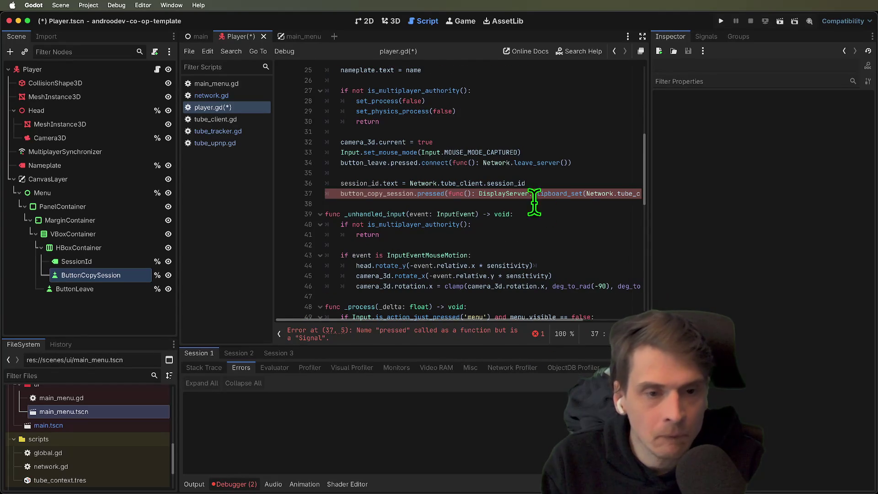
left_click(444, 193)
type(".co")
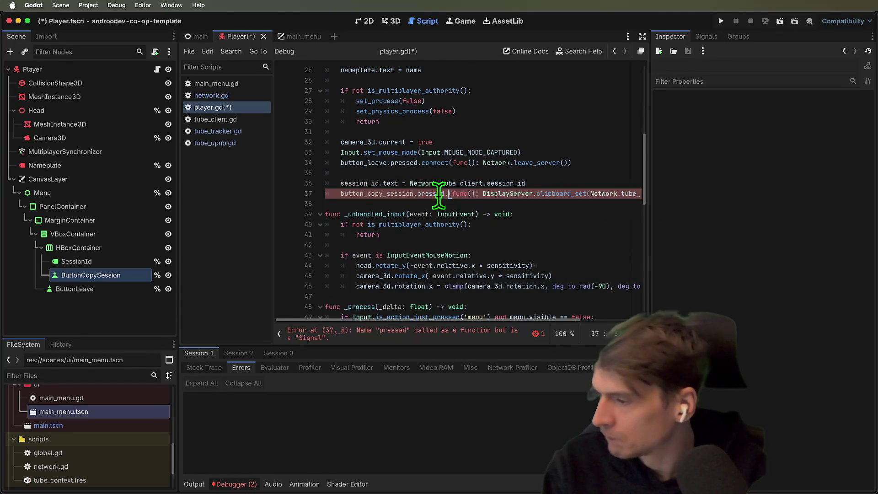
type("nnect")
left_click(569, 183)
key("cmd+s")
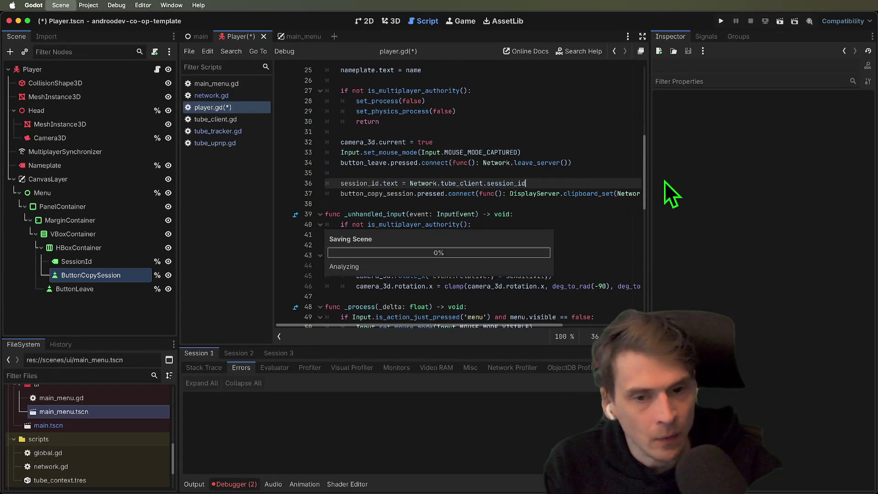
Run the project, create a session in the right window, join it from the left, then stop.
key("cmd+b")
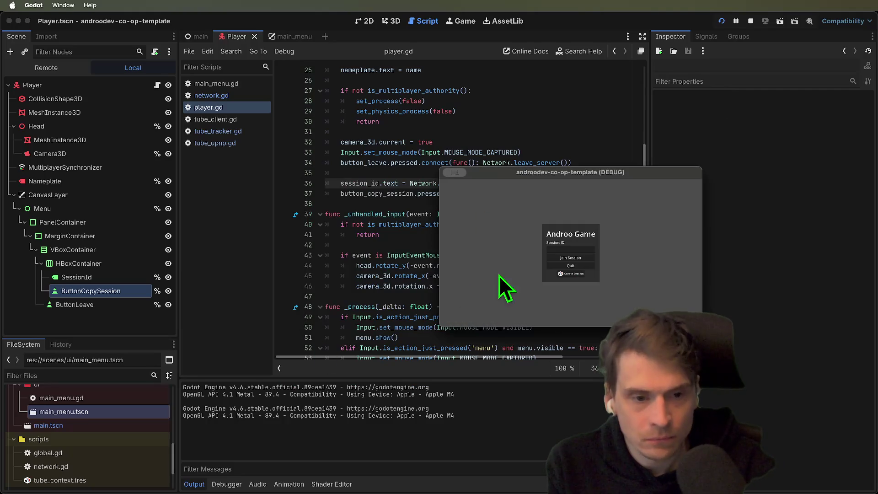
left_click(571, 273)
key("Escape")
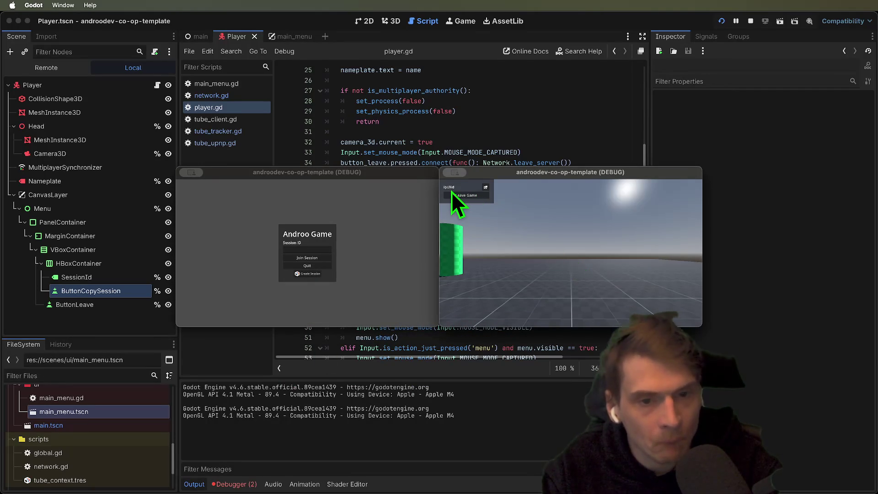
left_click(486, 188)
left_click(395, 256)
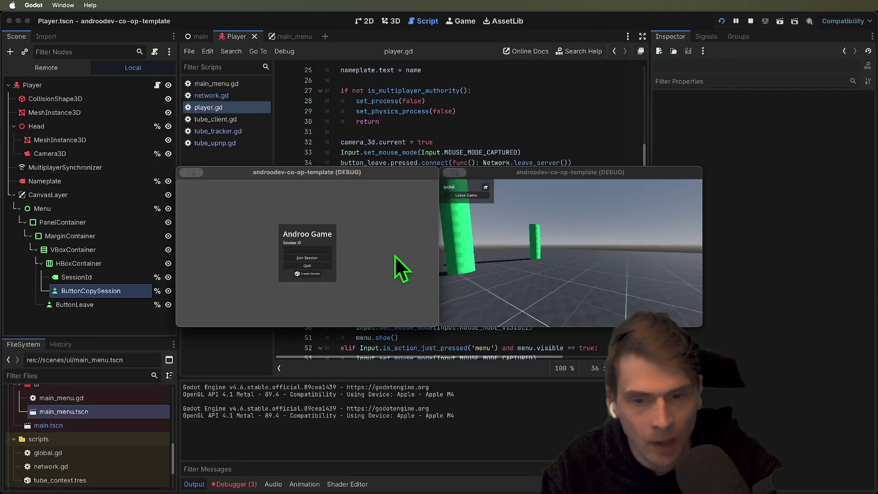
left_click(306, 258)
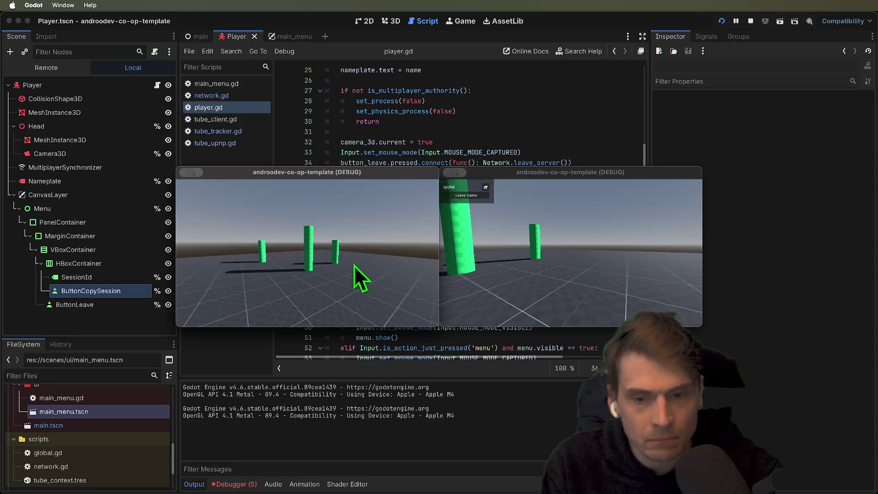
key("s")
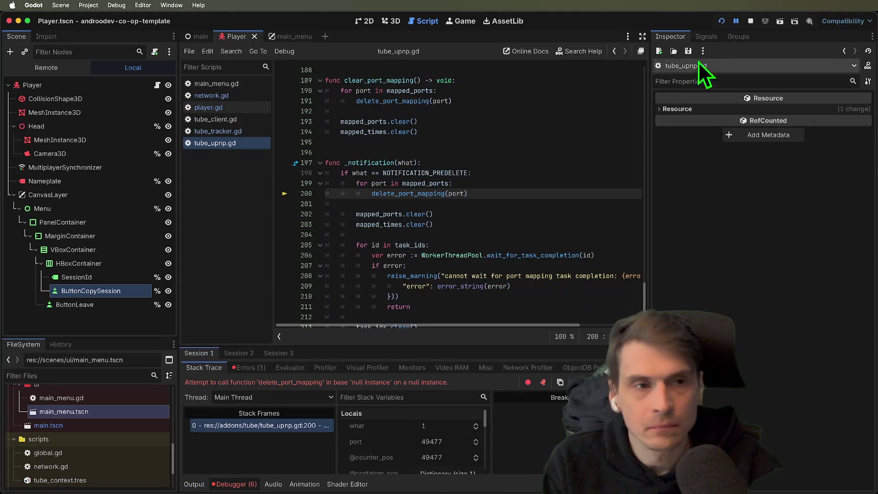
left_click(751, 20)
Open Project Settings from the Project menu.
left_click(572, 101)
left_click(457, 152)
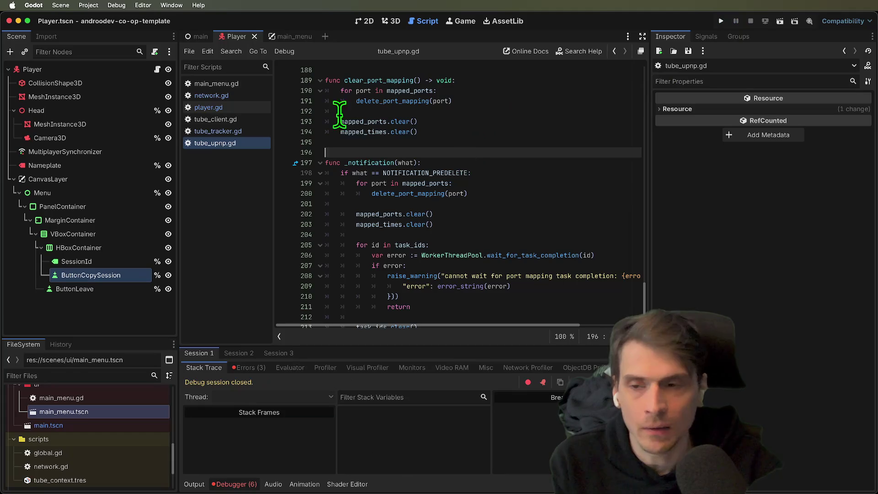
left_click(88, 5)
left_click(92, 23)
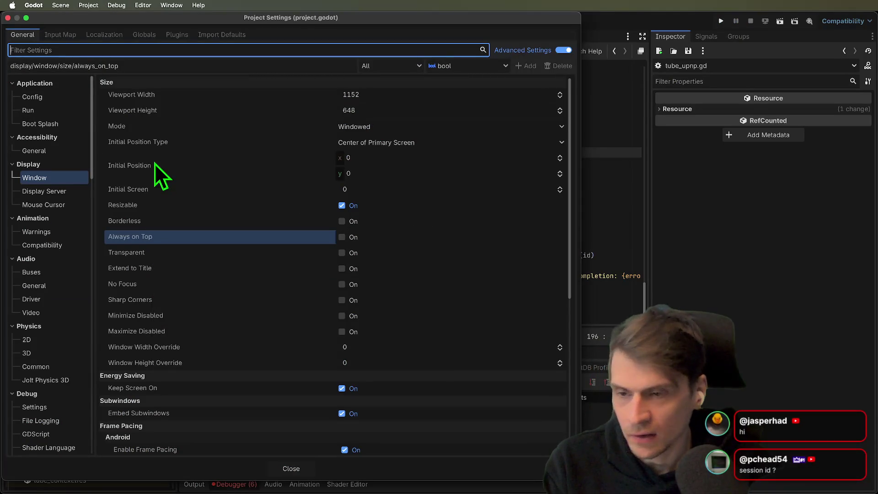
Browse the setting categories, filter settings for 'tube', then close Project Settings.
mouse_move(142, 115)
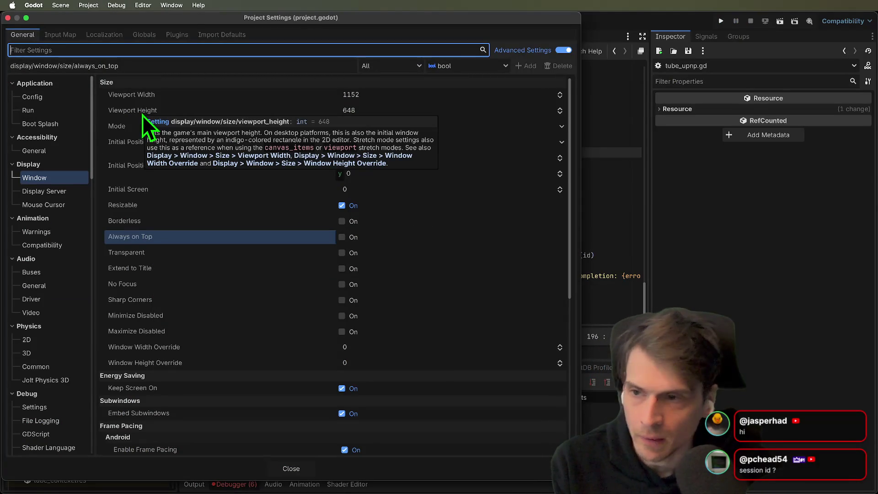
scroll(82, 174, "down", 10)
scroll(101, 239, "down", 4)
scroll(59, 288, "down", 5)
scroll(45, 437, "down", 10)
scroll(44, 437, "up", 20)
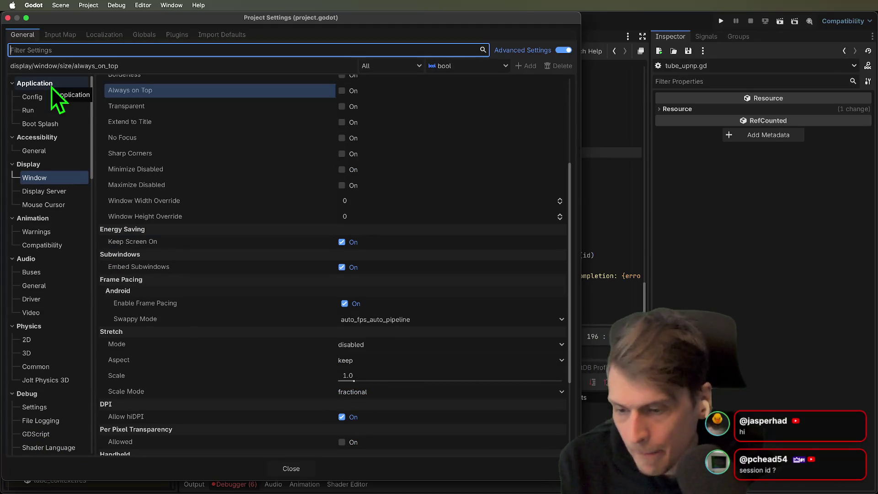
type("tube")
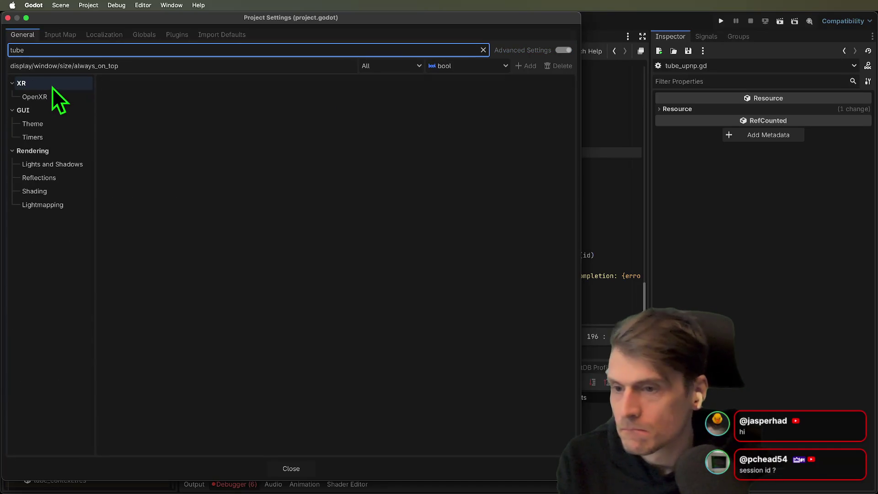
key("Escape")
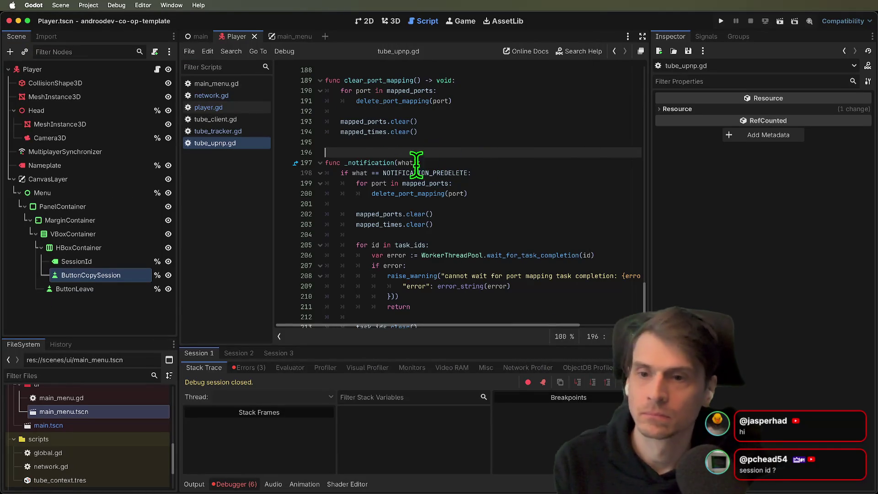
List the debugger errors and expand then collapse the third error's stack.
left_click(248, 372)
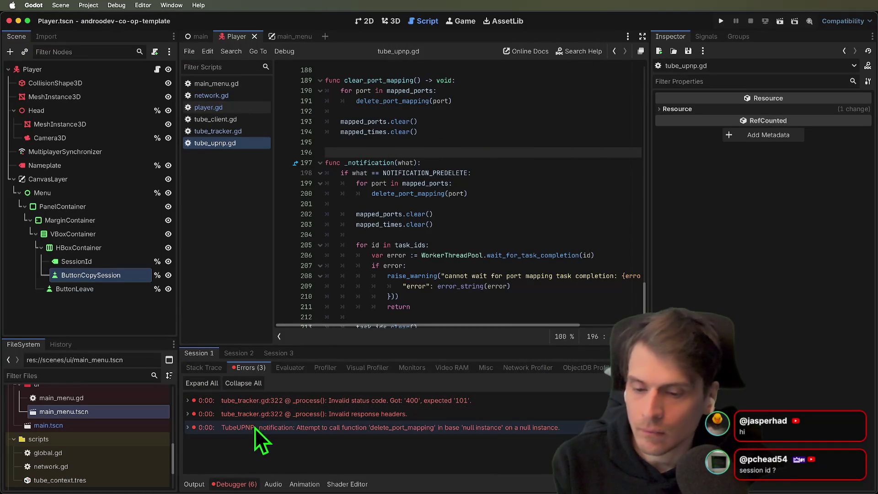
left_click(254, 428)
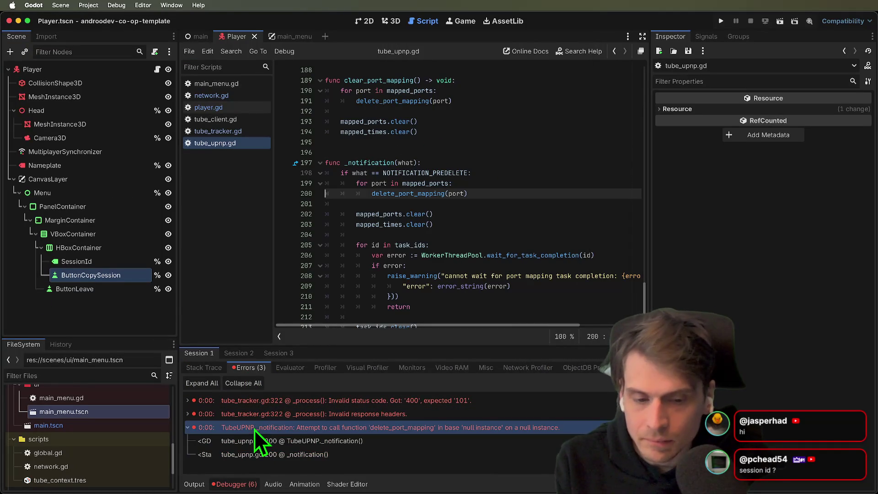
double_click(255, 429)
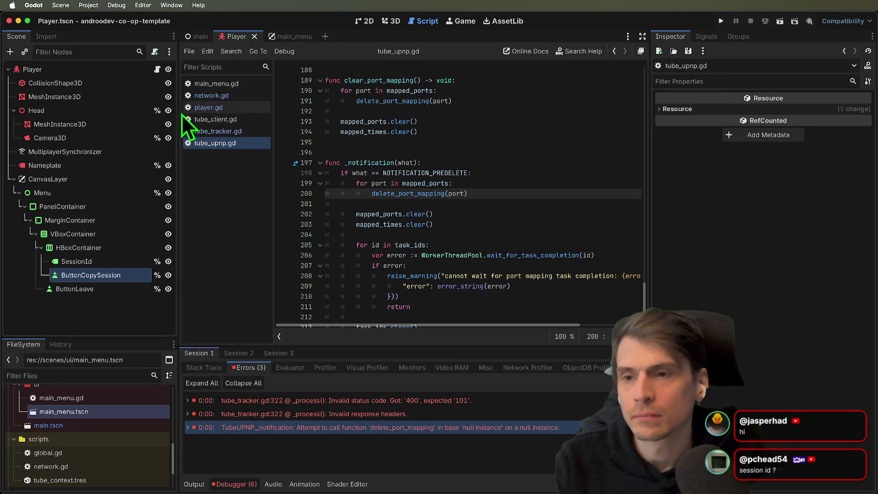
Switch to the main_menu scene and scroll through main_menu.gd.
left_click(288, 37)
left_click(157, 68)
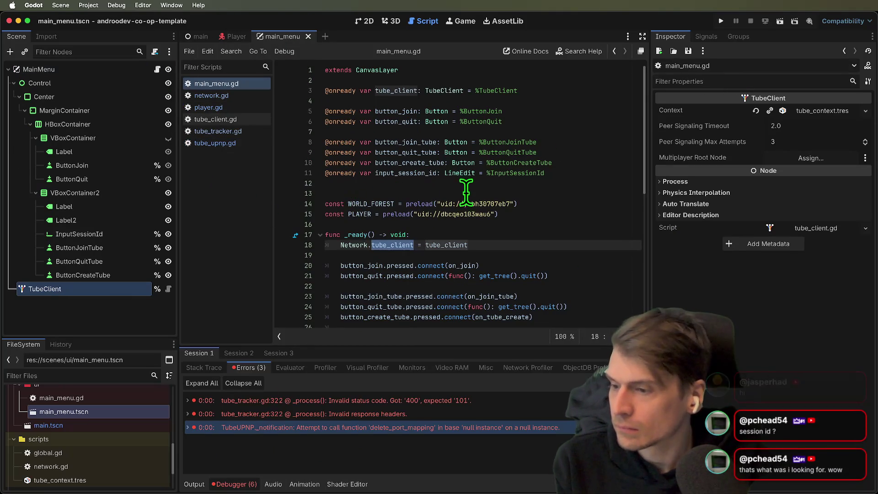
scroll(469, 185, "down", 8)
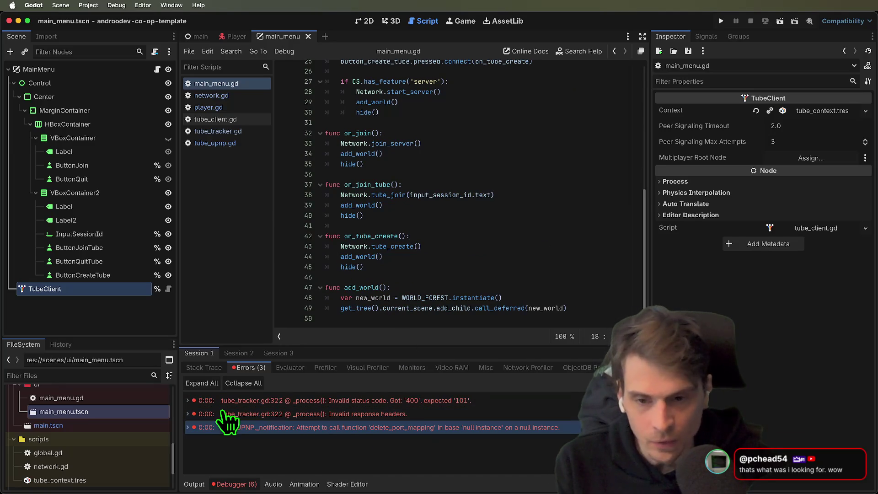
Search AssetLib for 'tu', read the Tube addon details, then jump to the failing tube_upnp.gd line.
left_click(519, 22)
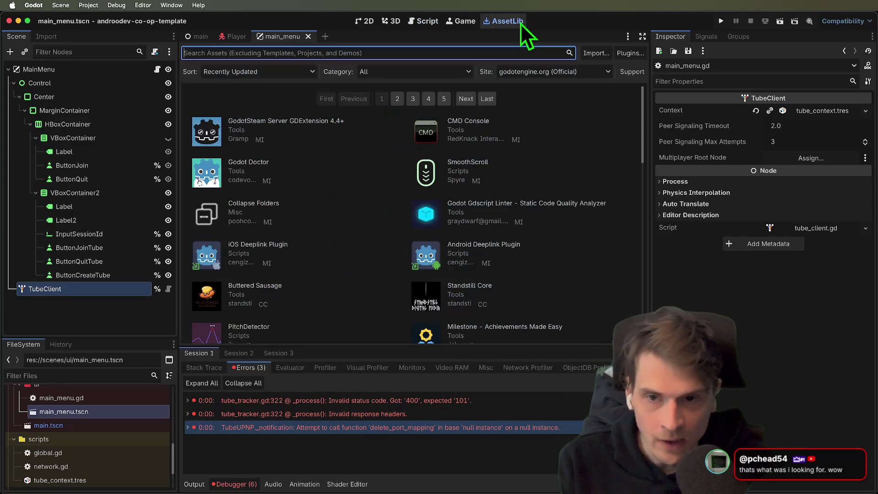
type("tube")
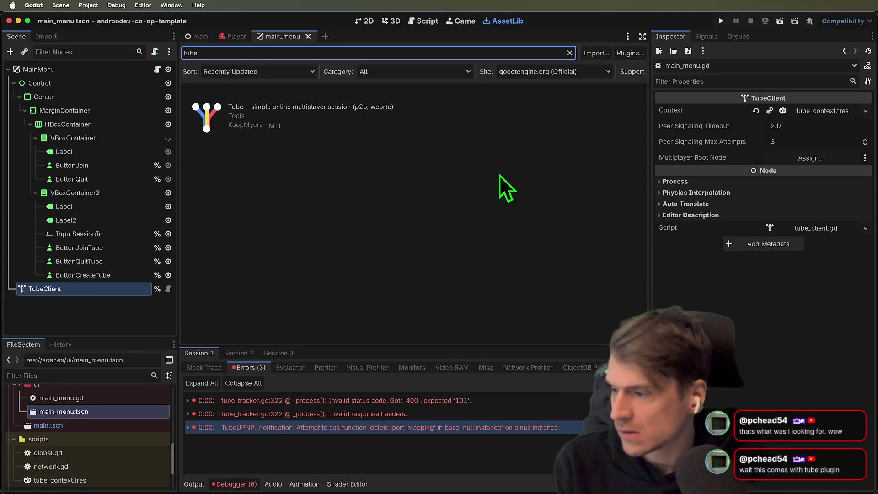
left_click(267, 108)
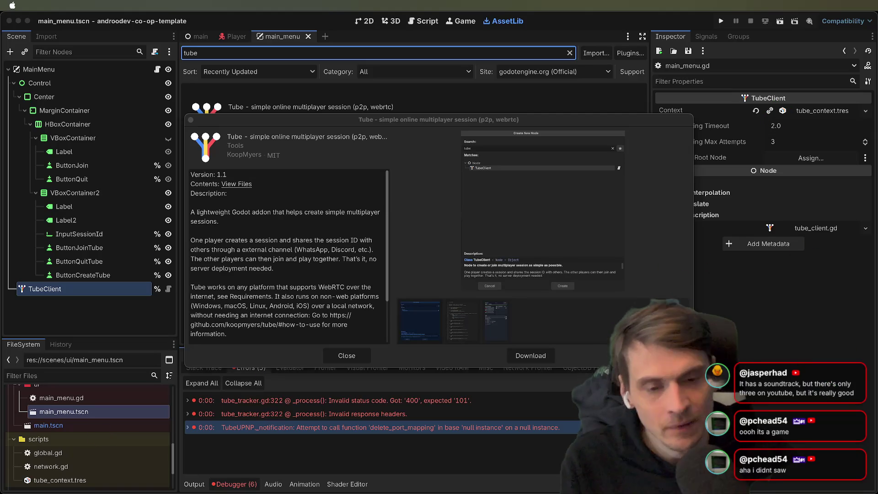
left_click(403, 444)
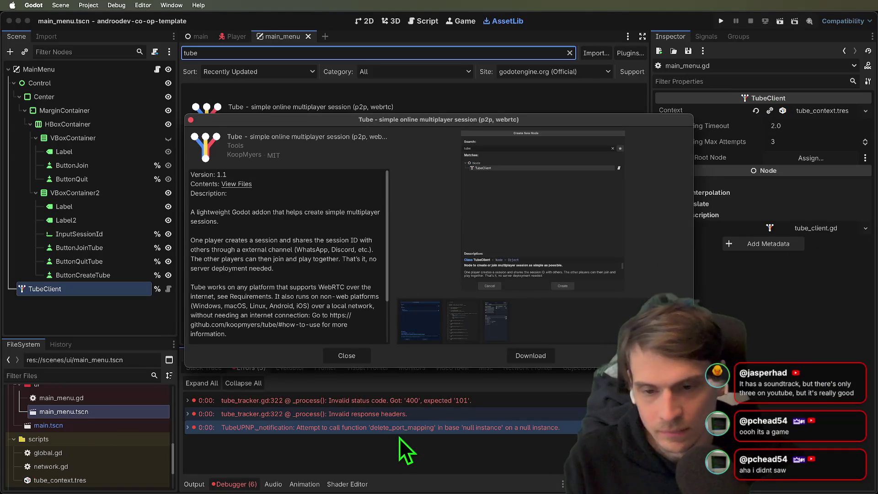
key("Escape")
double_click(437, 426)
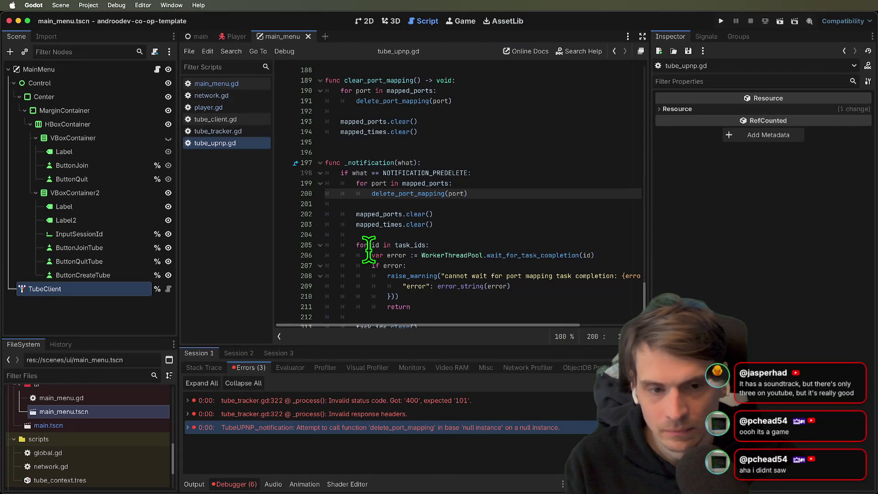
Look over main_menu.gd, placing the caret at the end of line 49.
scroll(366, 275, "down", 1)
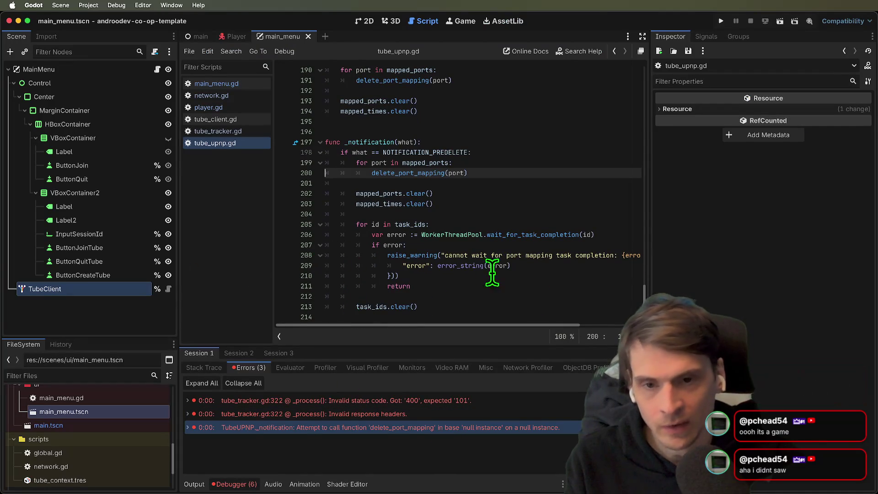
scroll(492, 265, "up", 3)
left_click(222, 82)
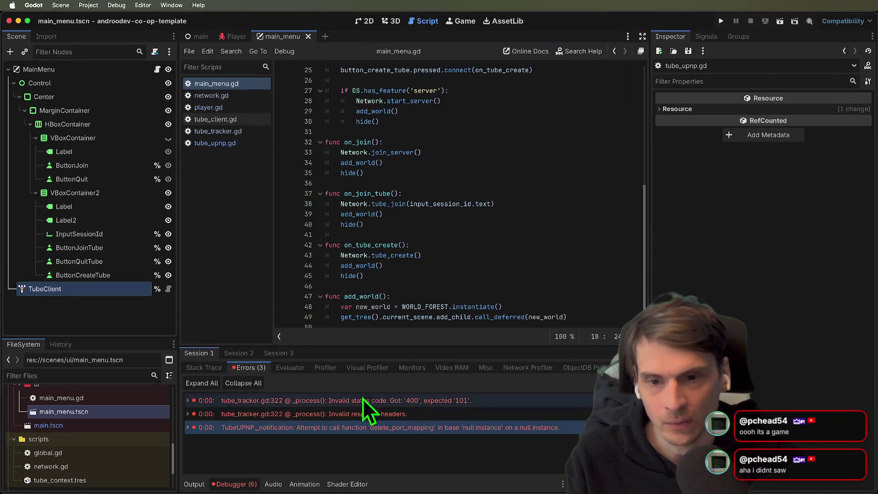
scroll(435, 271, "down", 1)
left_click(580, 306)
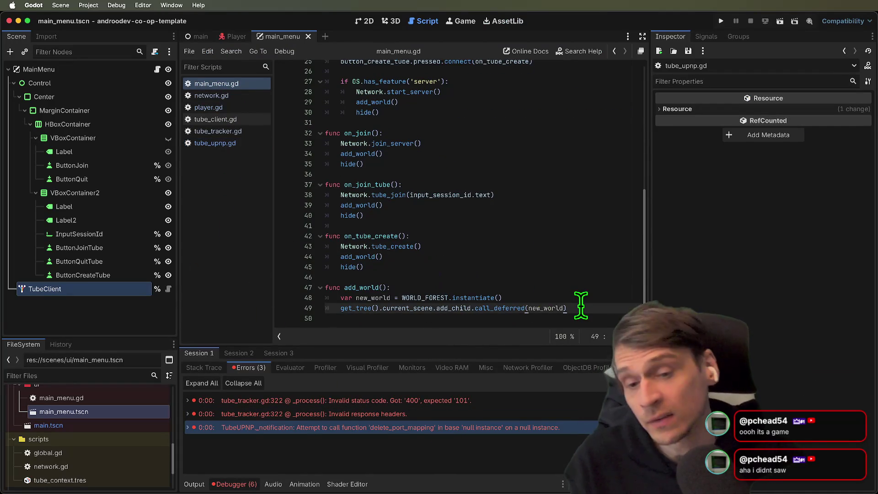
Delete network.gd's unused _ready function and a blank line above start_server, then save.
left_click(201, 96)
scroll(377, 249, "down", 5)
scroll(378, 249, "up", 10)
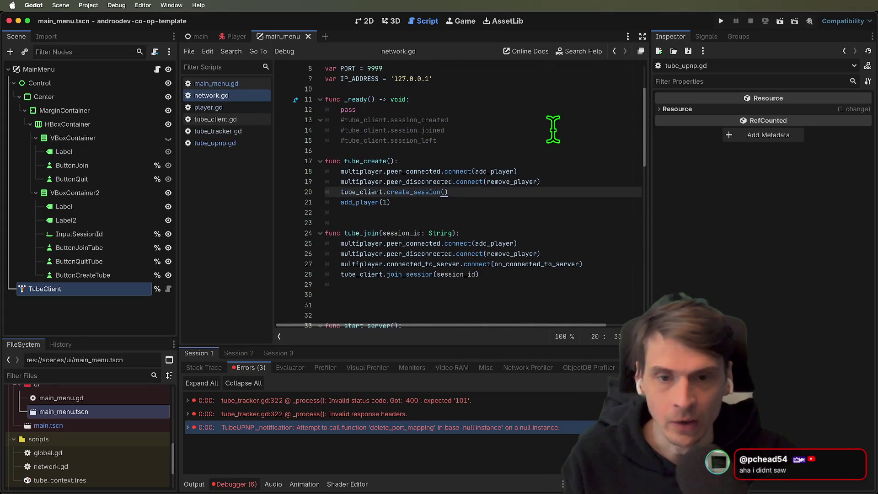
left_click_drag(553, 145, 326, 110)
key("BackSpace")
key("Delete")
left_click(567, 241)
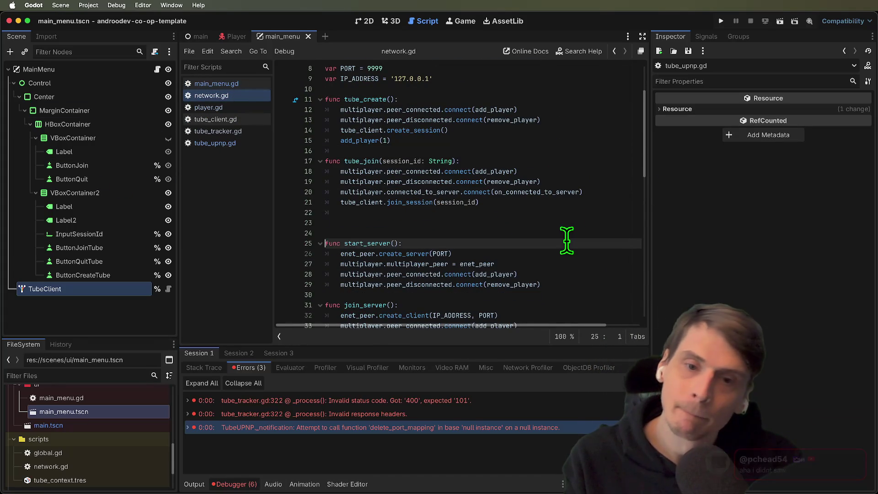
key("BackSpace")
key("BackSpace")
key("ctrl+s")
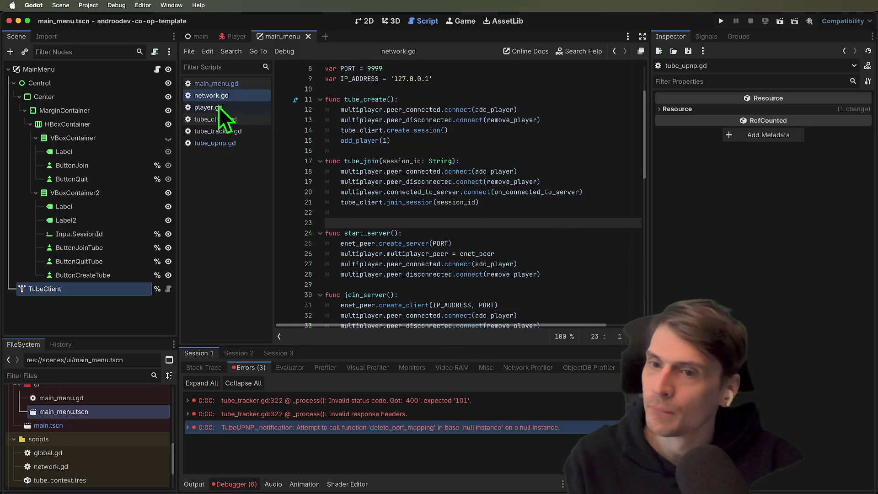
left_click(220, 89)
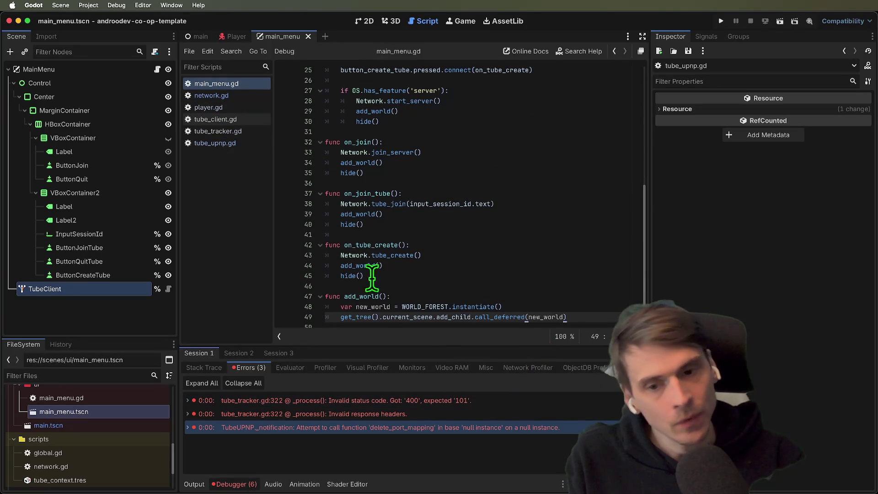
Drag the Inspector divider right to widen main_menu.gd's code area, then switch to Firefox.
left_click_drag(341, 276, 326, 286)
scroll(589, 261, "up", 1)
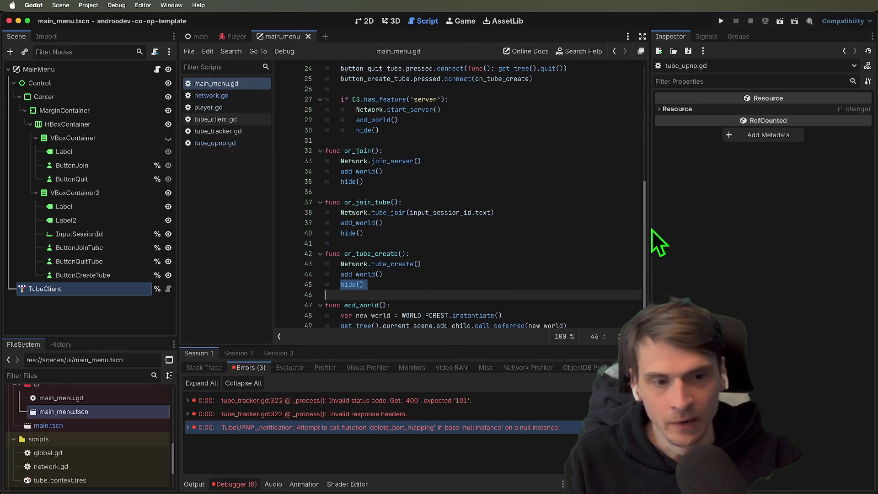
mouse_move(650, 226)
left_mouse_down()
mouse_move(762, 226)
mouse_move(749, 228)
left_mouse_up()
scroll(458, 220, "down", 2)
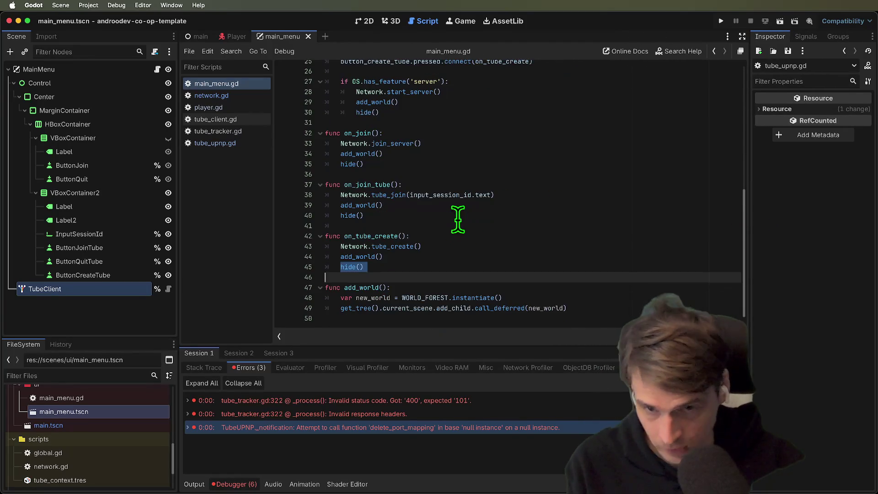
scroll(488, 230, "up", 5)
scroll(489, 230, "down", 5)
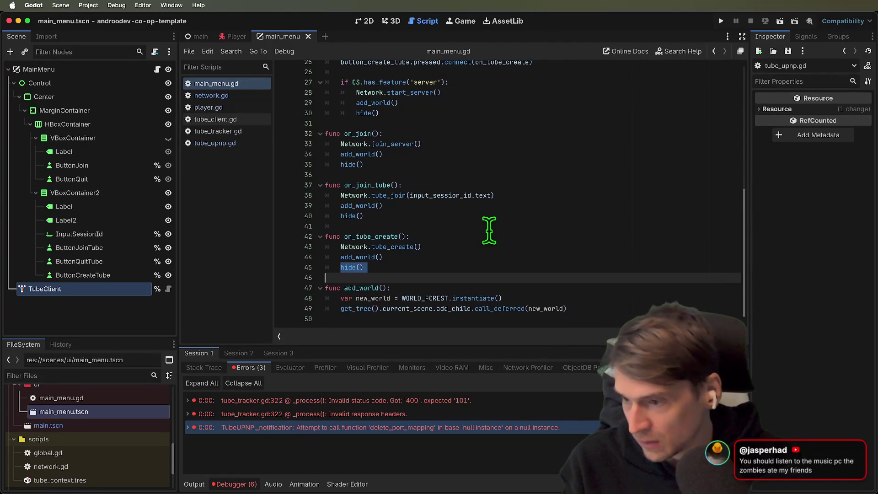
key("super+Tab")
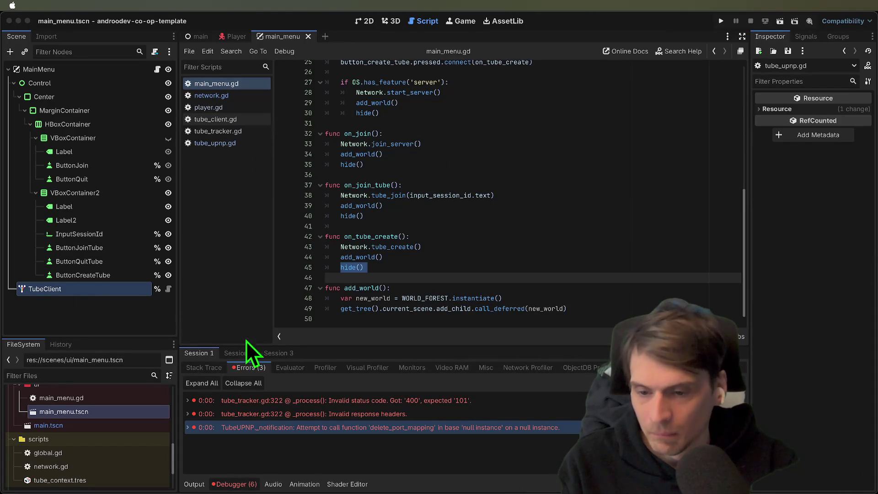
key("super+Tab")
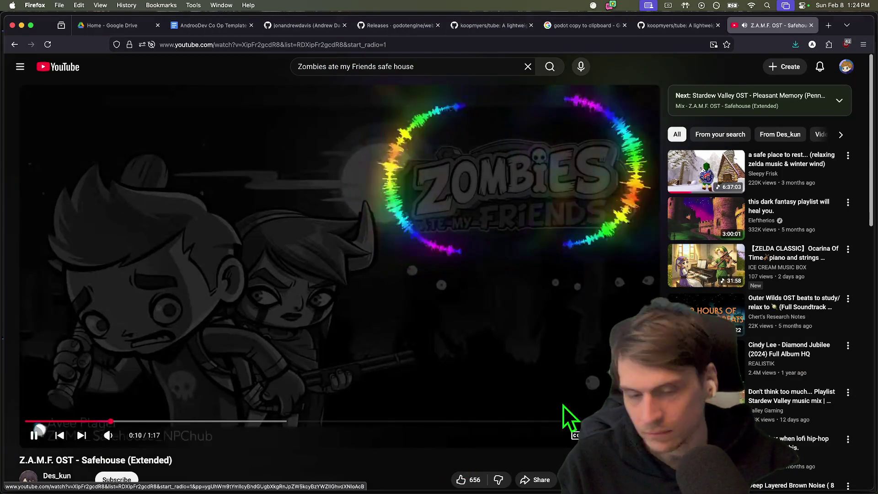
Expand the Safehouse (Extended) video's full description and scroll through the page.
scroll(380, 449, "down", 2)
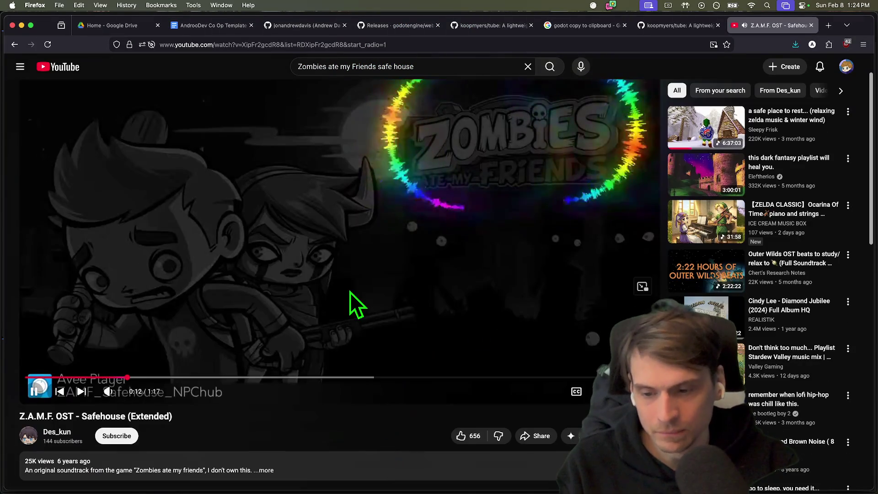
scroll(326, 393, "down", 3)
left_click(322, 407)
scroll(320, 405, "down", 7)
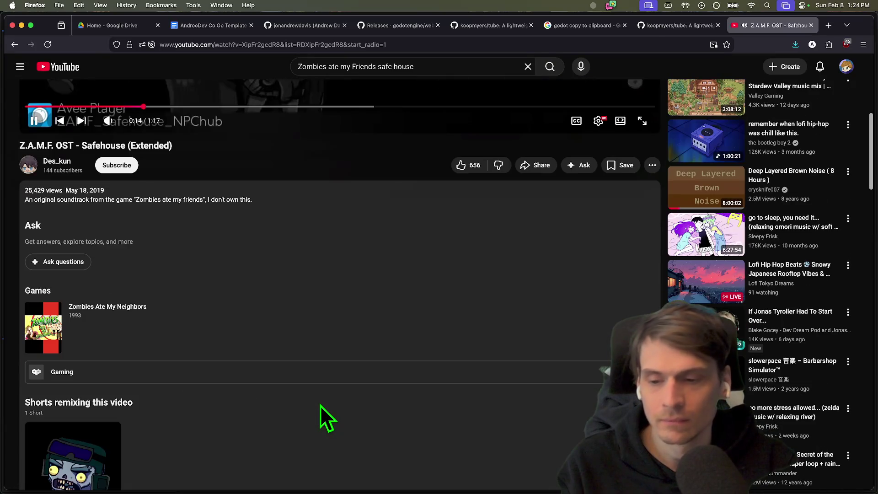
scroll(316, 410, "up", 2)
scroll(311, 413, "up", 15)
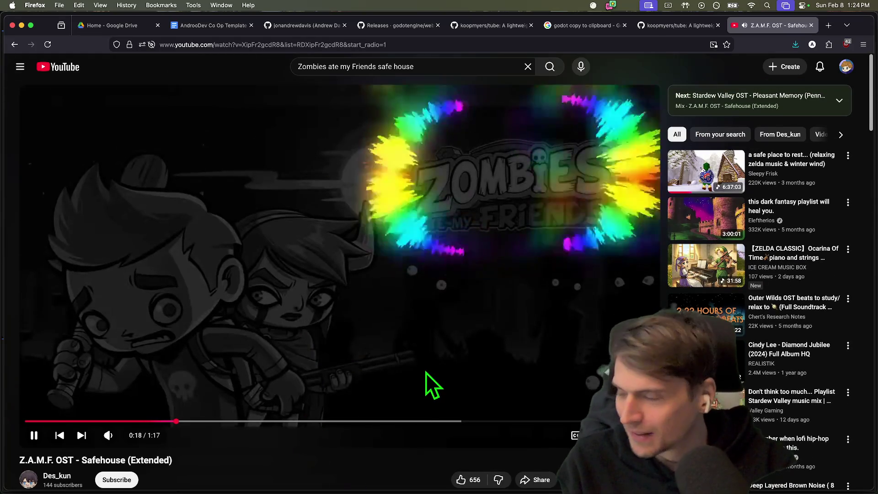
scroll(411, 364, "down", 5)
scroll(411, 366, "down", 13)
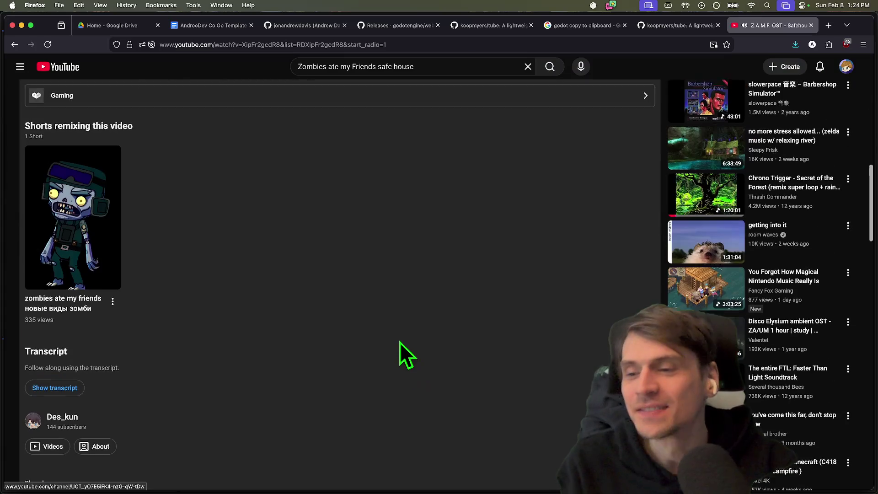
scroll(490, 359, "up", 5)
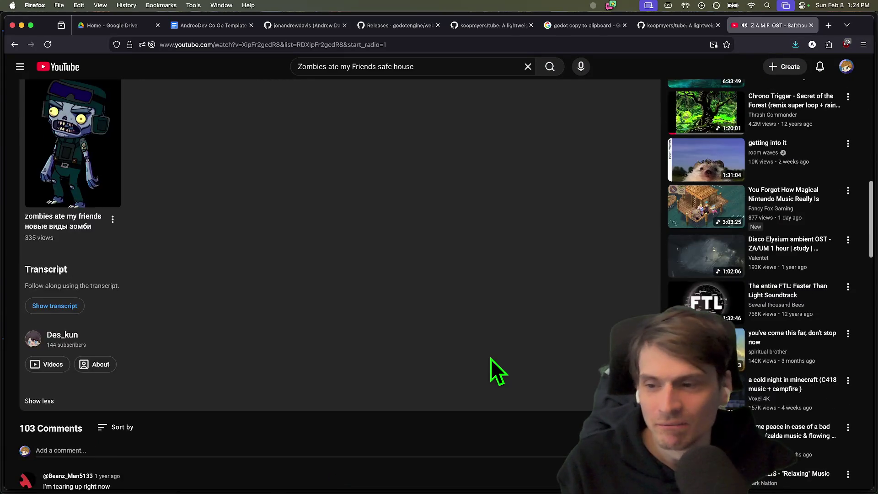
scroll(491, 358, "down", 5)
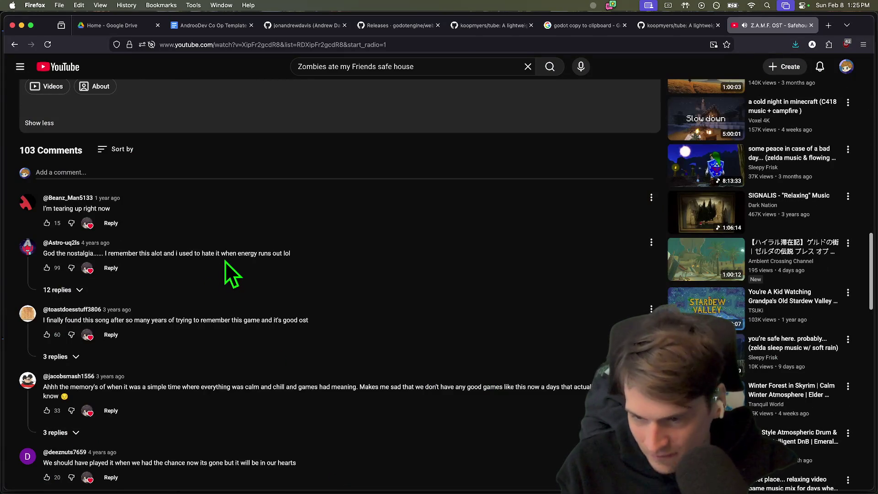
Select text in the nostalgia comment, including the word 'lol'.
left_click_drag(229, 253, 179, 253)
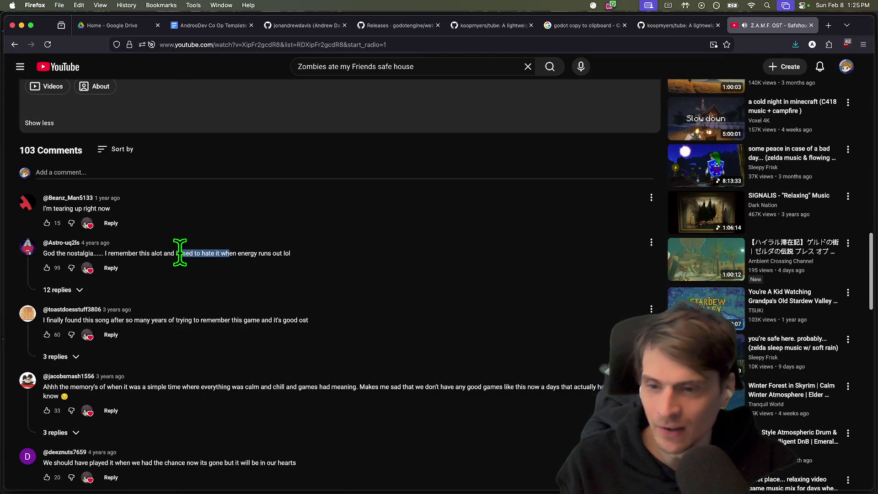
triple_click(223, 253)
double_click(286, 253)
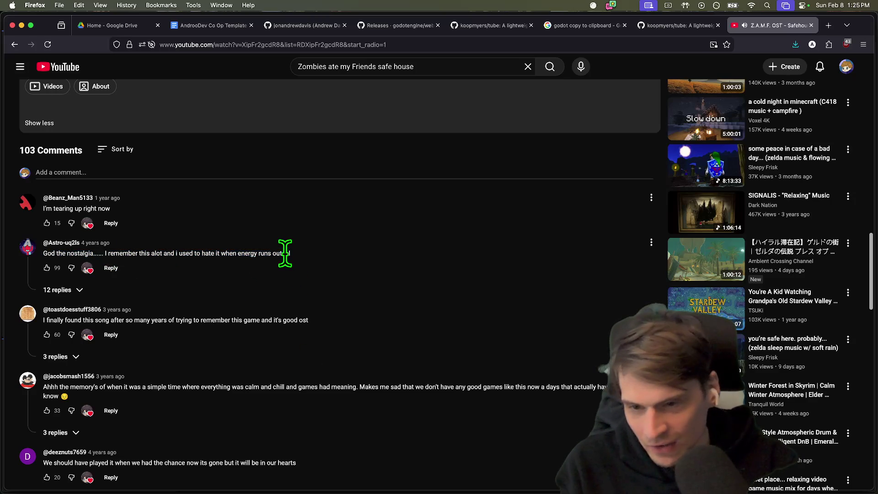
scroll(449, 375, "down", 4)
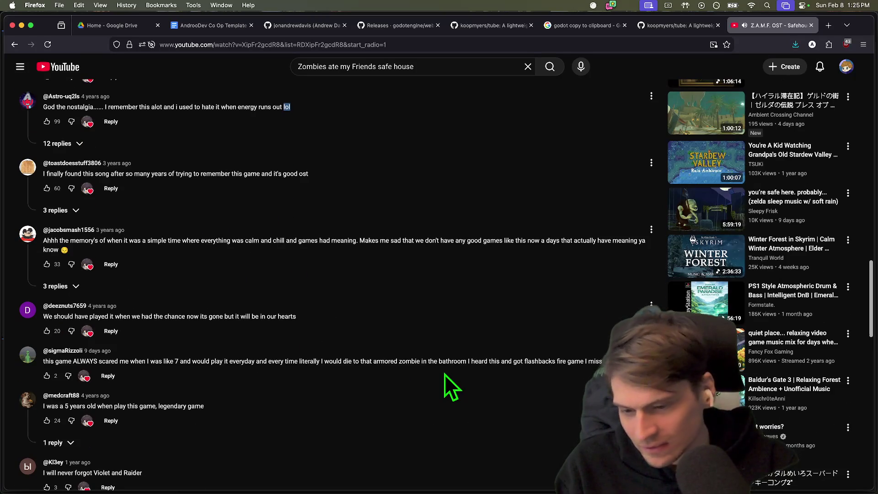
scroll(425, 361, "down", 5)
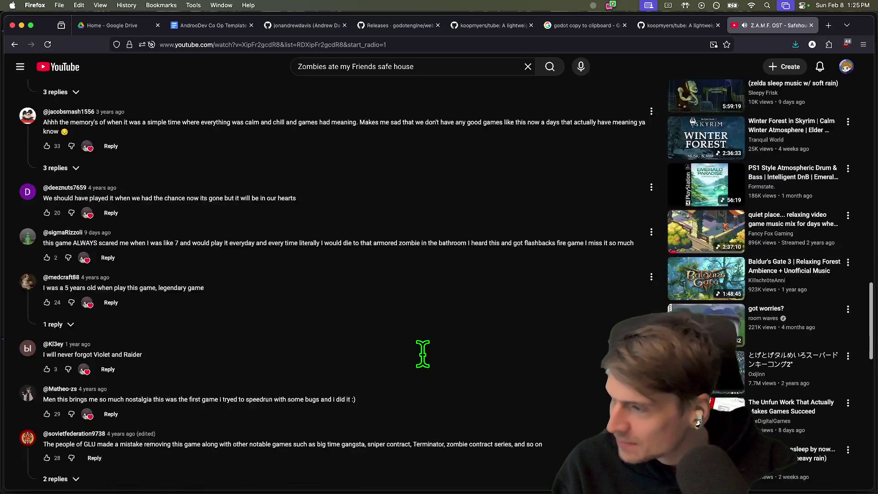
scroll(423, 366, "up", 10)
scroll(423, 374, "up", 10)
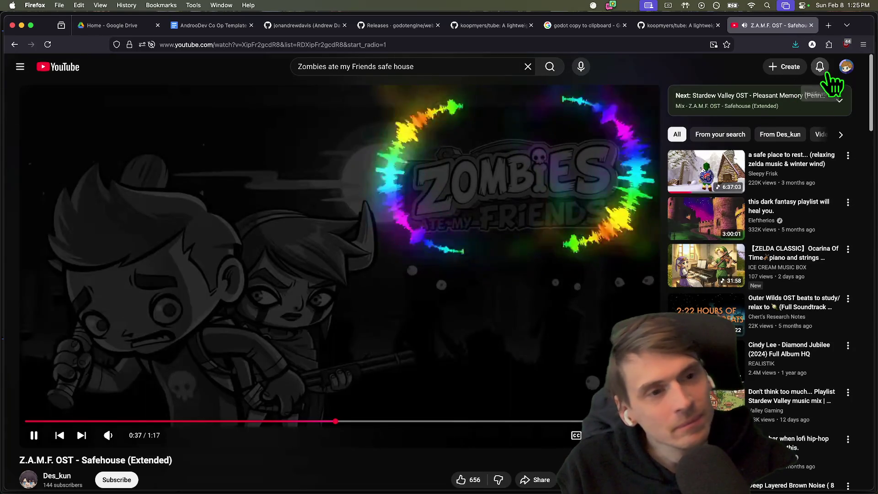
Check the notifications list twice, scroll the page, then close the video tab.
left_click(820, 66)
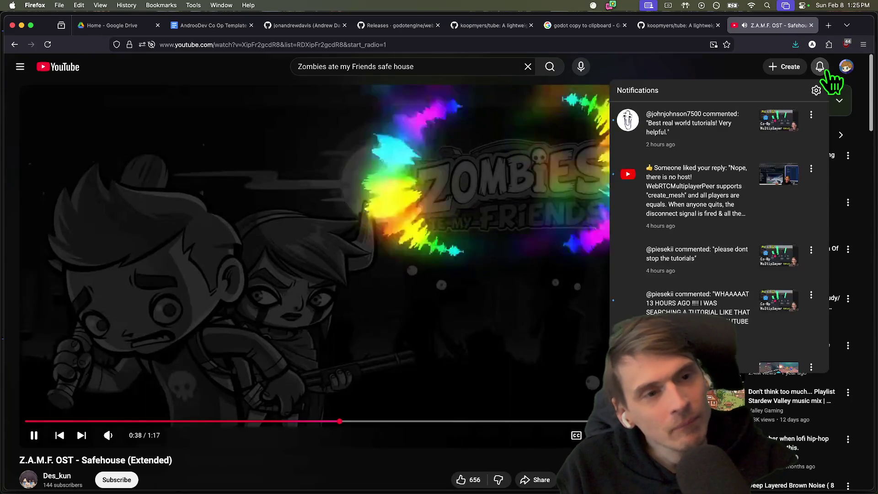
left_click(821, 66)
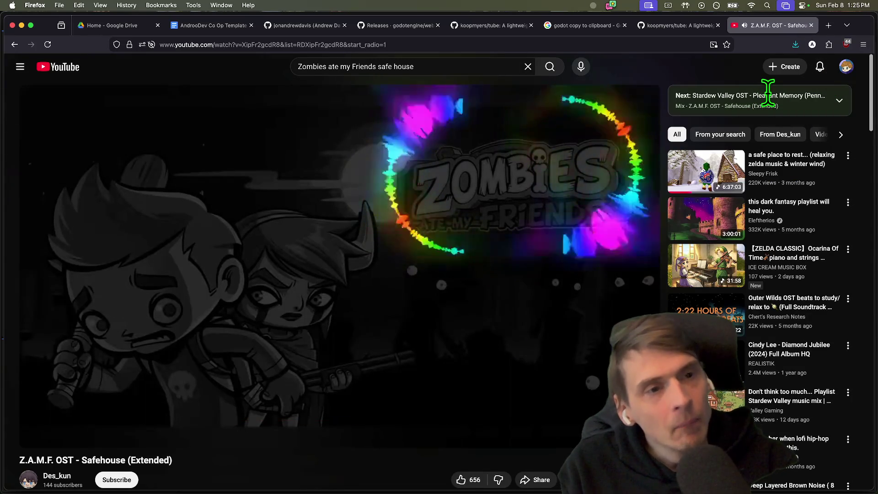
left_click(820, 67)
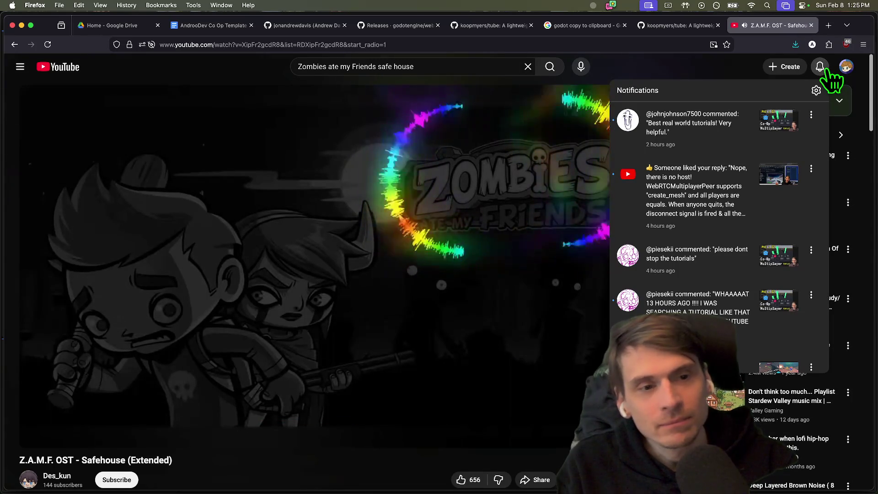
left_click(821, 66)
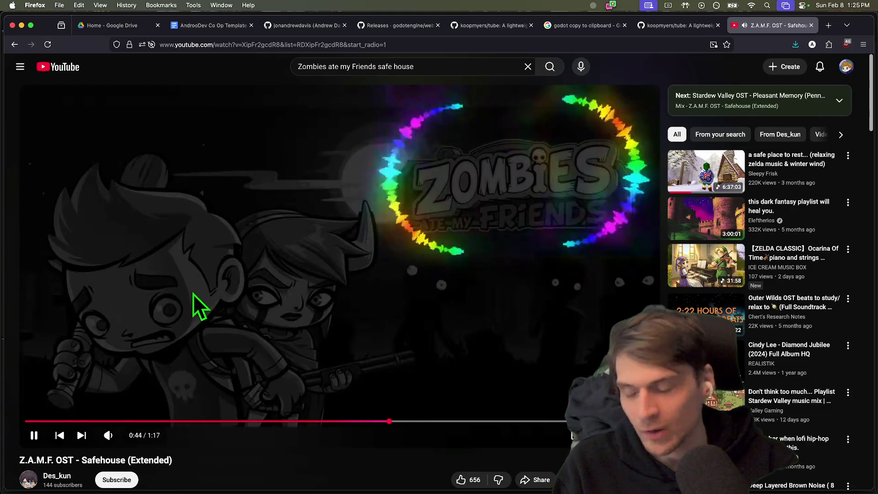
scroll(274, 388, "down", 3)
scroll(318, 418, "up", 3)
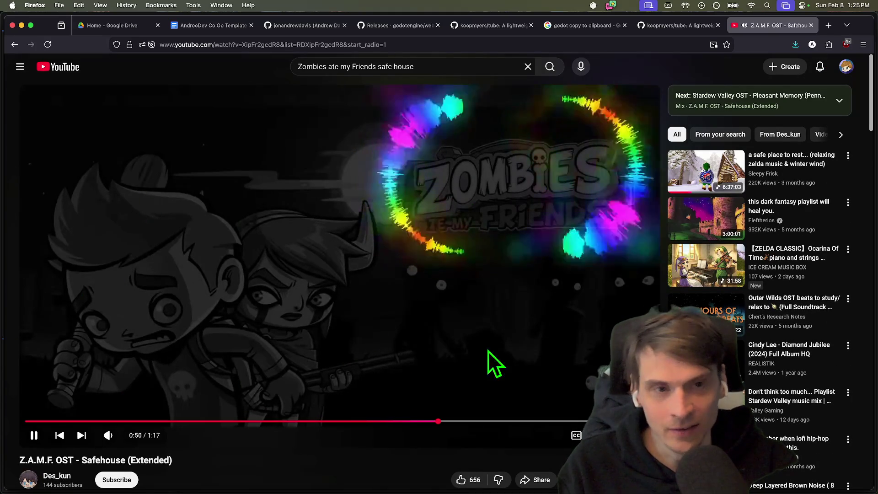
scroll(319, 404, "down", 5)
scroll(306, 380, "down", 6)
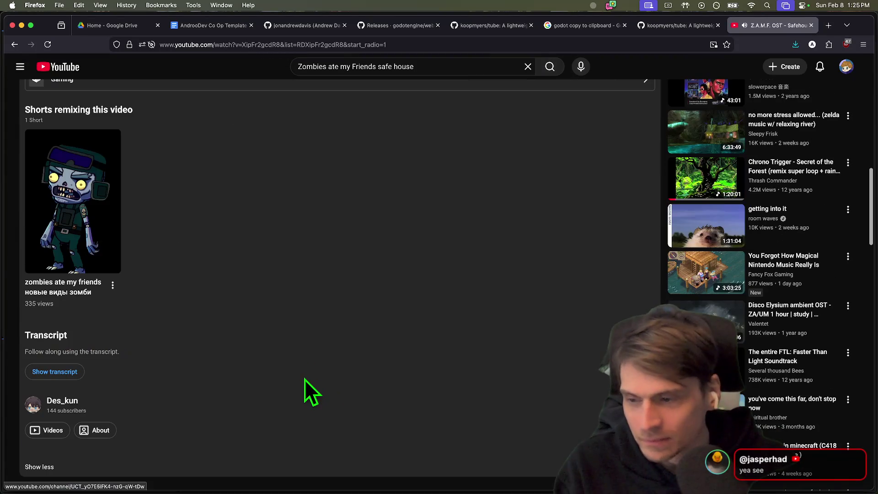
scroll(303, 378, "down", 10)
scroll(302, 382, "up", 15)
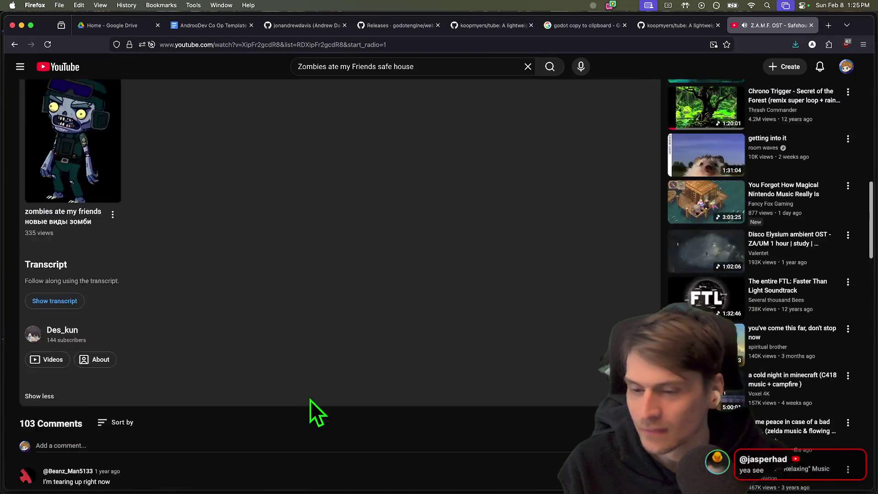
key("super+w")
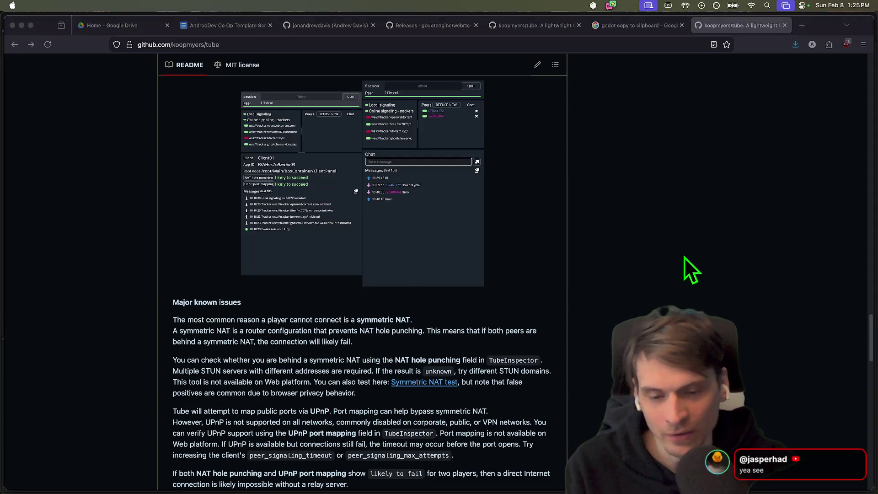
Switch from Firefox back to the Godot editor showing main_menu.gd.
key("super+Tab")
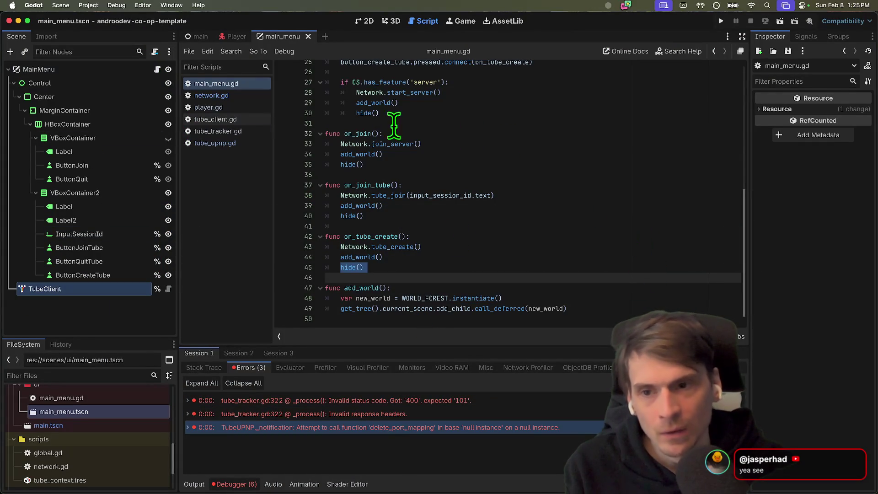
left_click(247, 95)
scroll(402, 244, "down", 8)
scroll(409, 251, "down", 5)
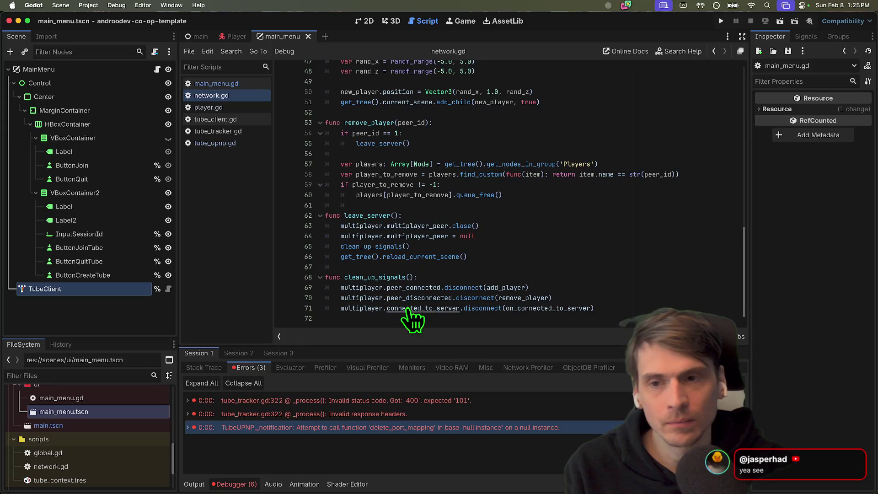
mouse_move(478, 259)
left_mouse_down()
mouse_move(269, 205)
mouse_move(268, 215)
left_mouse_up()
scroll(562, 209, "up", 4)
scroll(563, 210, "up", 5)
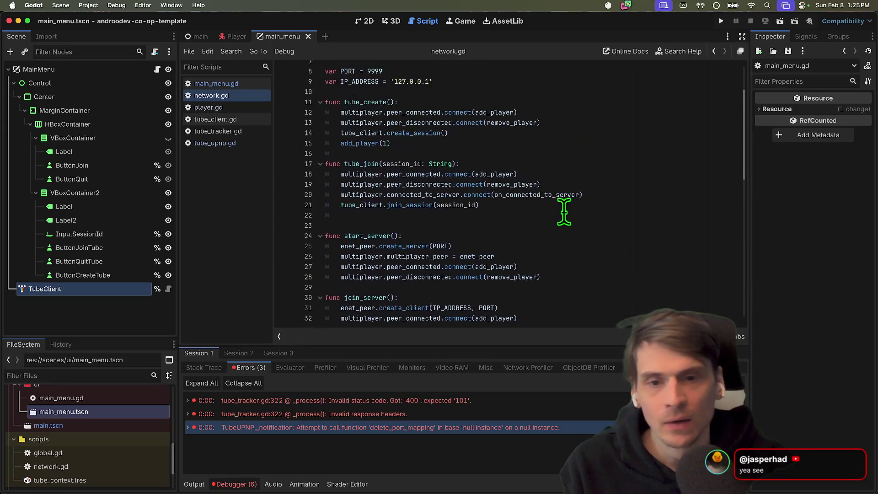
left_click(575, 256)
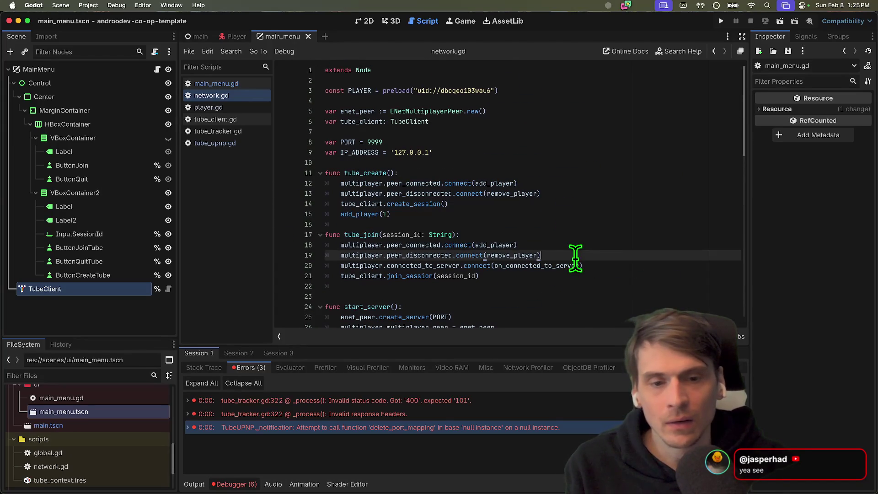
double_click(521, 255)
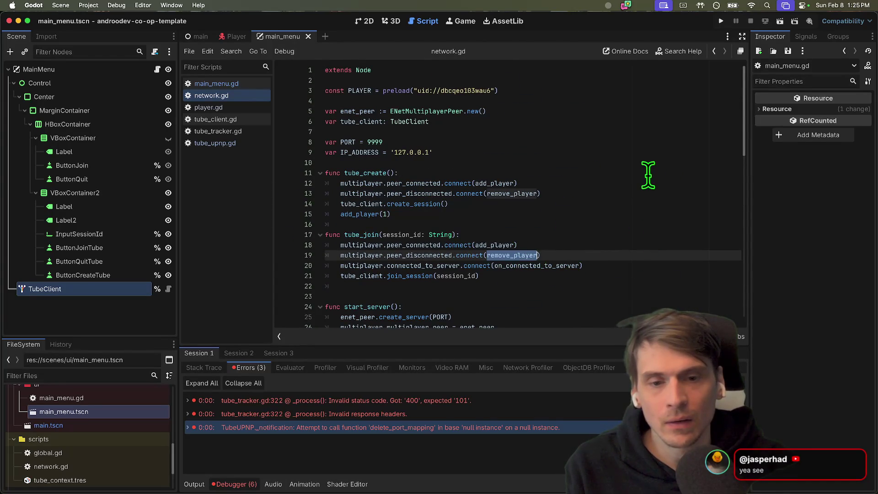
key("super+d")
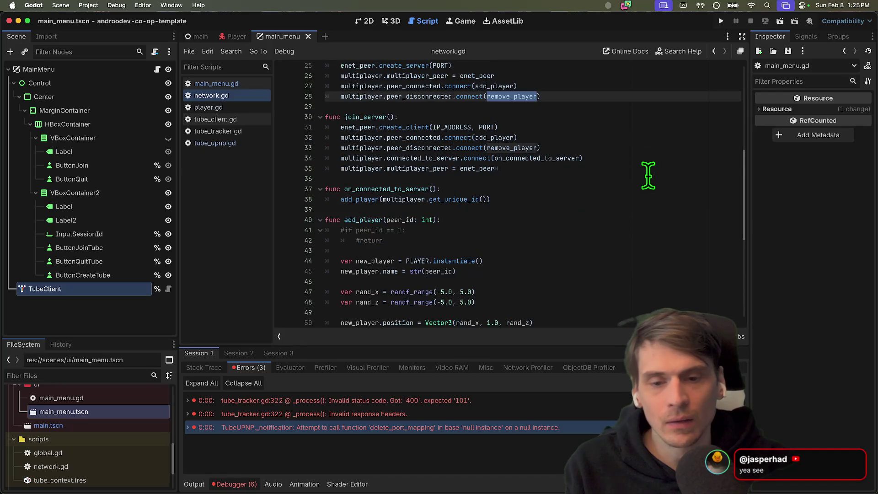
scroll(648, 175, "down", 6)
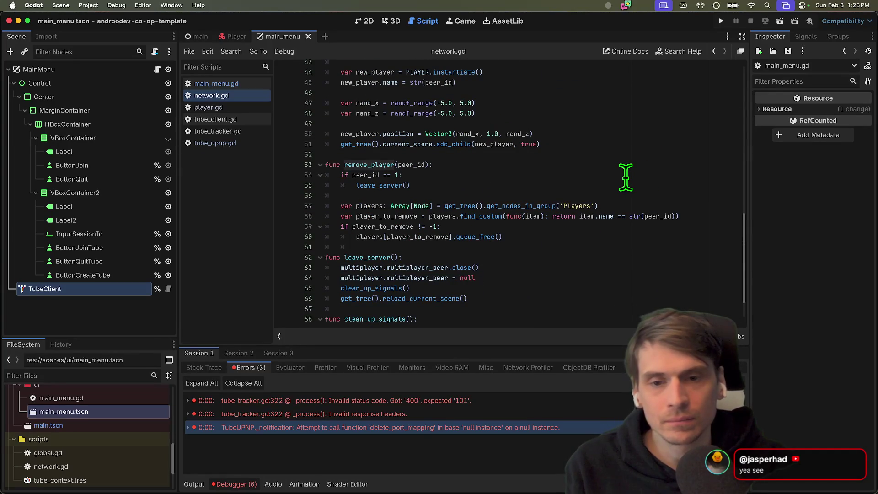
double_click(375, 165)
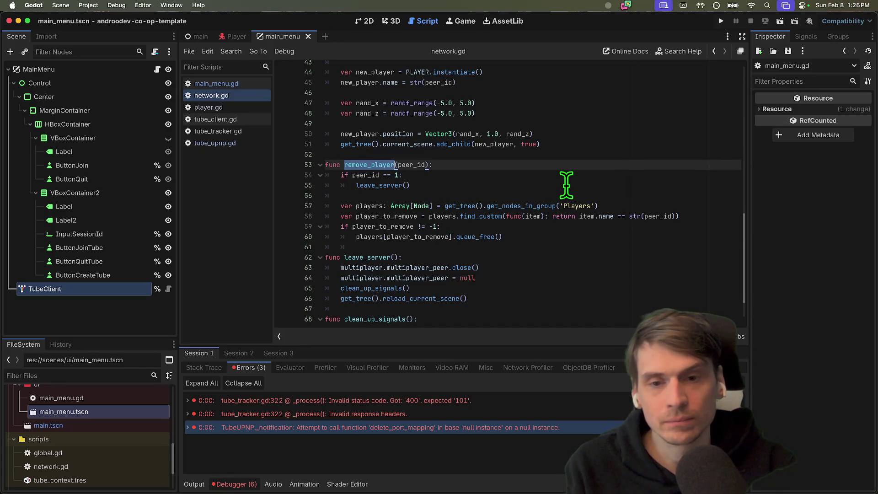
scroll(566, 186, "up", 8)
scroll(566, 185, "up", 2)
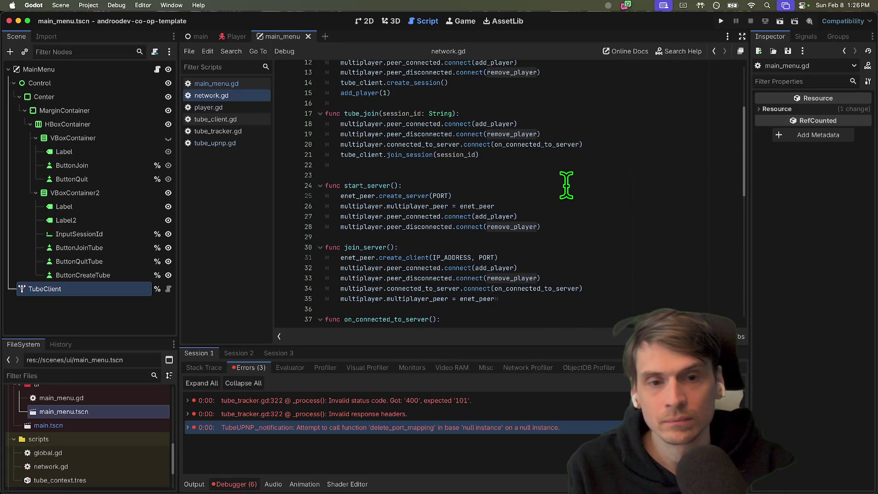
scroll(566, 185, "down", 10)
left_click_drag(570, 225, 308, 179)
left_click(623, 157)
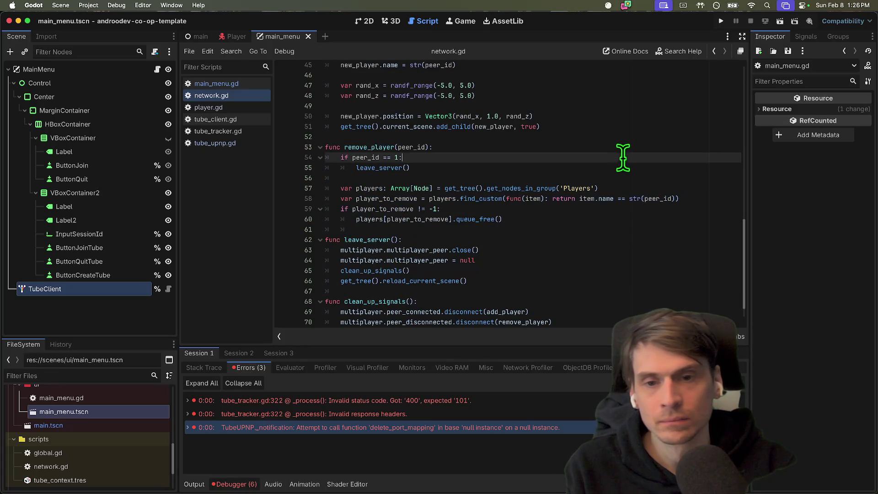
scroll(613, 250, "up", 15)
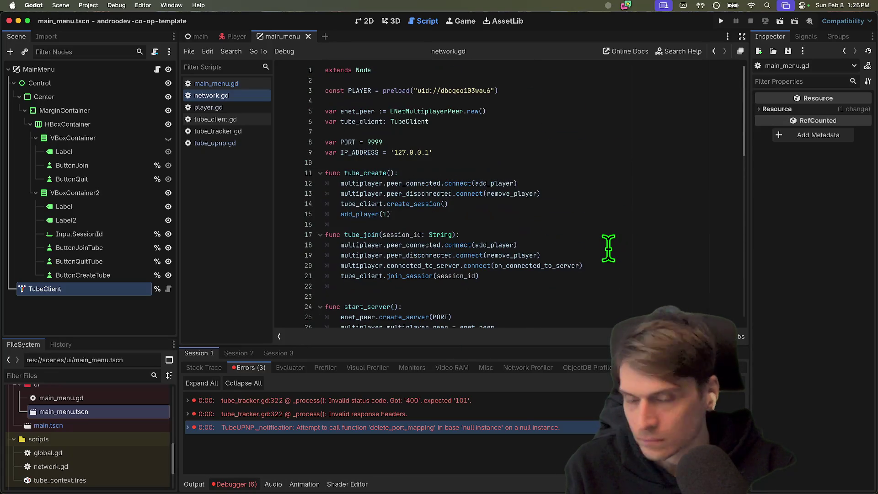
left_click(594, 152)
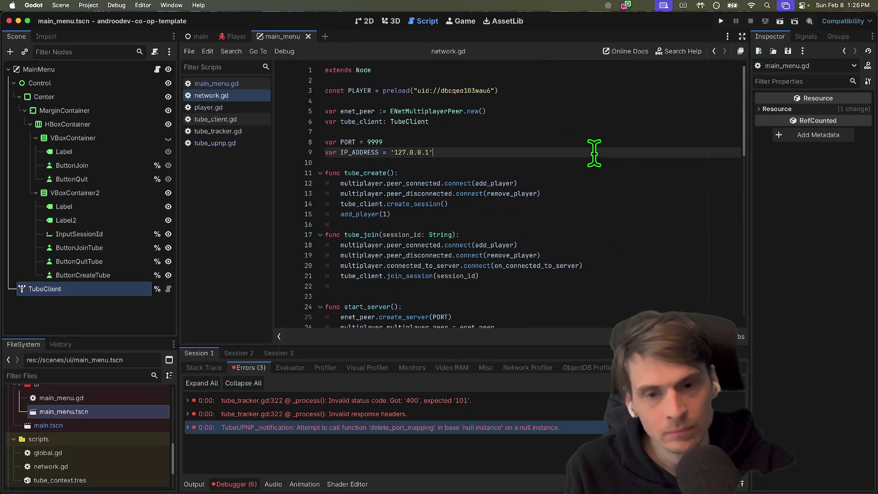
double_click(464, 194)
scroll(514, 194, "down", 10)
scroll(513, 194, "down", 6)
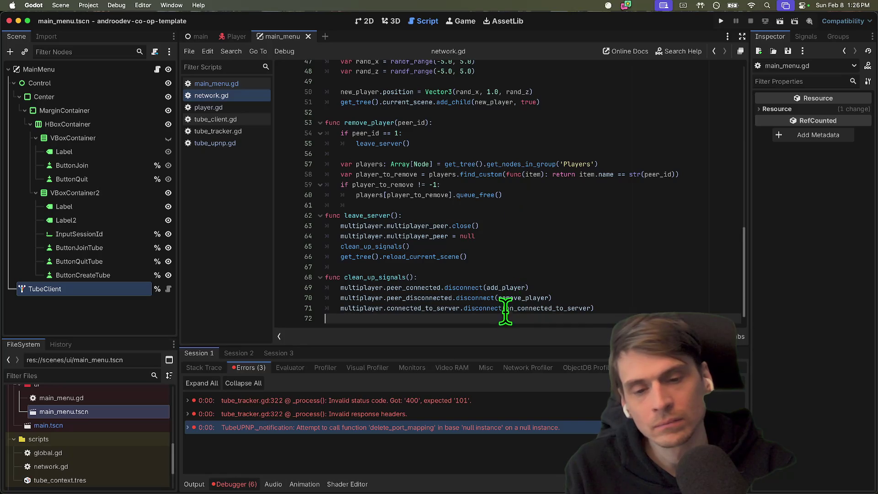
scroll(515, 256, "up", 15)
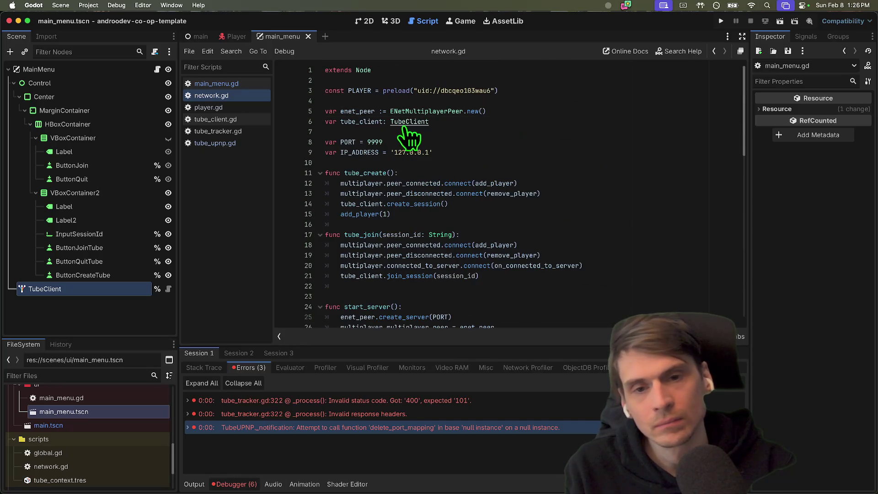
Open tube_client.gd from TubeClient and highlight its session_left signal.
left_click(406, 122, "super")
scroll(534, 121, "down", 2)
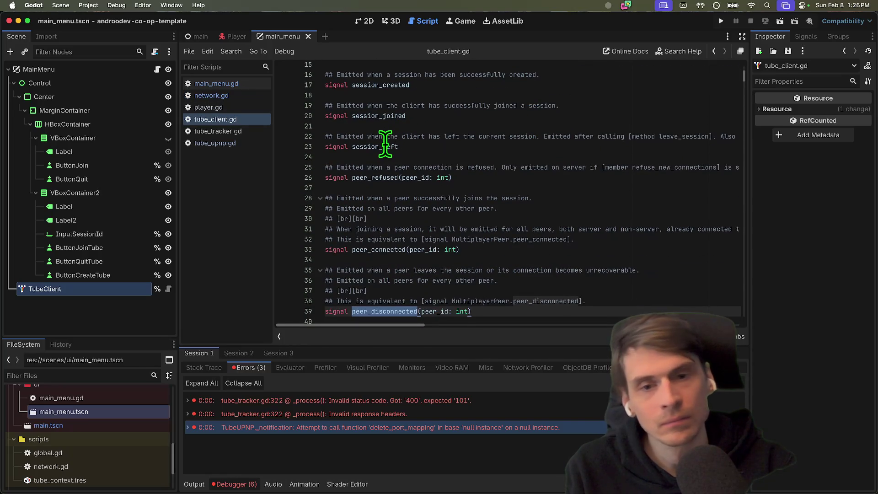
double_click(387, 146)
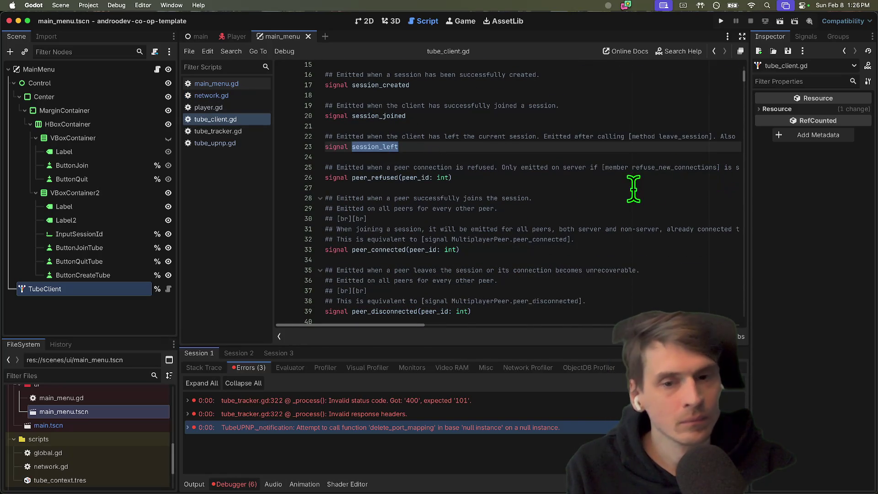
Scroll down to leave_session(), which emits session_left, then go back to network.gd.
scroll(554, 188, "down", 5)
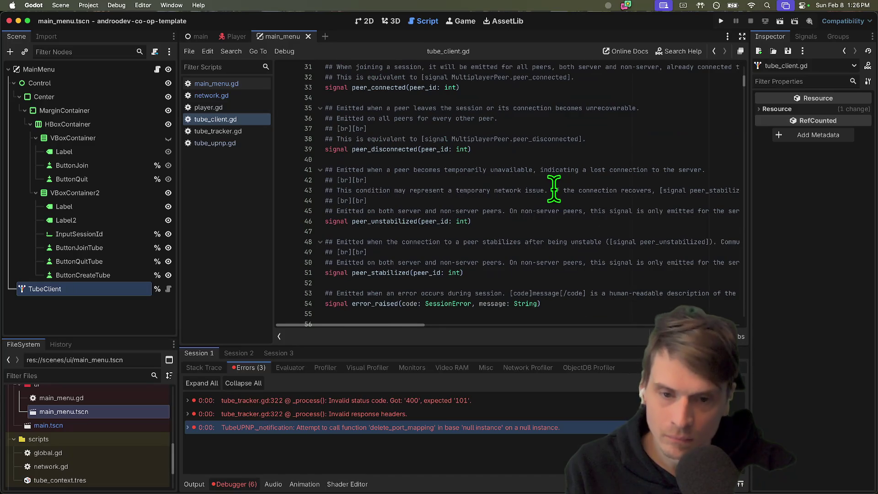
scroll(554, 188, "down", 3)
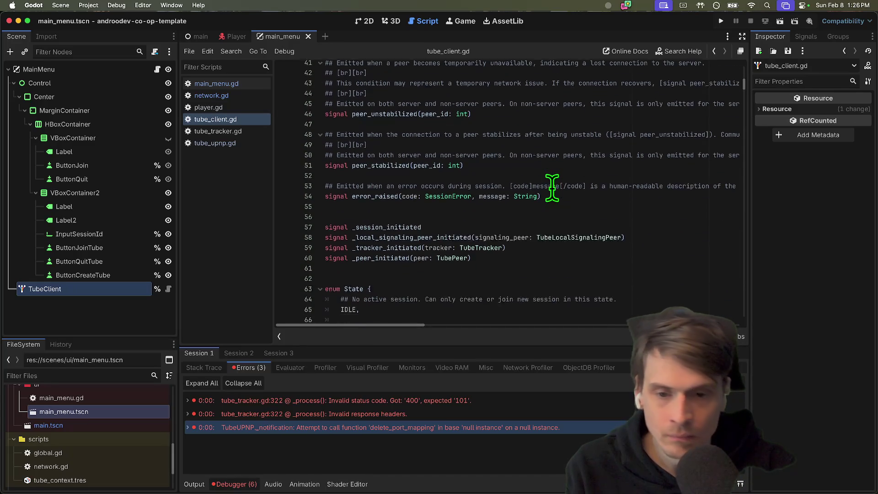
scroll(553, 188, "down", 14)
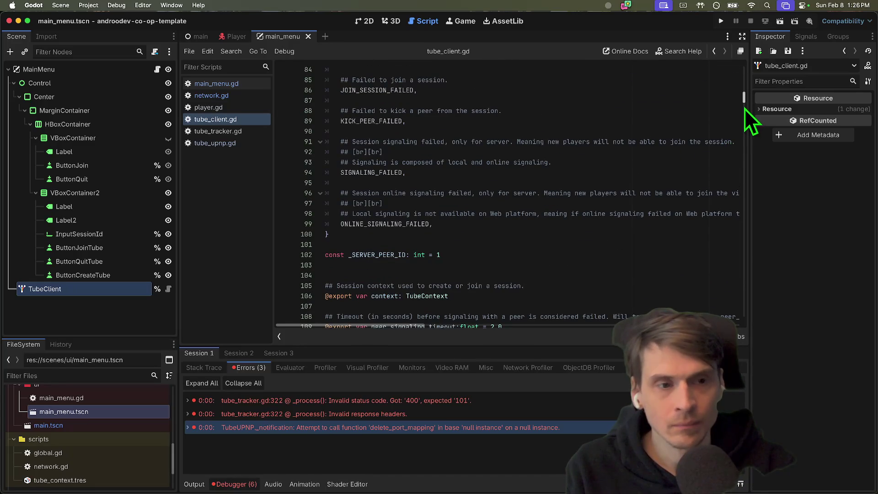
mouse_move(743, 107)
left_mouse_down()
mouse_move(748, 174)
mouse_move(744, 102)
mouse_move(728, 179)
mouse_move(726, 169)
left_mouse_up()
scroll(535, 162, "down", 1)
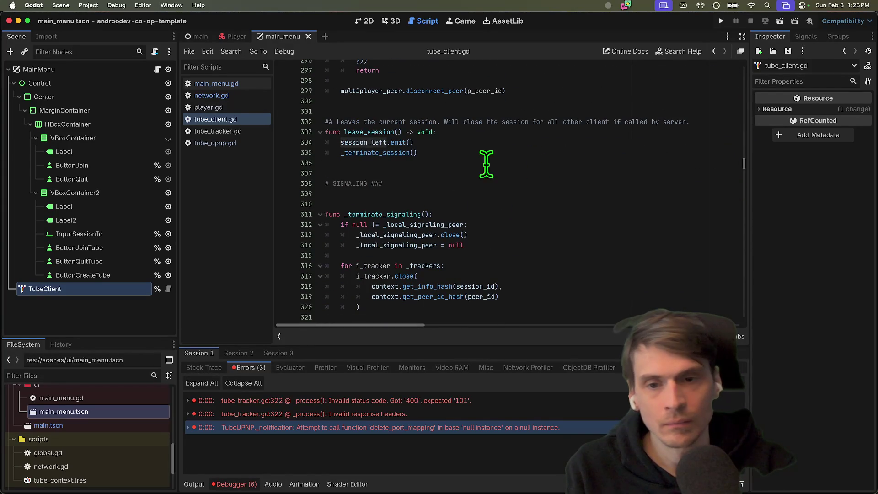
scroll(507, 122, "up", 3)
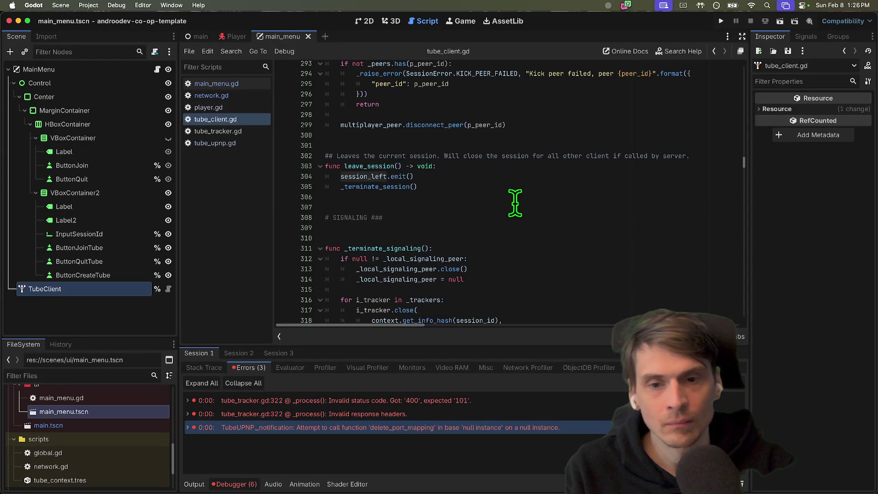
key("alt+Left")
Locate remove_player and its leave_server call in network.gd.
scroll(528, 267, "up", 15)
scroll(446, 165, "down", 12)
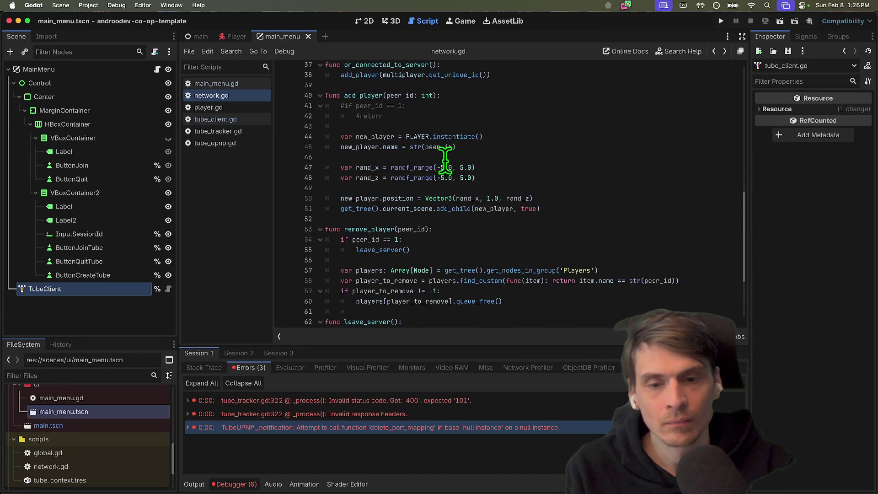
left_click(373, 229)
scroll(471, 208, "down", 3)
left_click(344, 214)
scroll(393, 220, "down", 3)
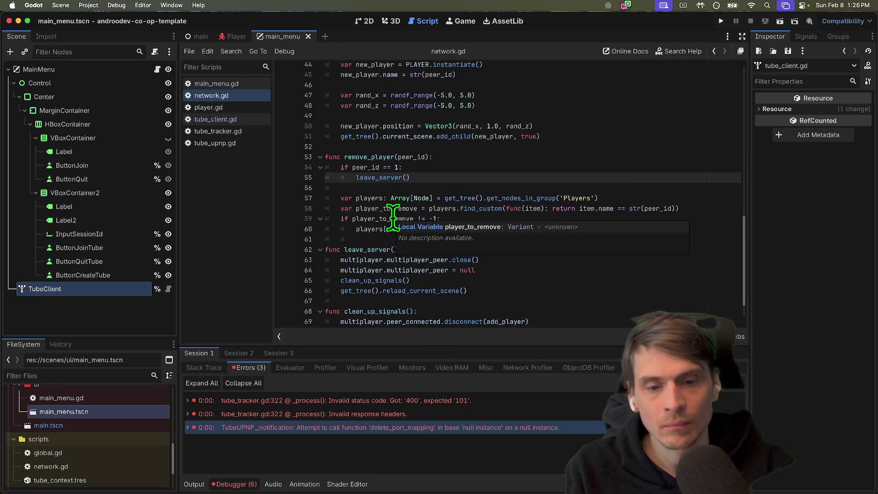
scroll(521, 286, "up", 3)
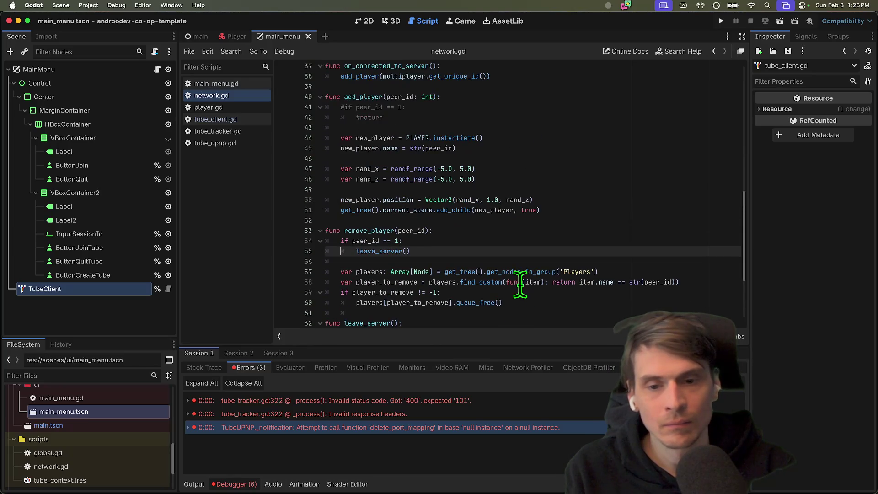
scroll(536, 255, "up", 3)
scroll(533, 254, "down", 1)
mouse_move(540, 274)
left_mouse_down()
mouse_move(458, 215)
mouse_move(441, 172)
left_mouse_up()
scroll(441, 172, "down", 2)
Insert two blank lines at the top of remove_player, above the peer_id == 1 check.
left_click(445, 259)
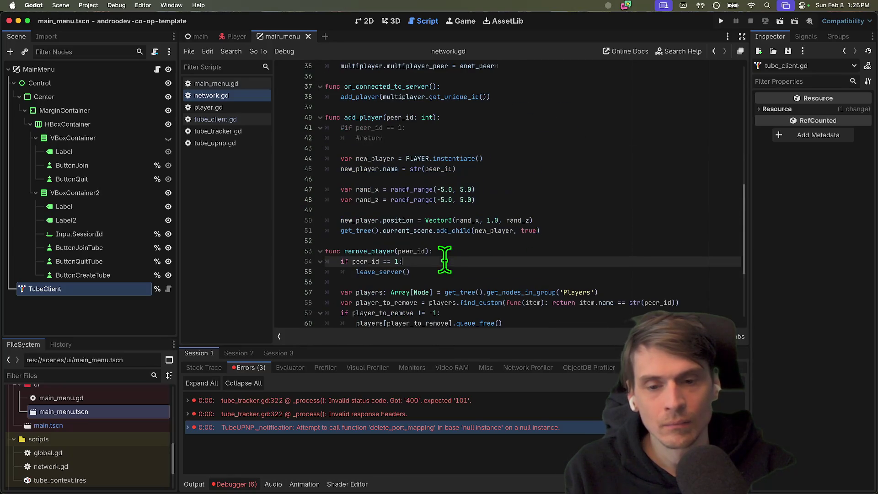
key("Home")
key("Return")
key("Return")
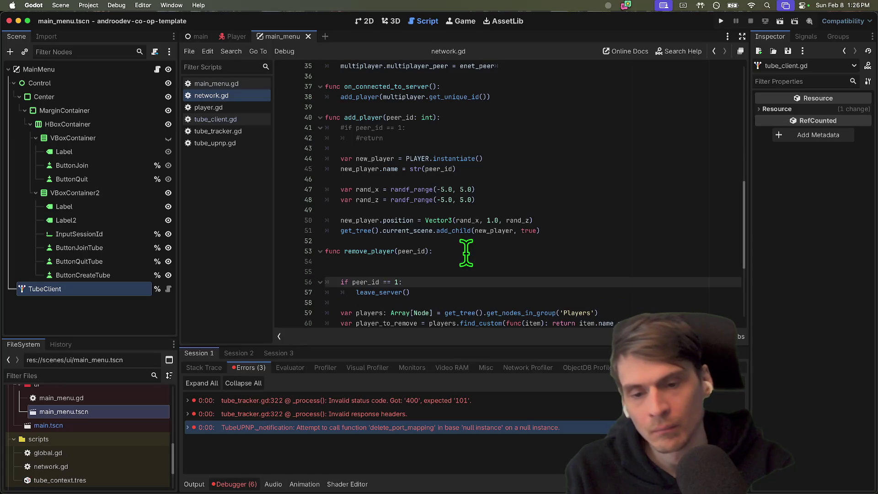
key("Down")
key("Down")
scroll(466, 253, "down", 5)
left_click(513, 142)
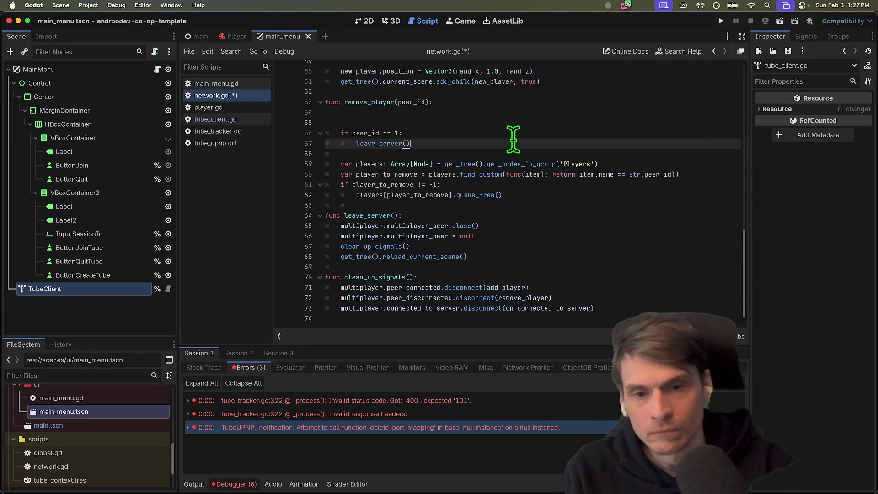
Start a new peer_id condition on the blank line above the existing check.
key("Return")
type("return")
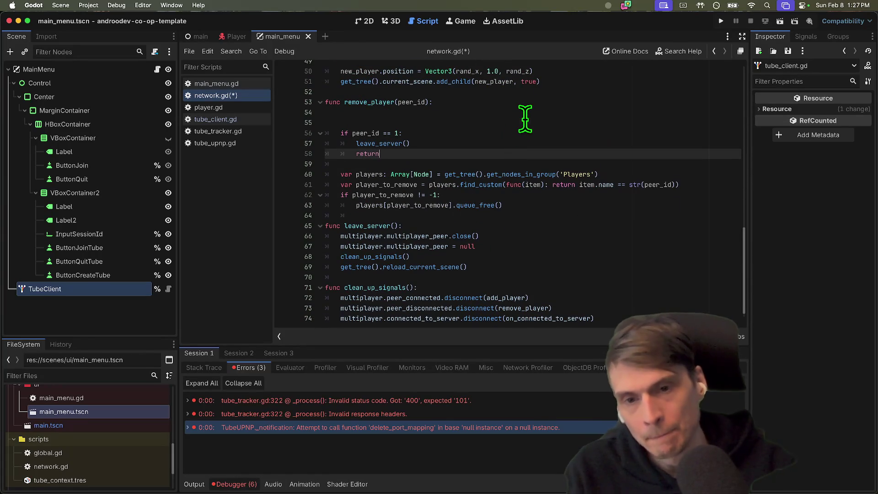
left_click(525, 118)
type("eer_id == 1:")
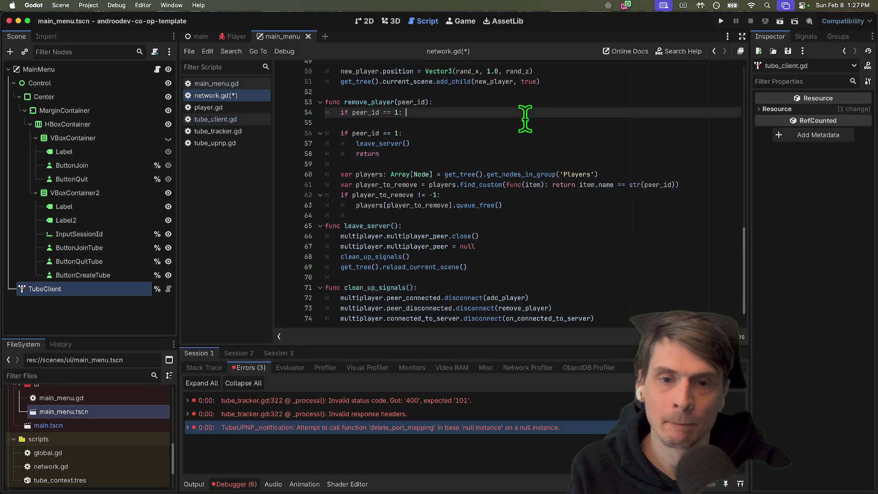
key("BackSpace")
key("Left")
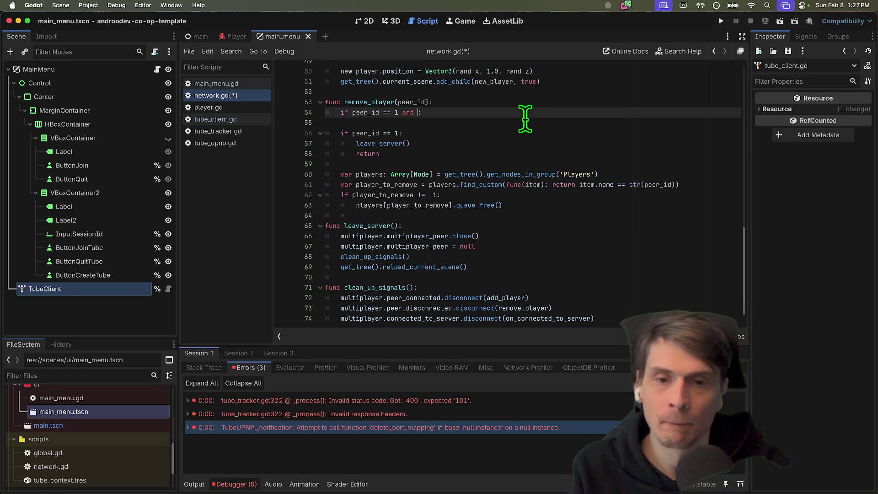
Make the condition test multiplayer.multiplayer_peer is WebRTCMultiplayerPeer.
type("mu")
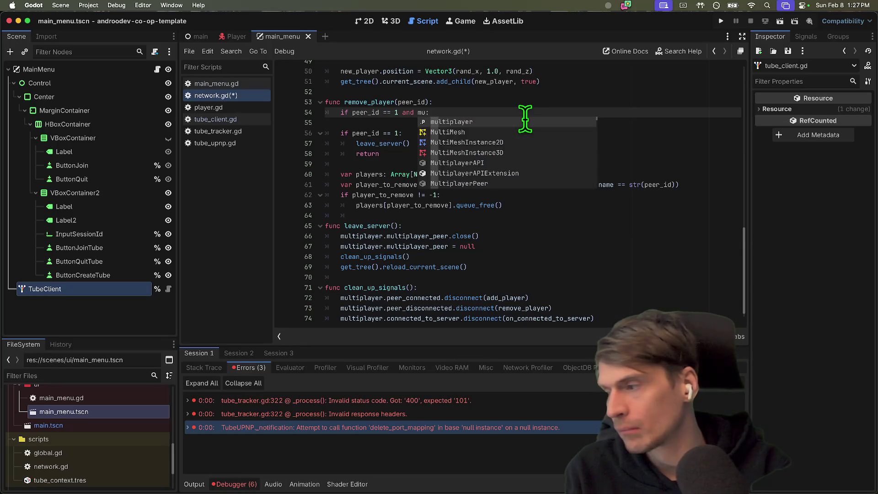
key("Return")
type("player.p")
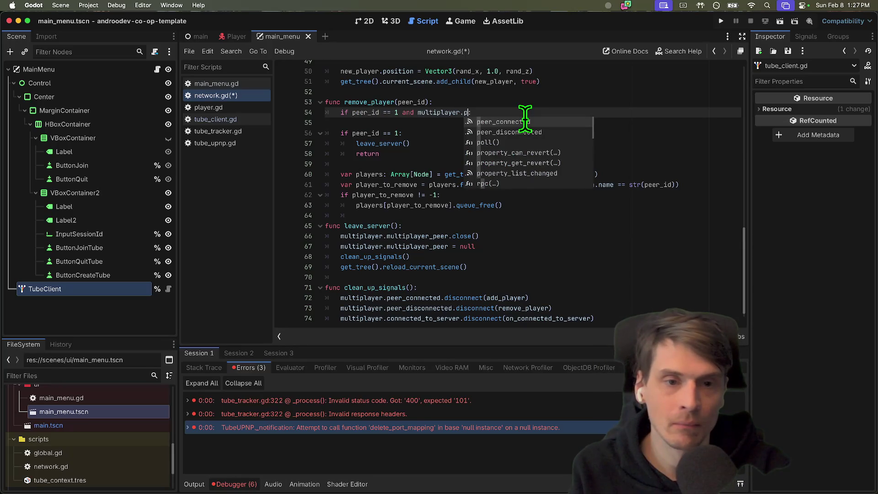
type("eer:")
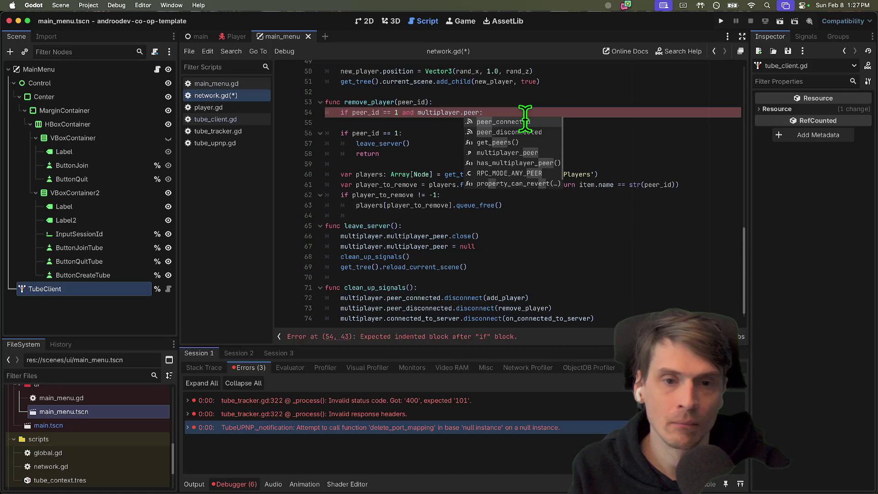
key("Down")
key("Down")
key("Down")
key("Return")
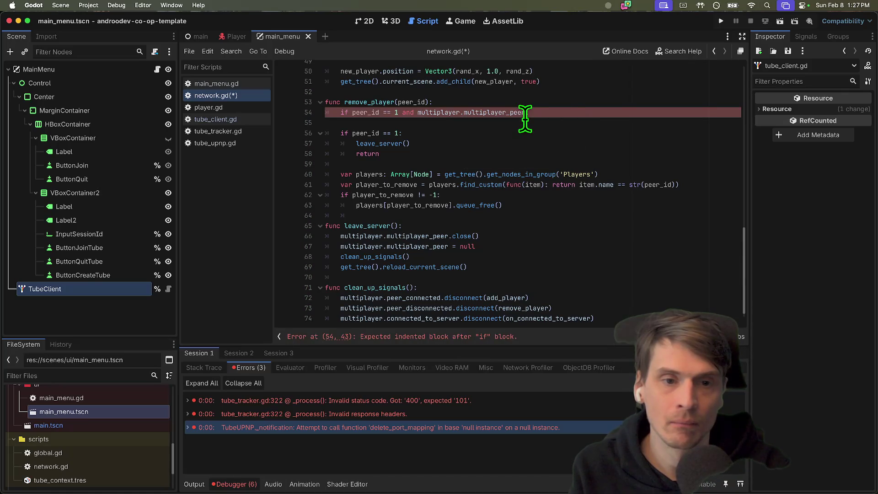
key("BackSpace")
key("BackSpace")
type("is ")
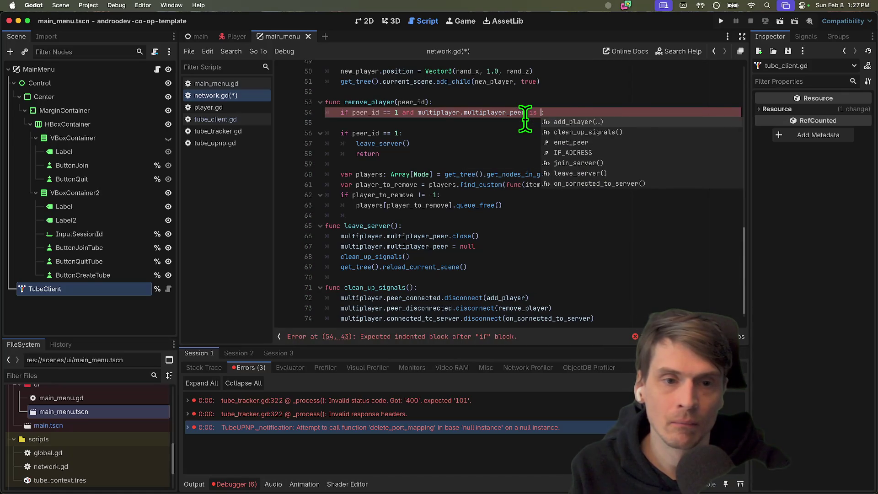
type("WebRTc")
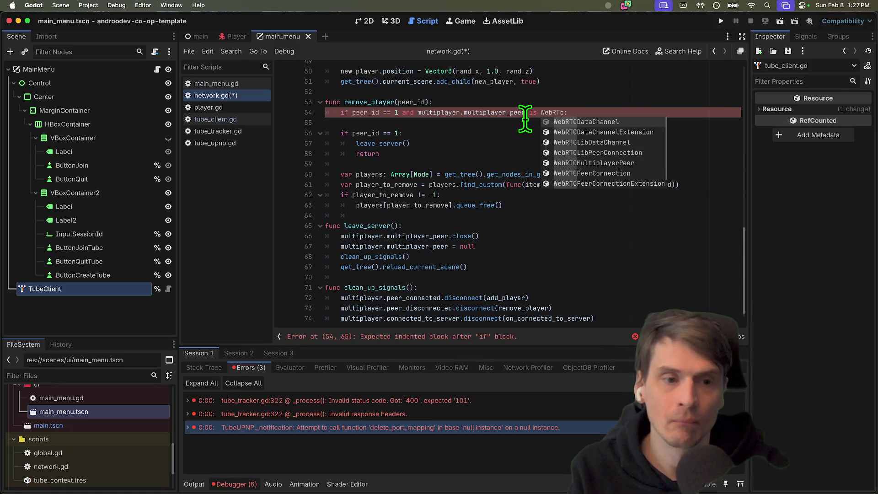
type("PM")
key("Return")
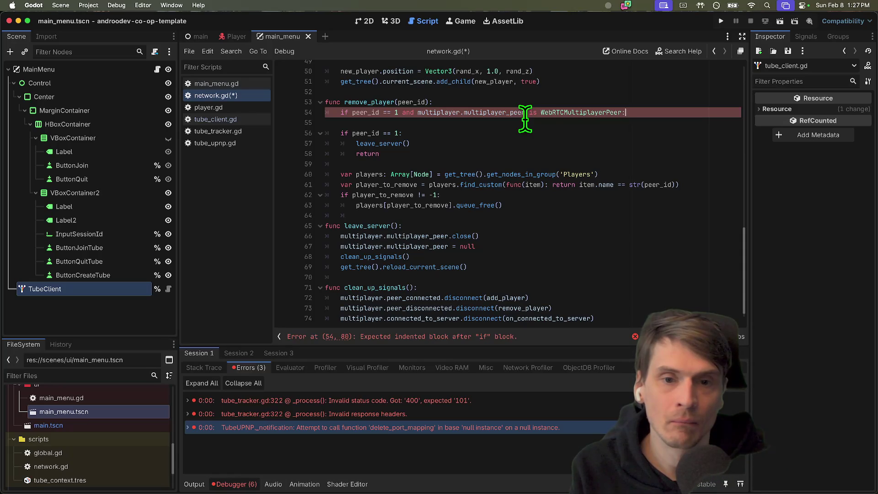
Add print("I AM PEER") and an early return inside the guard, then save and run the game.
key("Return")
type("print(\"")
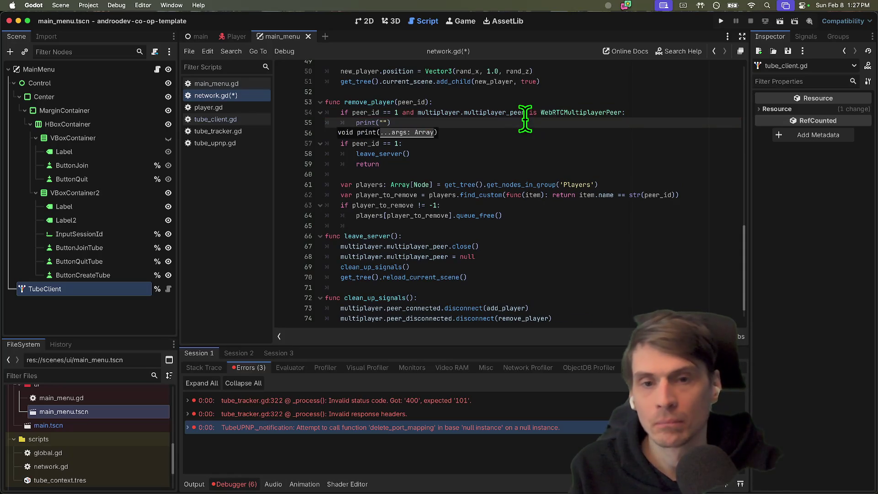
type("FUCK")
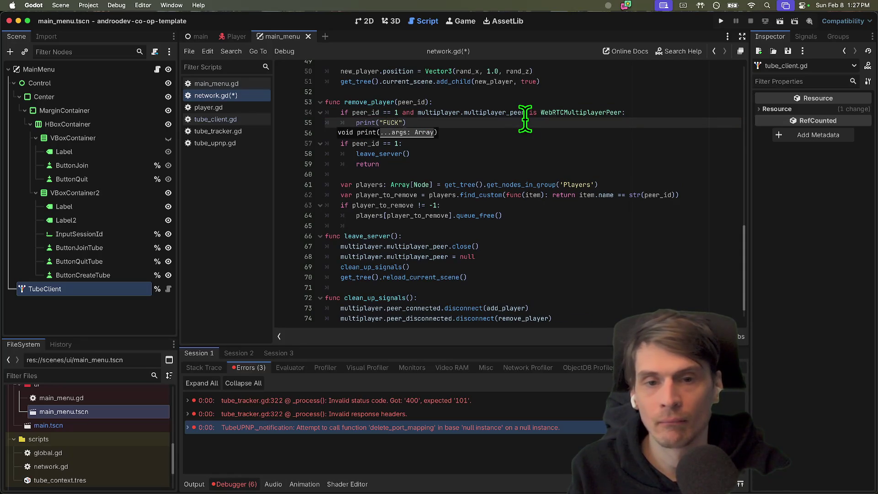
key("BackSpace")
key("BackSpace")
key("BackSpace")
key("End")
key("Return")
type("re")
key("super+s")
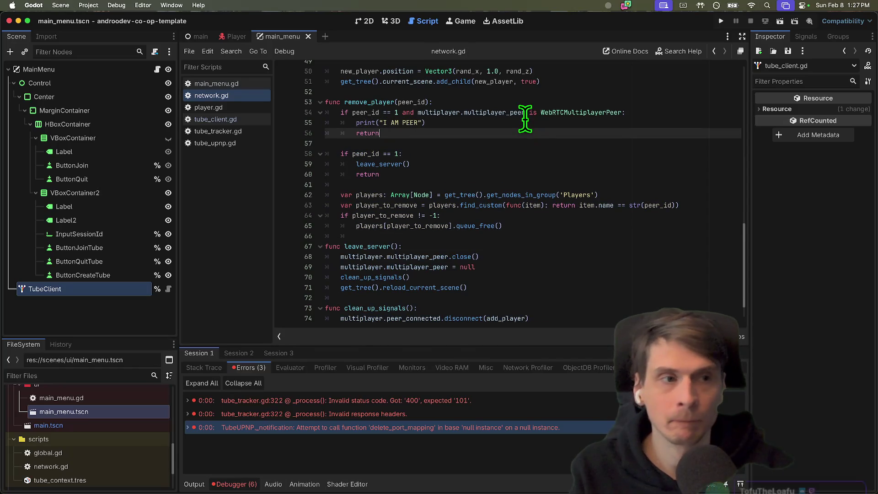
key("super+b")
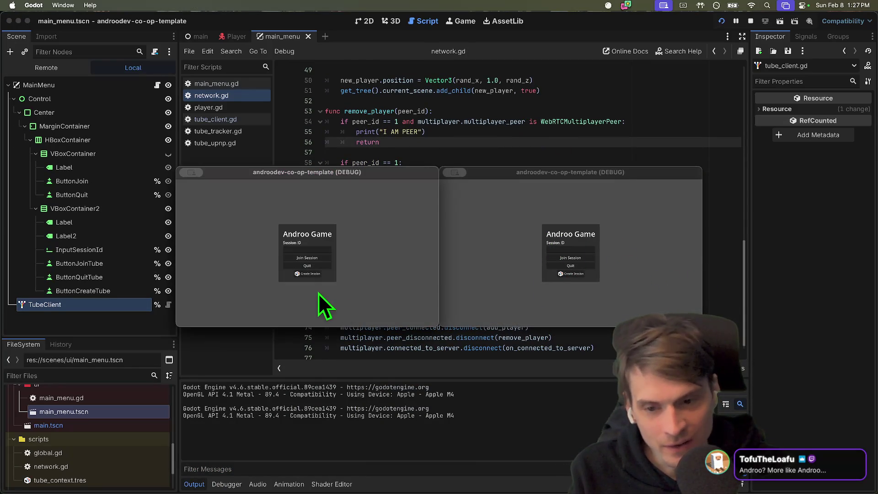
Create a session in one window, fail to join from the other, then stop and relaunch the game.
left_click(312, 274)
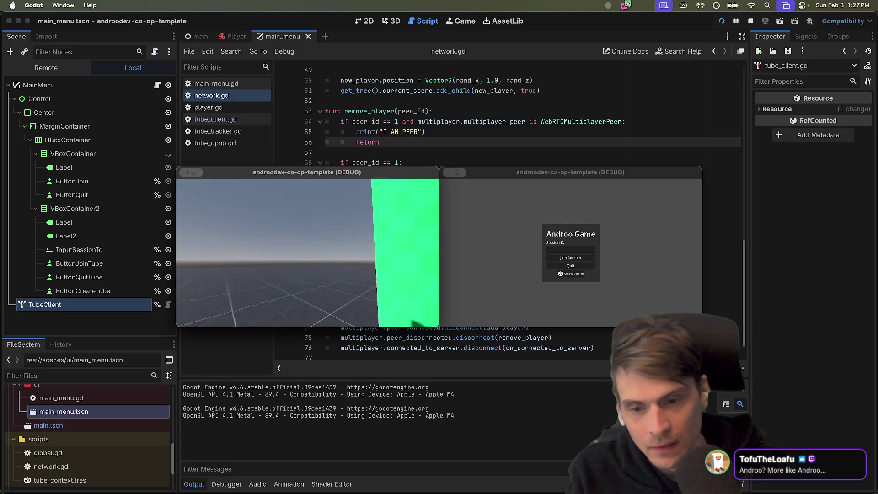
left_click(533, 287)
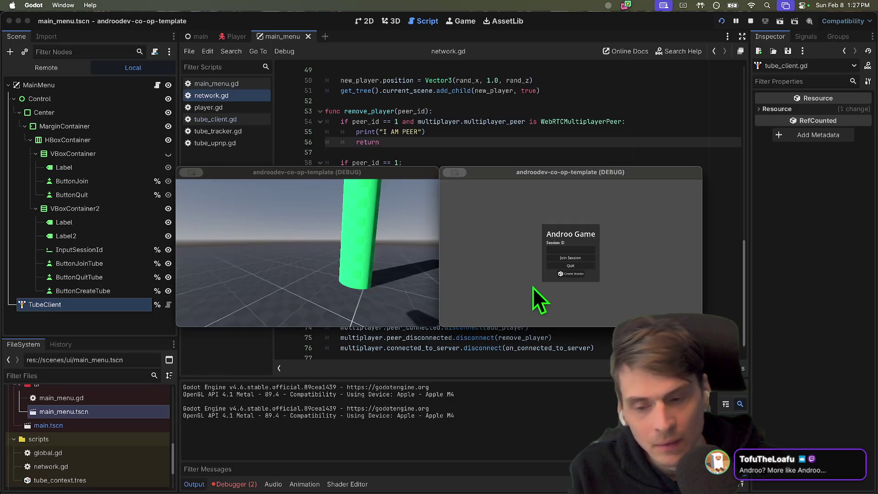
left_click(577, 257)
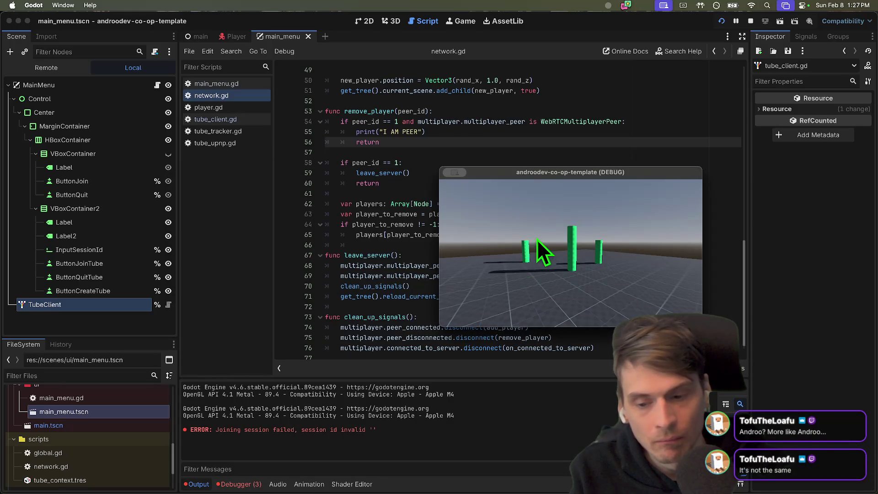
key("super+q")
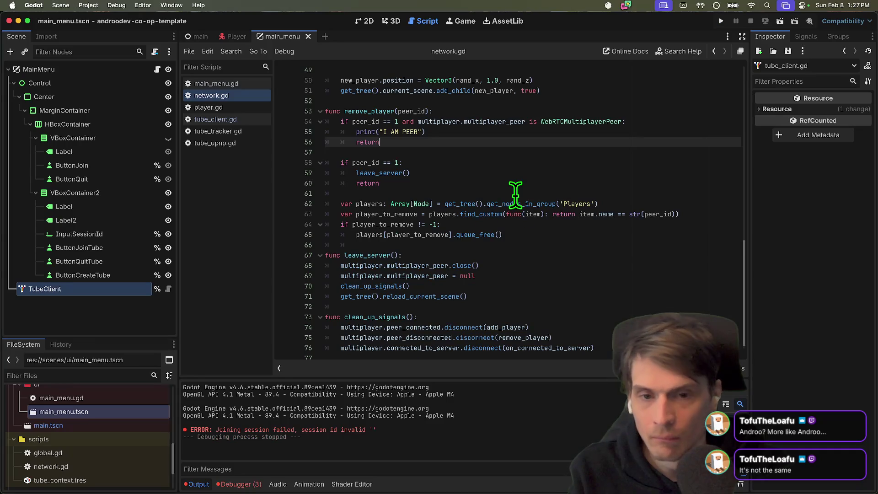
key("super+b")
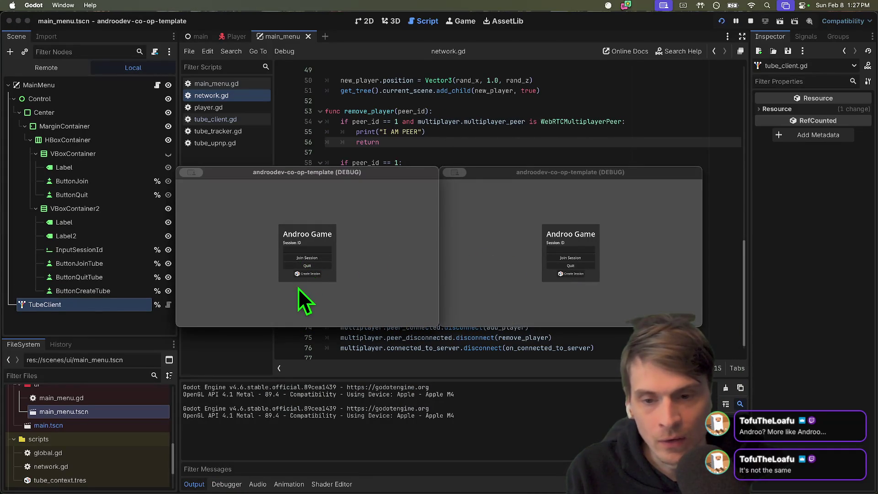
Host a session in the left window and join it from the right using the copied ID.
left_click(307, 275)
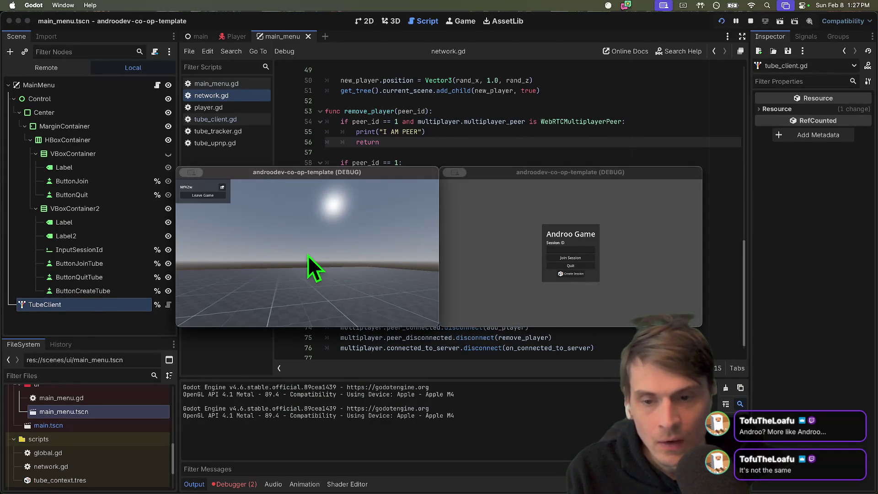
left_click(222, 188)
left_click(521, 270)
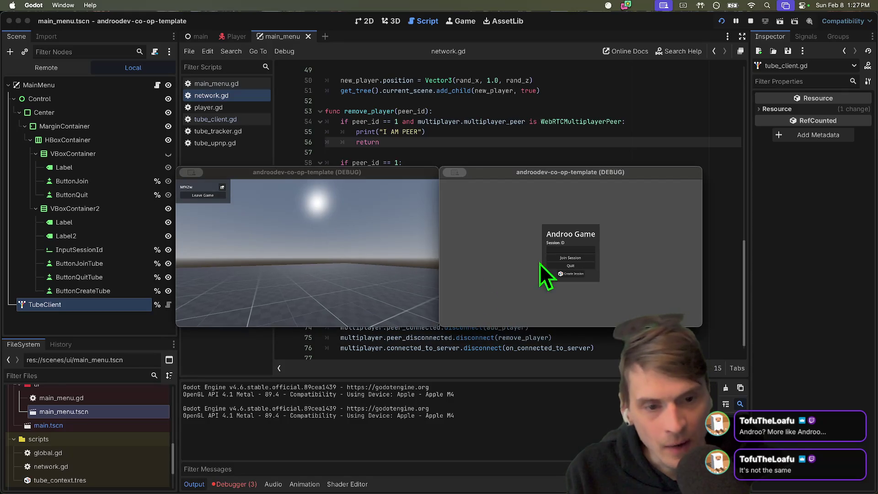
key("super+v")
left_click(587, 259)
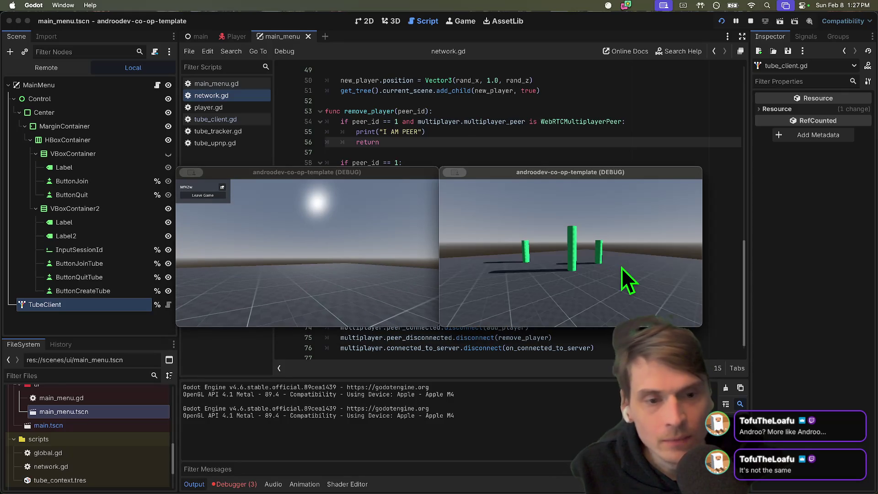
Walk both players toward each other, then leave the game from the host window.
left_click(622, 268)
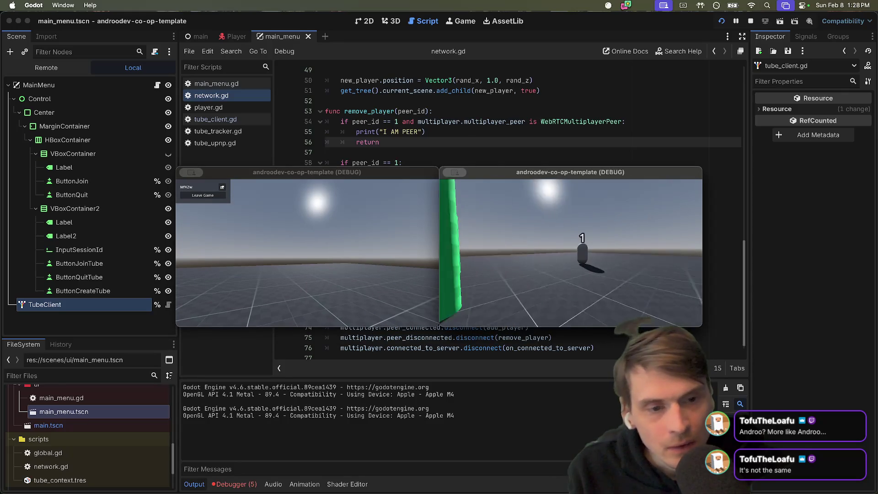
key("w")
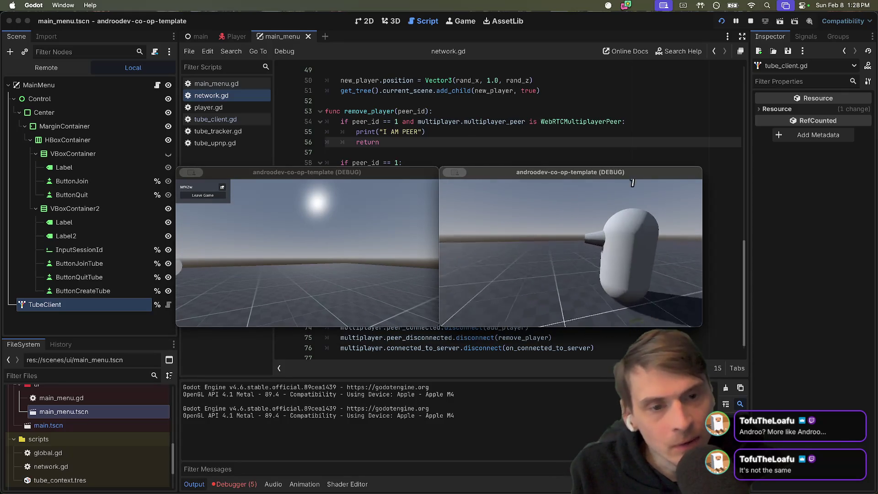
key("Escape")
left_click(379, 256)
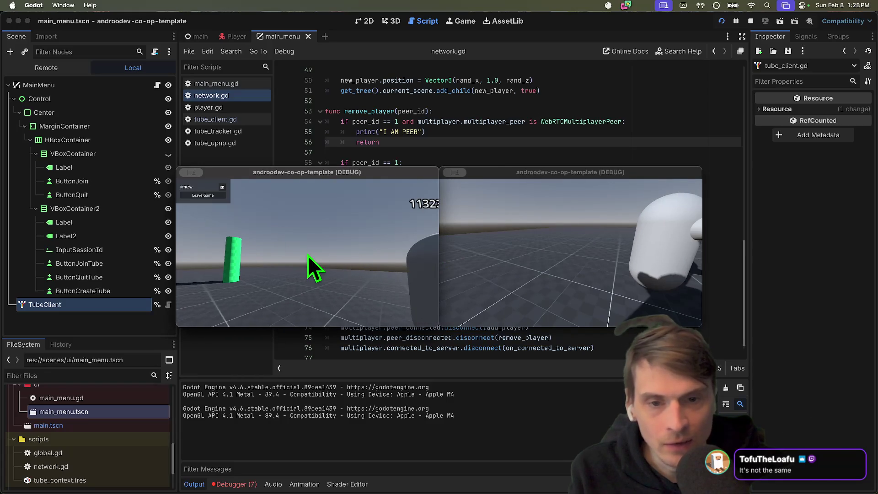
key("w")
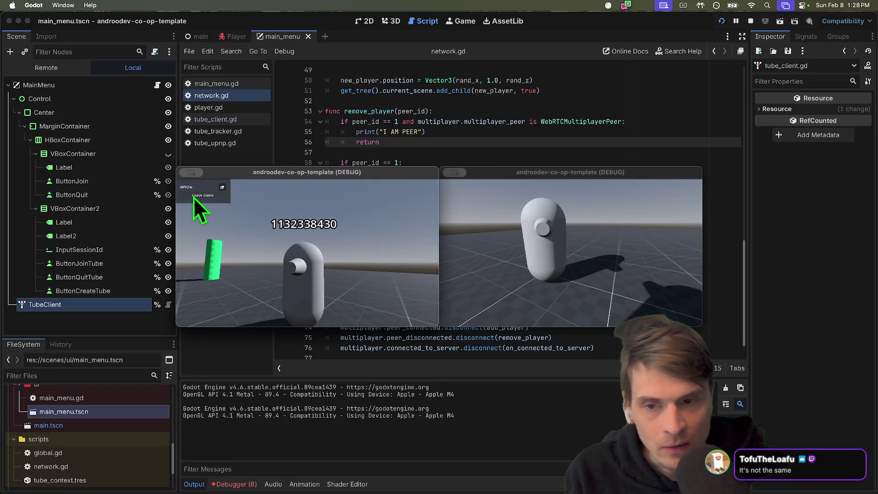
left_click(193, 197)
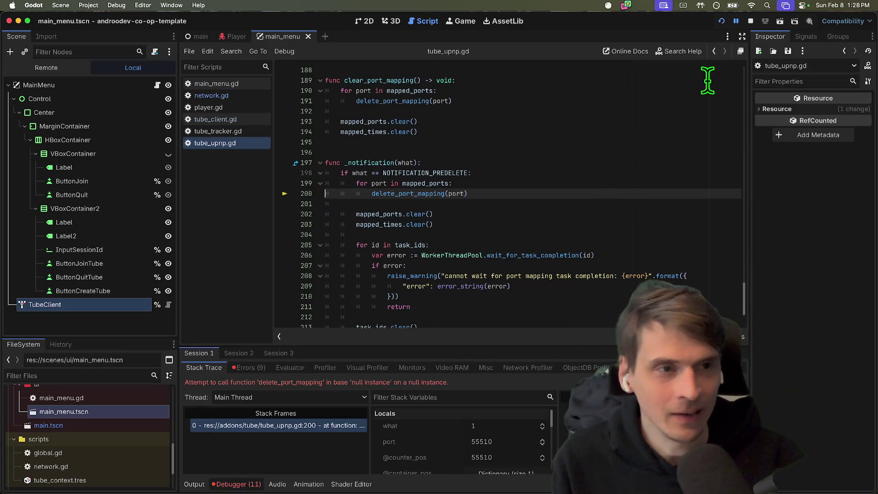
Stop the paused, crashed debug session in the editor.
scroll(534, 146, "down", 1)
scroll(535, 147, "down", 1)
key("super+Tab")
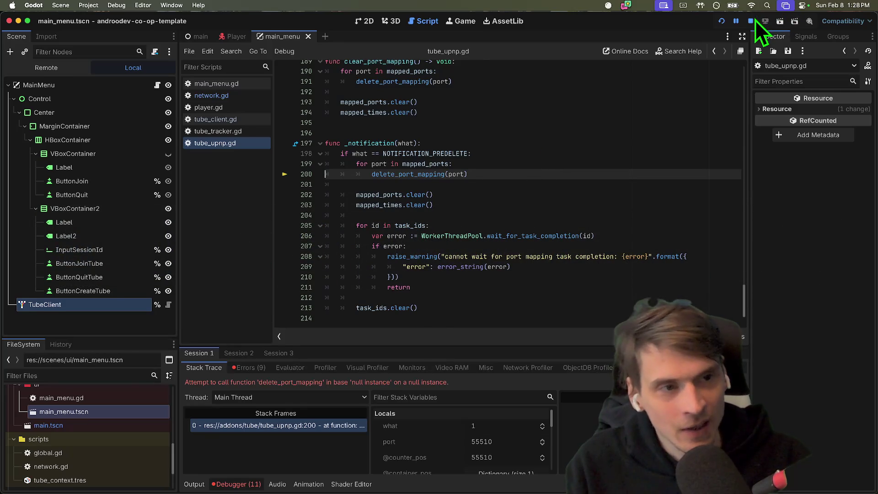
left_click(751, 21)
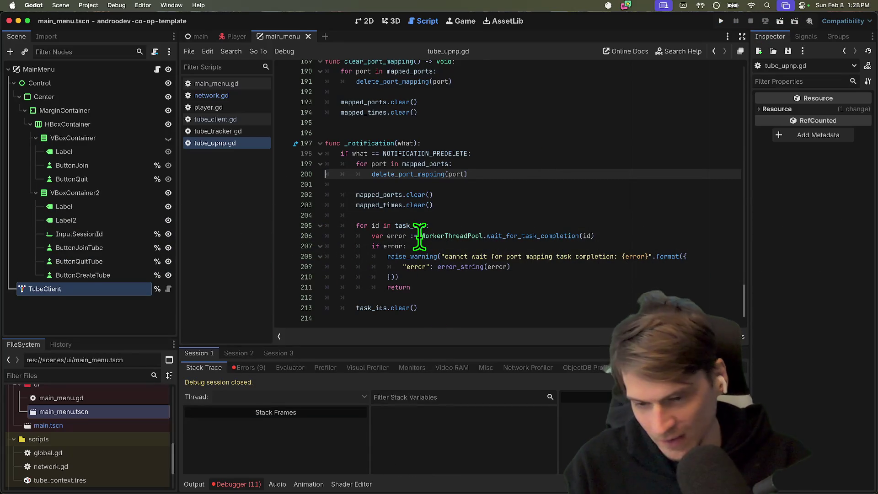
Review the nine logged errors in the Debugger's Errors list, then rerun the project.
left_click(240, 372)
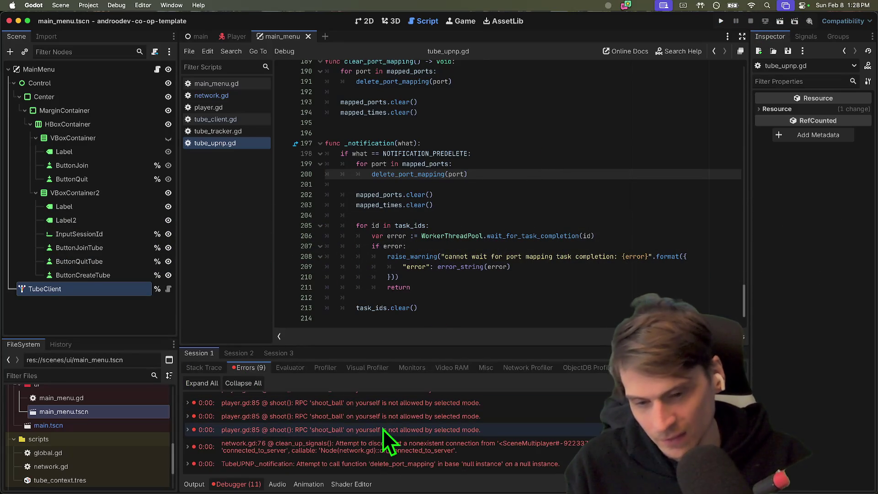
scroll(380, 427, "down", 2)
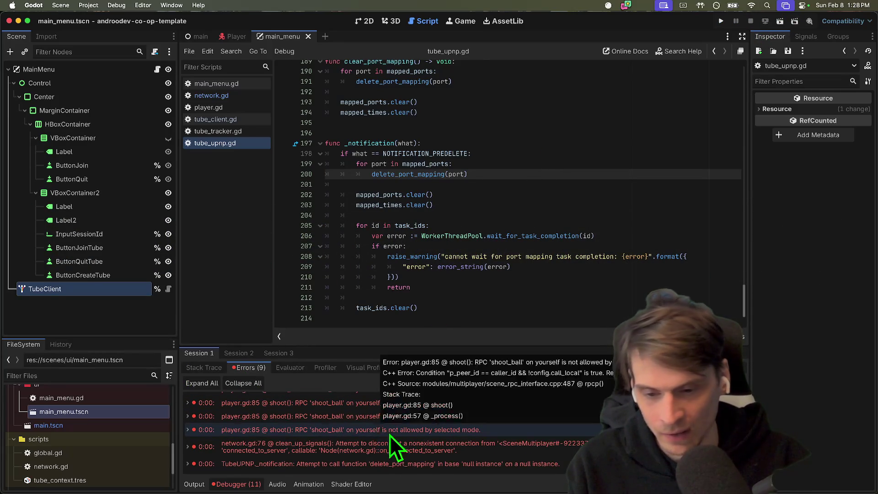
scroll(495, 451, "down", 2)
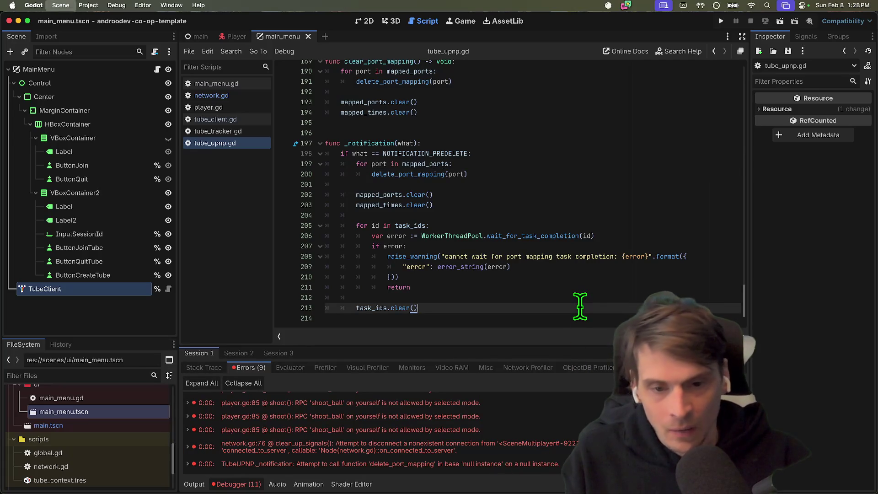
scroll(554, 301, "up", 5)
scroll(550, 300, "up", 4)
left_click(721, 22)
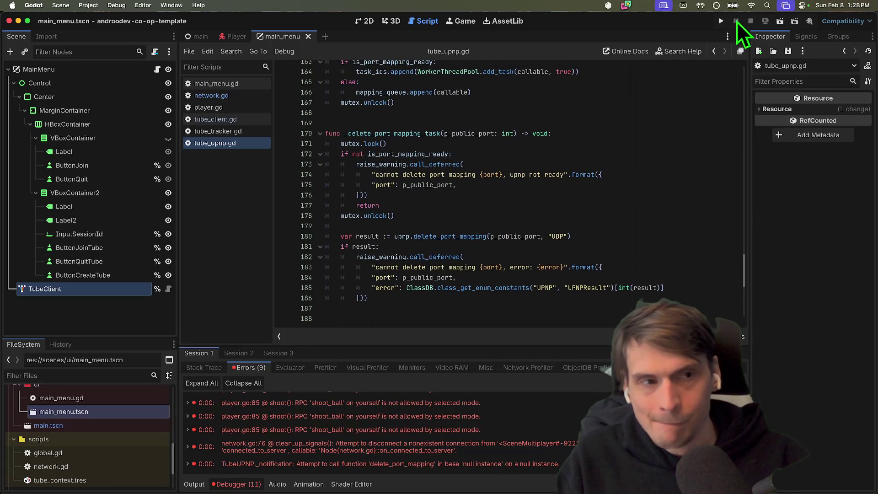